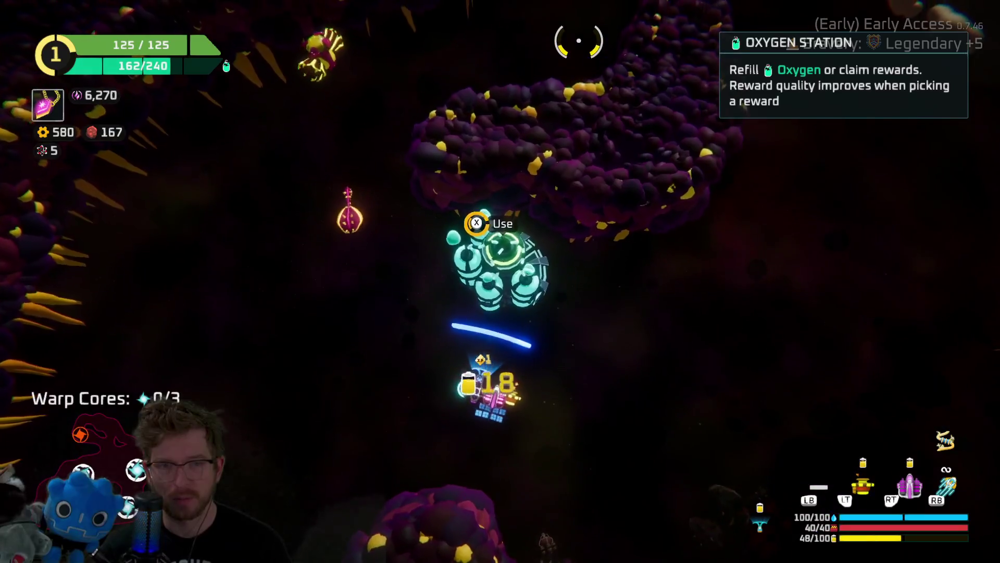
# Claim the free shield at the Oxygen Station, attach it to the ship, and resume flying.
pyautogui.press('e')
pyautogui.press('Return')
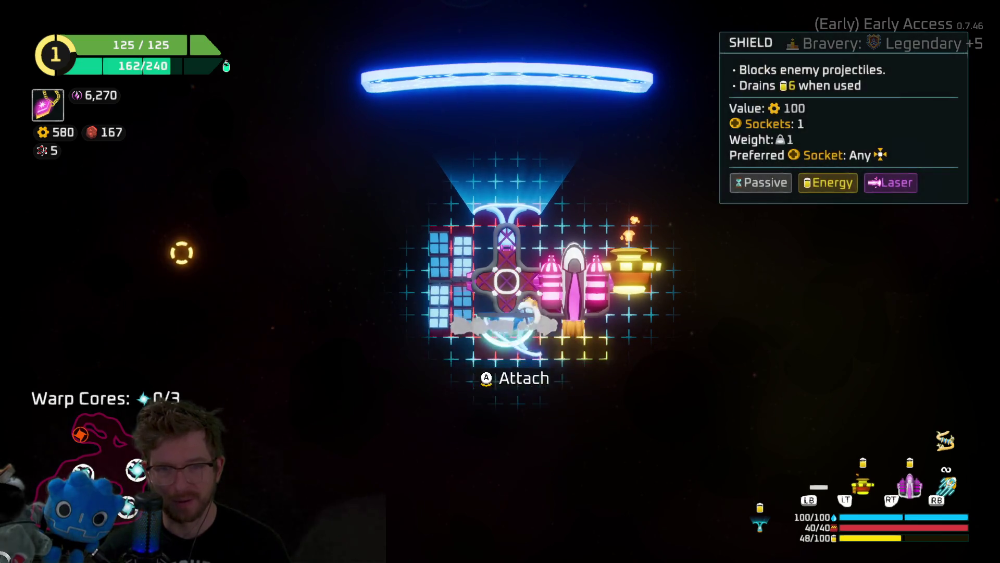
pyautogui.press('Return')
pyautogui.press('Escape')
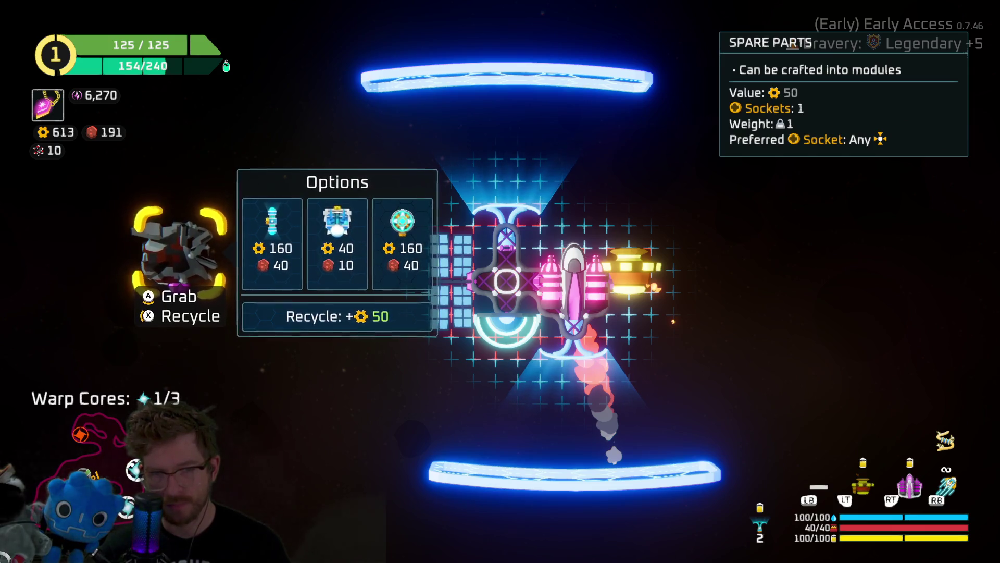
pyautogui.press('Escape')
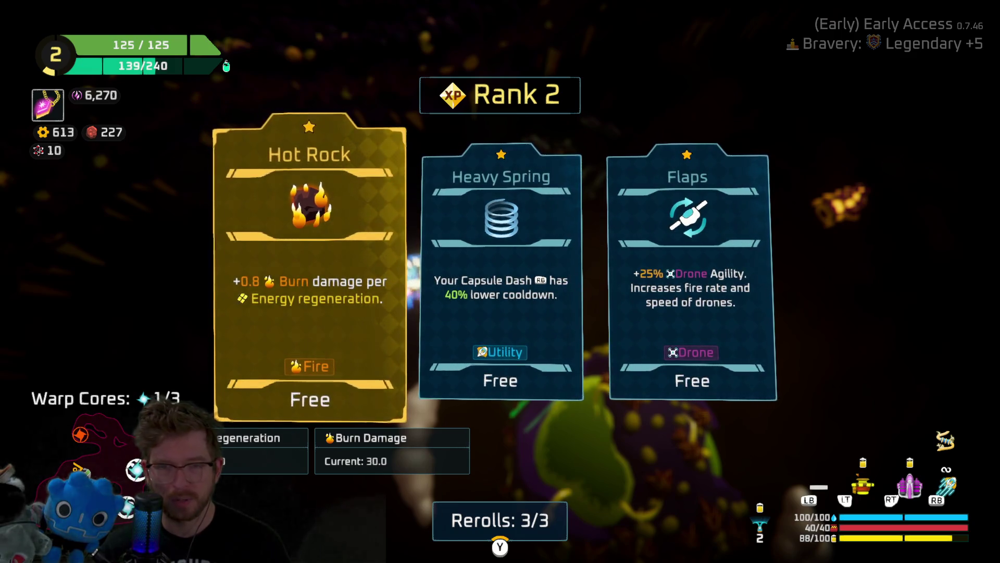
# Choose Heavy Spring from the Rank 2 upgrade cards.
pyautogui.press('Right')
pyautogui.press('Return')
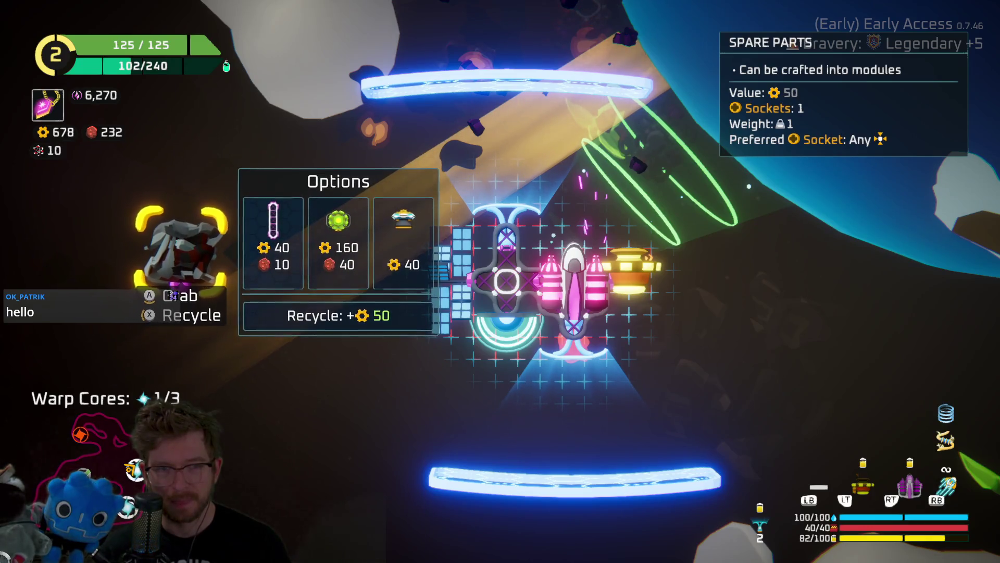
# Inspect the first crafting option offered for the spare parts.
pyautogui.click(270, 243)
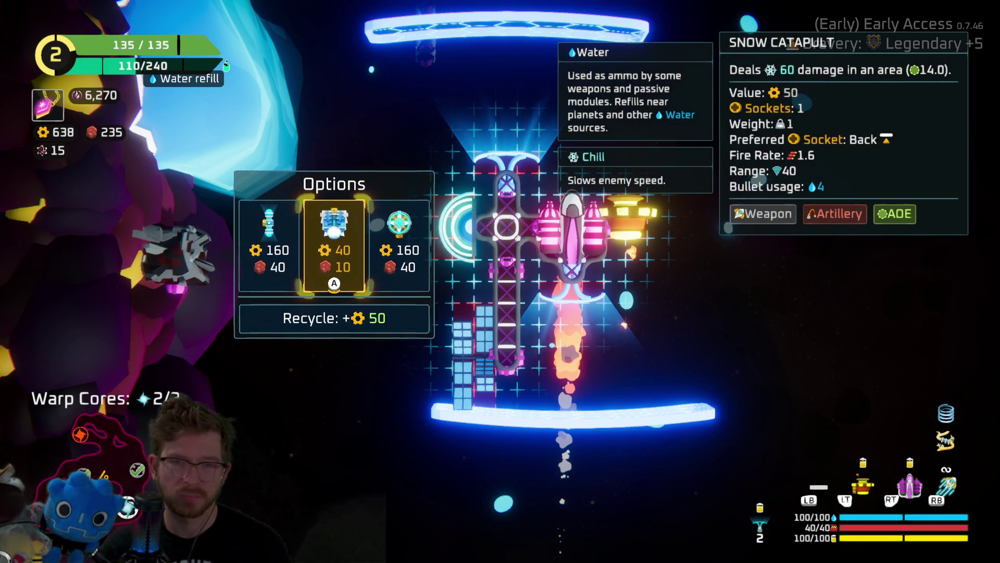
# Craft the Snow Catapult, set the large solar panel aside, and move the shield to the ship's bottom.
pyautogui.press('Return')
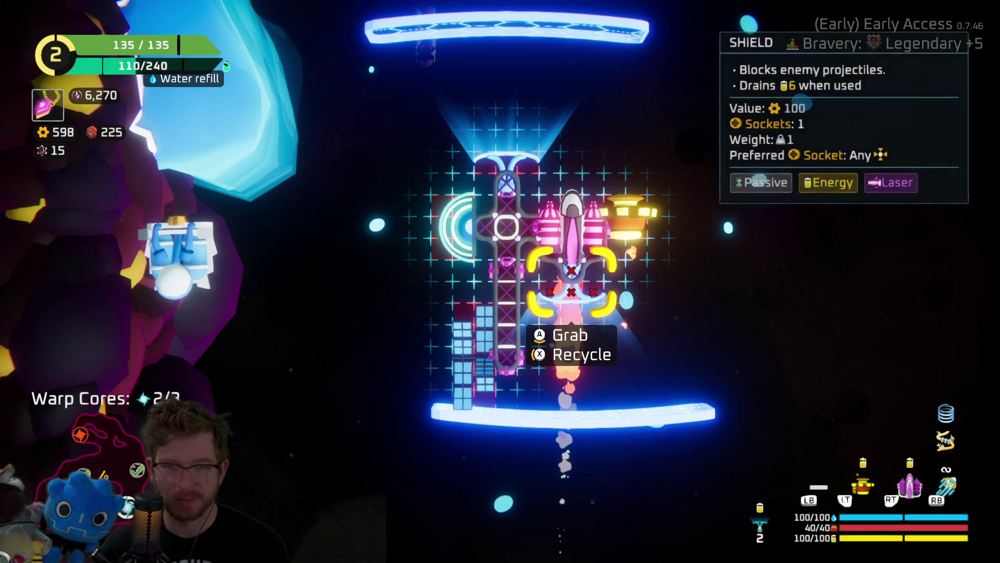
pyautogui.press('Return')
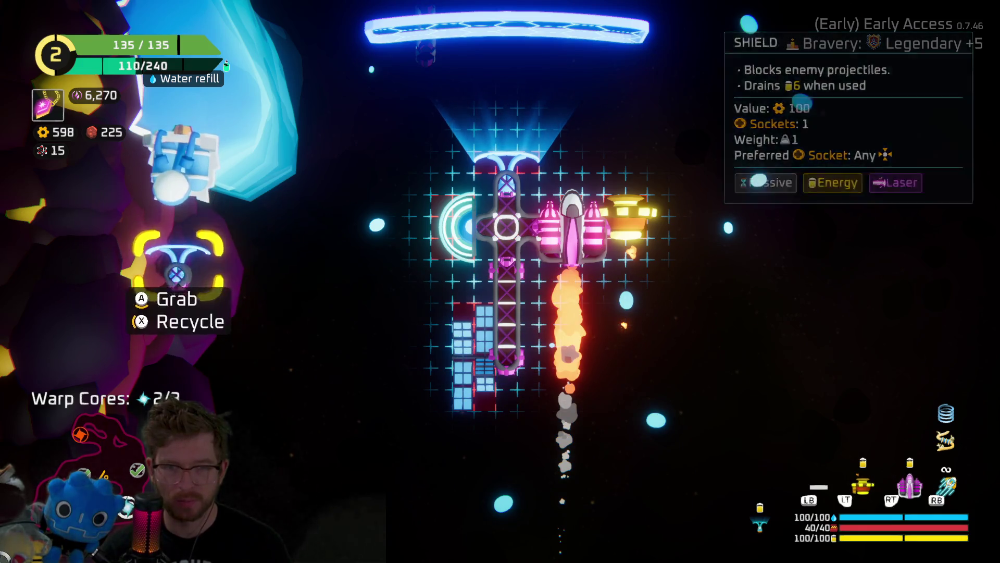
pyautogui.press('Right')
pyautogui.press('Down')
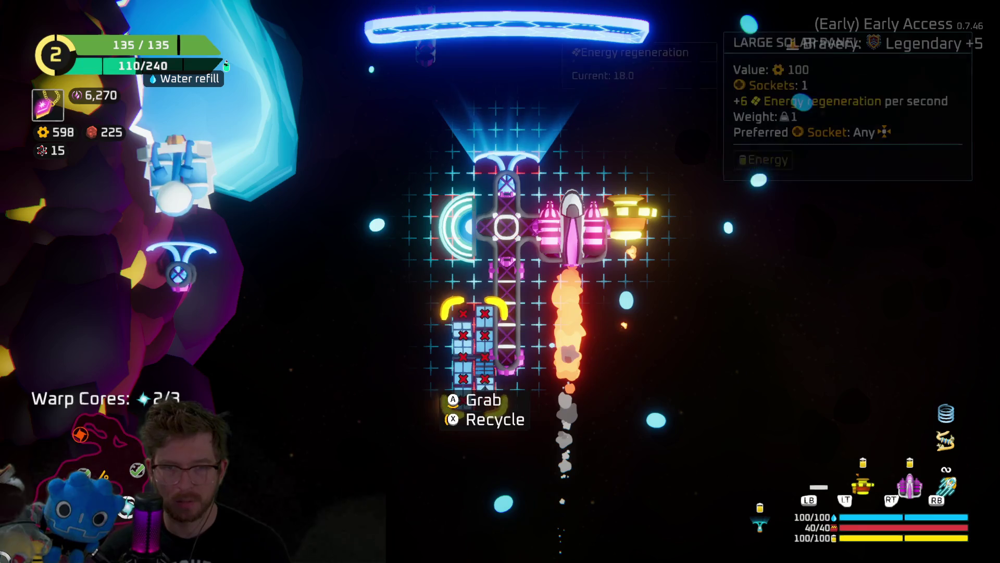
pyautogui.press('Return')
pyautogui.press('Return')
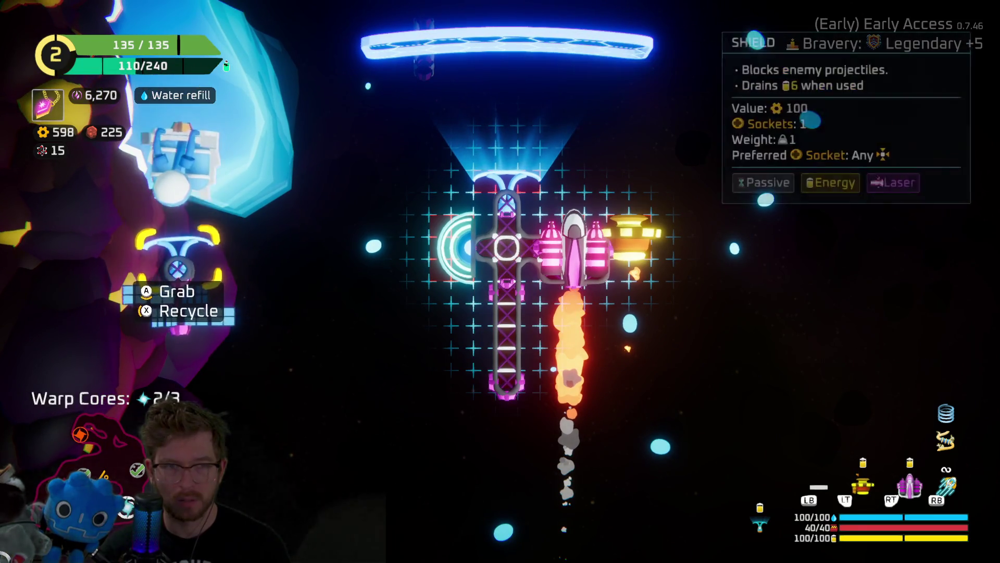
pyautogui.press('Return')
pyautogui.press('Return')
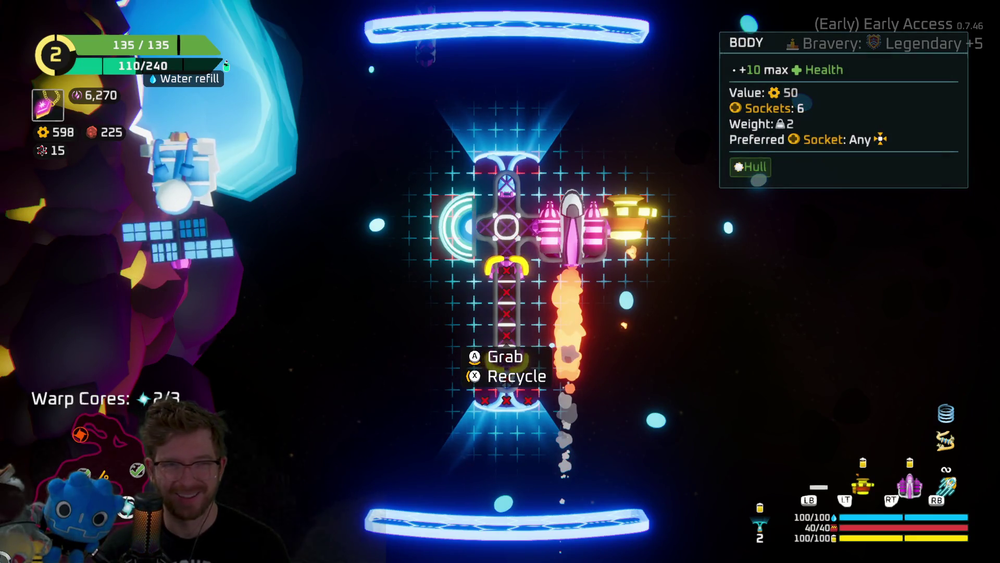
# Attach the Scan Booster at the lower left and refit the large solar panel.
pyautogui.press('Right')
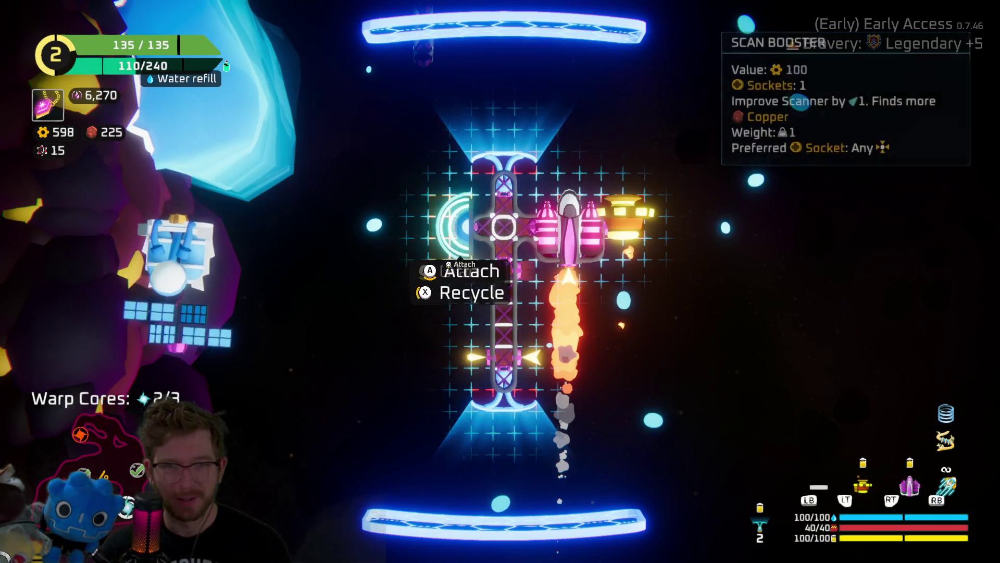
pyautogui.press('Return')
pyautogui.press('Return')
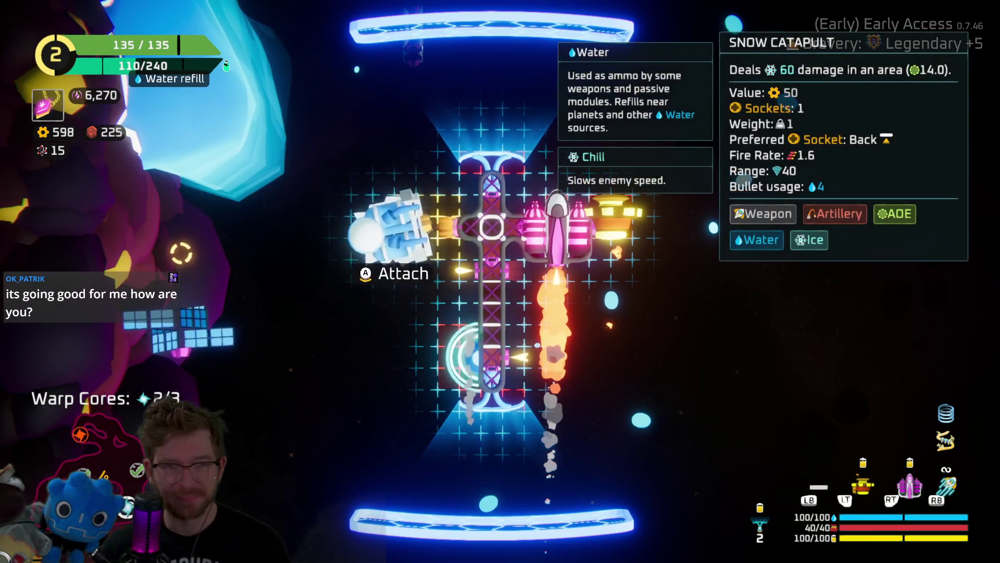
pyautogui.press('Return')
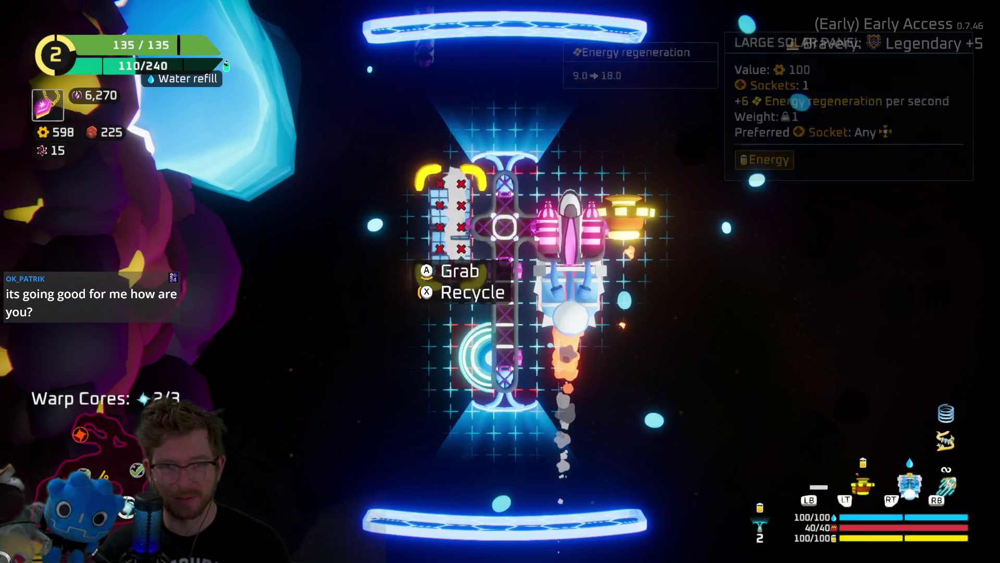
pyautogui.press('Escape')
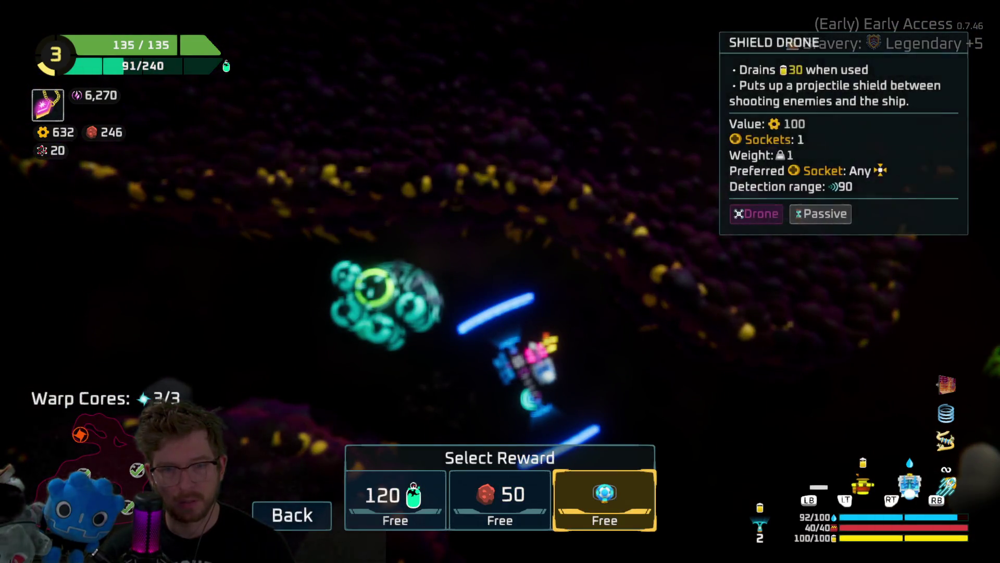
# Take the free Shield Drone, then fly from the blue planet into the cave, firing at an enemy.
pyautogui.press('Return')
pyautogui.press('Escape')
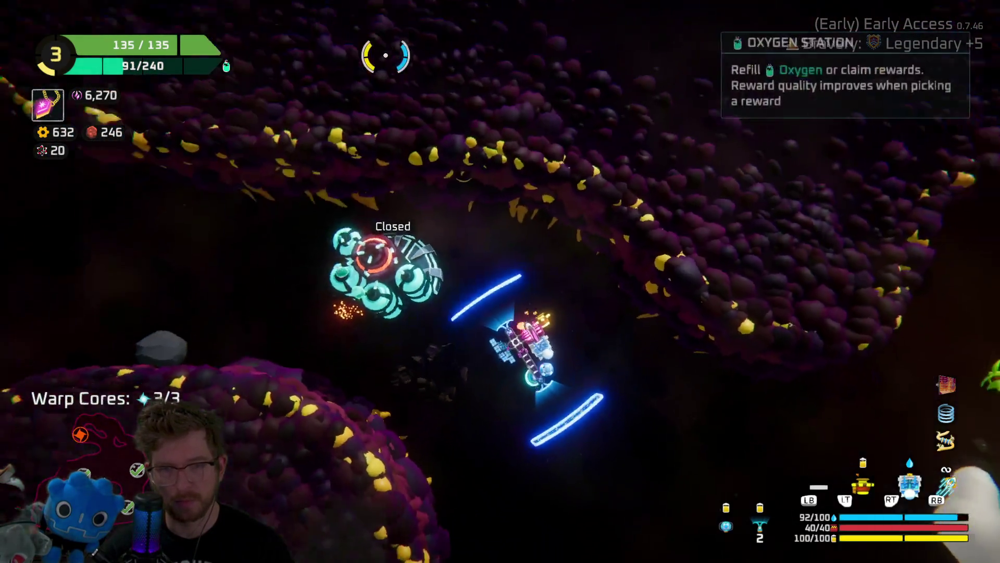
pyautogui.press('w')
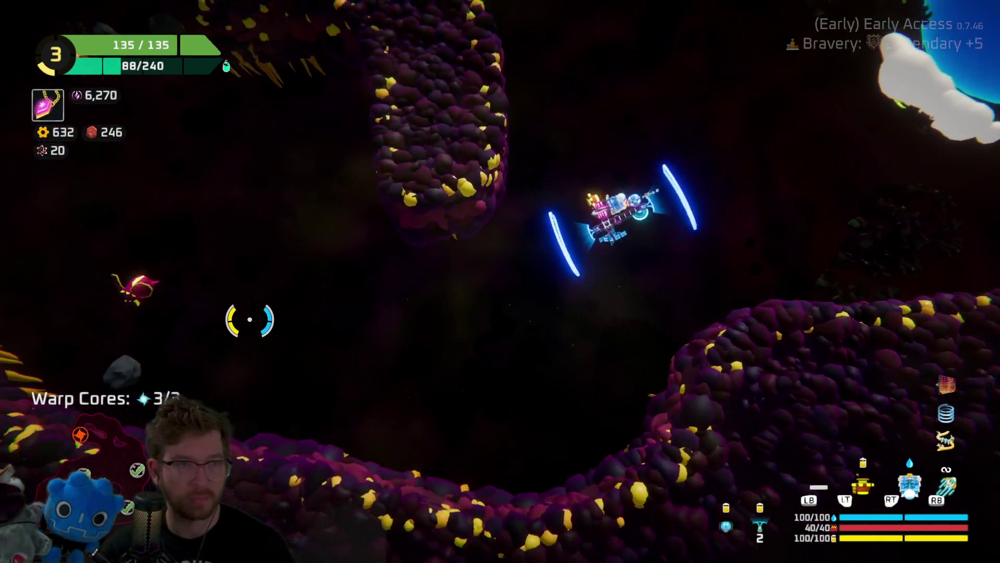
pyautogui.moveTo(250, 319)
pyautogui.mouseDown()
pyautogui.moveTo(257, 201)
pyautogui.moveTo(245, 267)
pyautogui.moveTo(247, 276)
pyautogui.moveTo(252, 241)
pyautogui.moveTo(250, 339)
pyautogui.moveTo(302, 439)
pyautogui.moveTo(267, 409)
pyautogui.moveTo(274, 401)
pyautogui.moveTo(369, 495)
pyautogui.moveTo(436, 526)
pyautogui.moveTo(237, 206)
pyautogui.moveTo(229, 317)
pyautogui.moveTo(363, 69)
pyautogui.mouseUp()
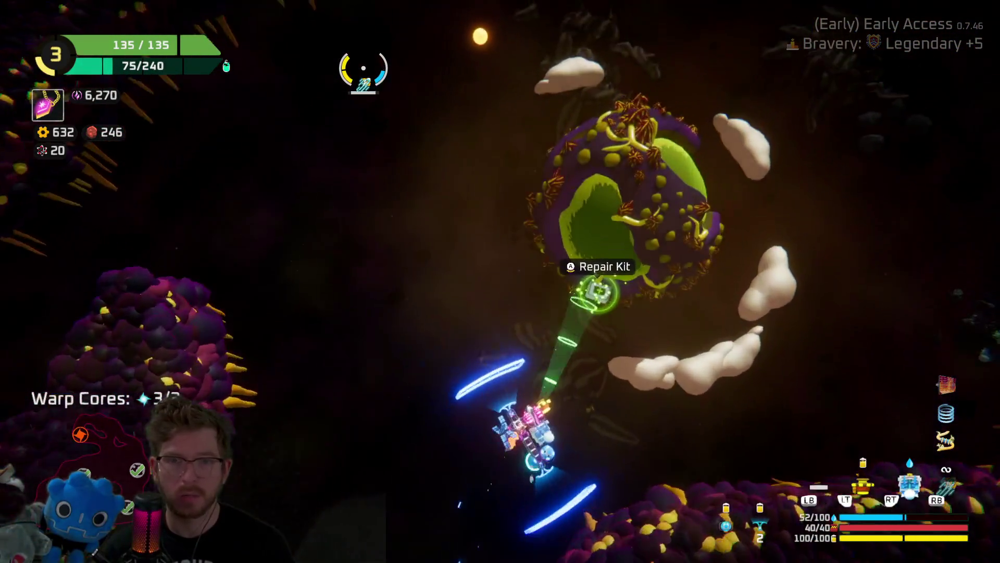
# Grab the Repair Kit and fly through the debris field toward the red warp portal.
pyautogui.press('e')
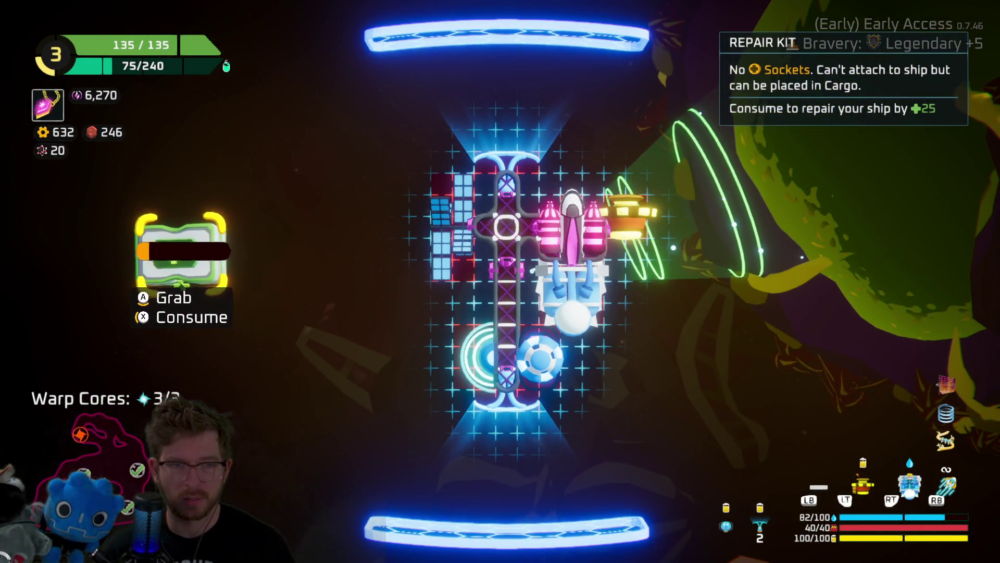
pyautogui.press('Escape')
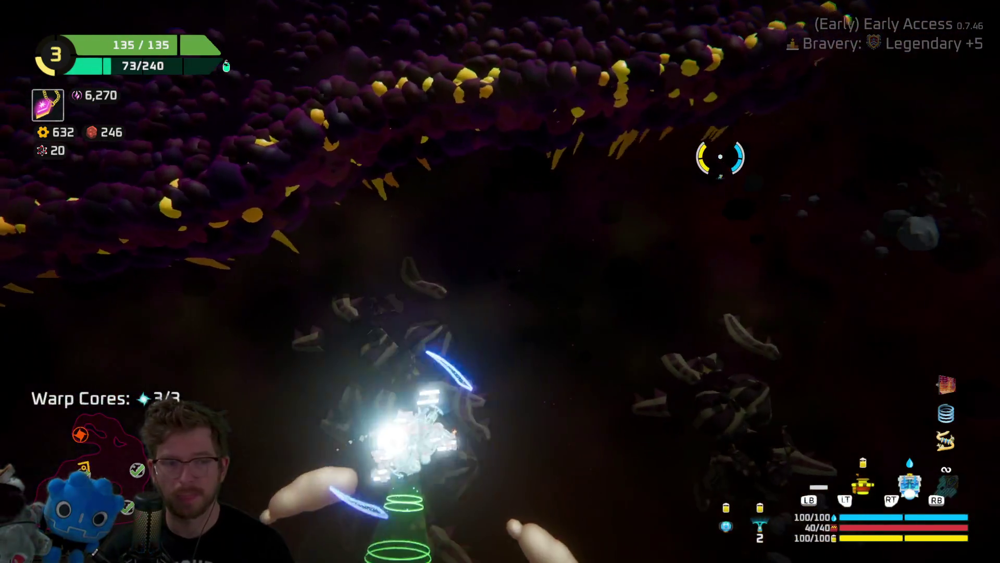
pyautogui.press('w')
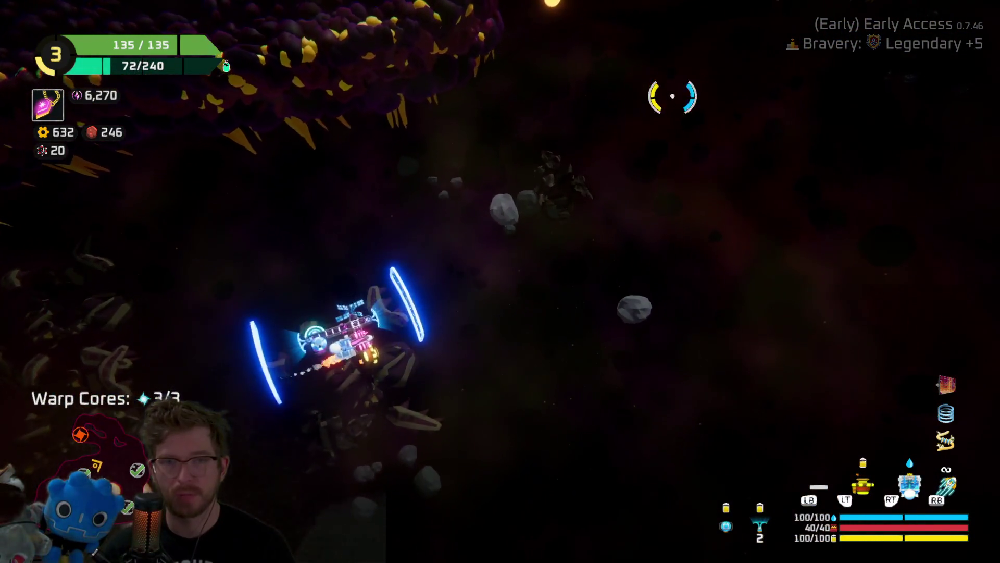
pyautogui.press('w')
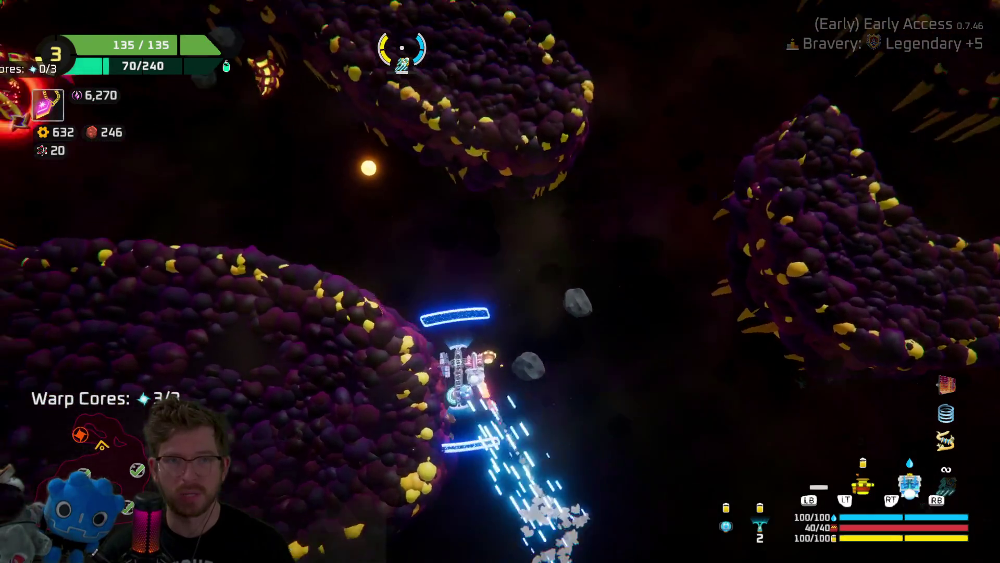
pyautogui.press('w')
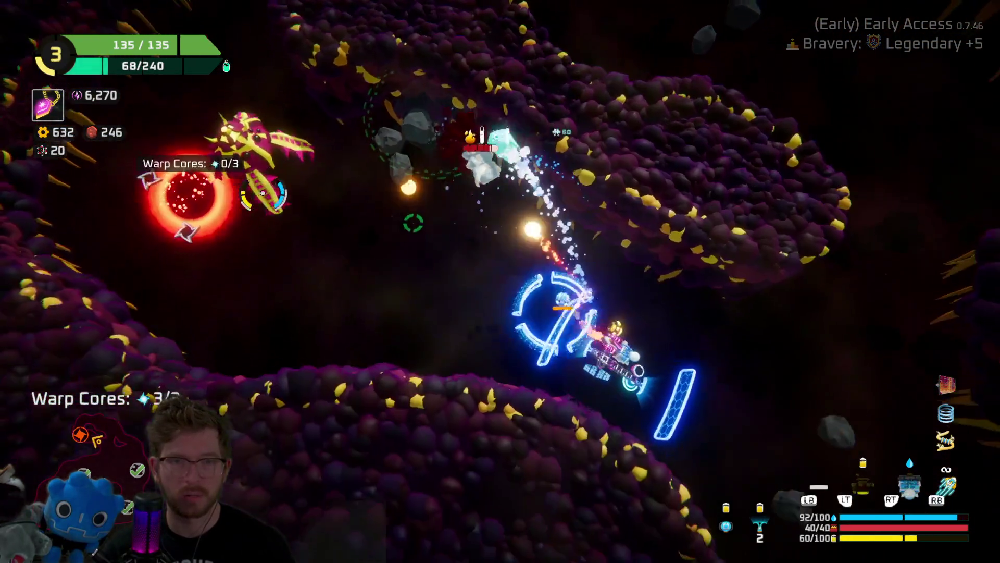
pyautogui.press('w')
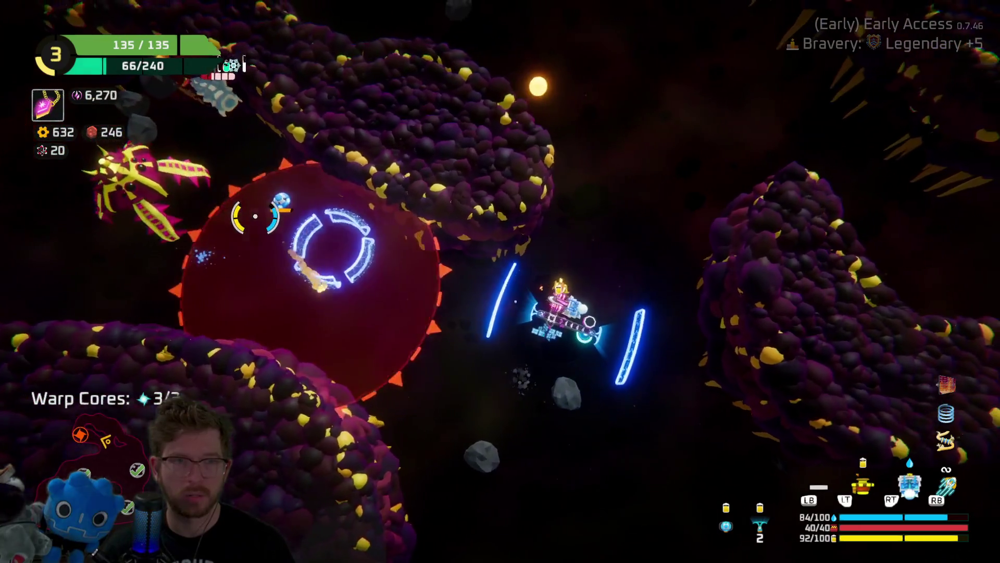
# Fight enemies near the portal, hitting the winged enemy and spraying the asteroids.
pyautogui.click(263, 194)
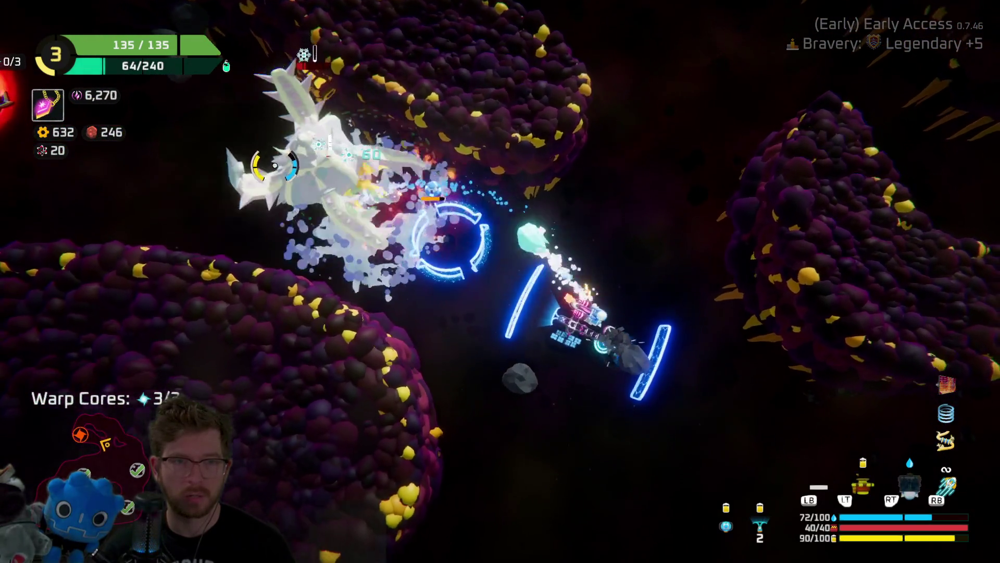
pyautogui.click(278, 160)
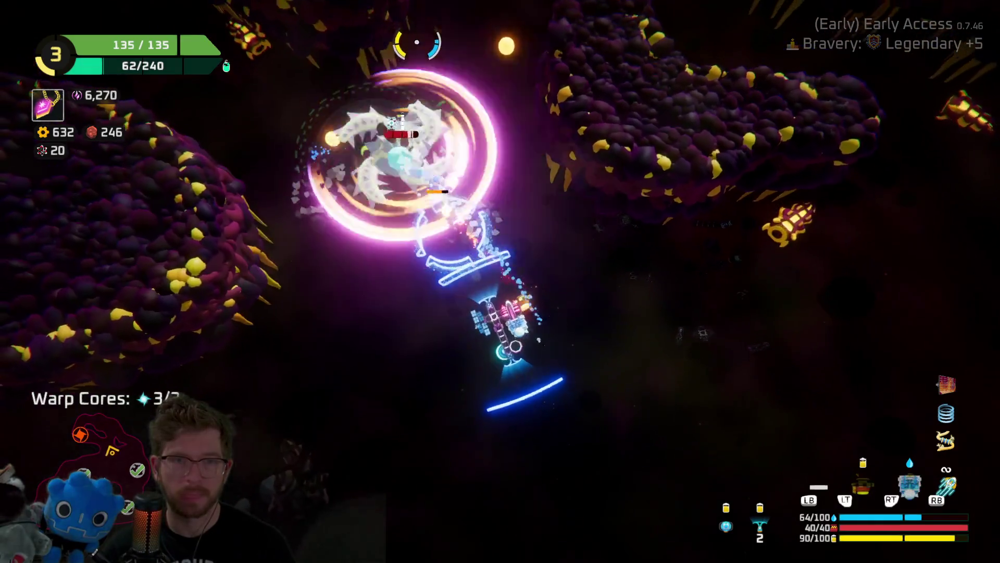
pyautogui.press('a')
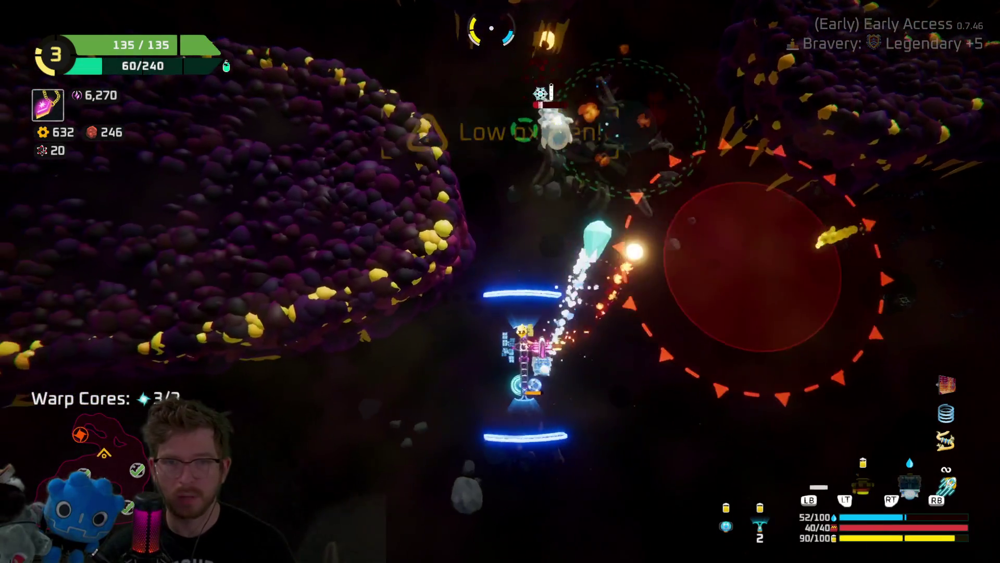
pyautogui.click(492, 29)
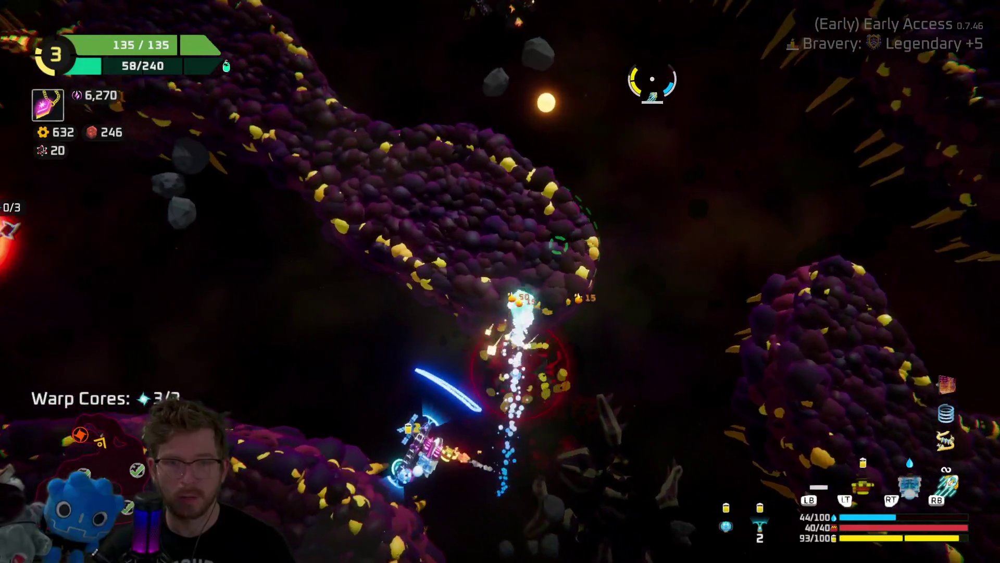
pyautogui.press('d')
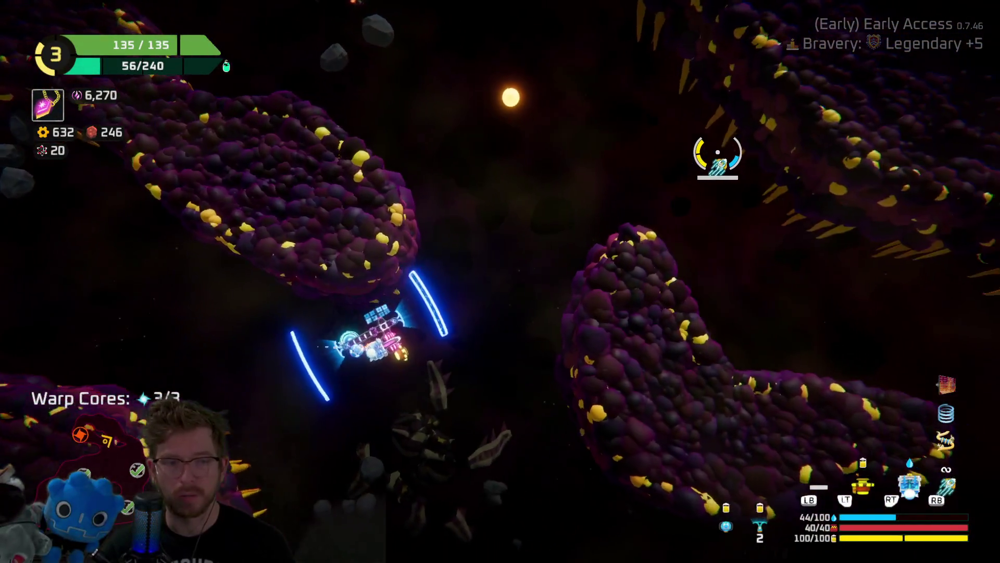
pyautogui.press('w')
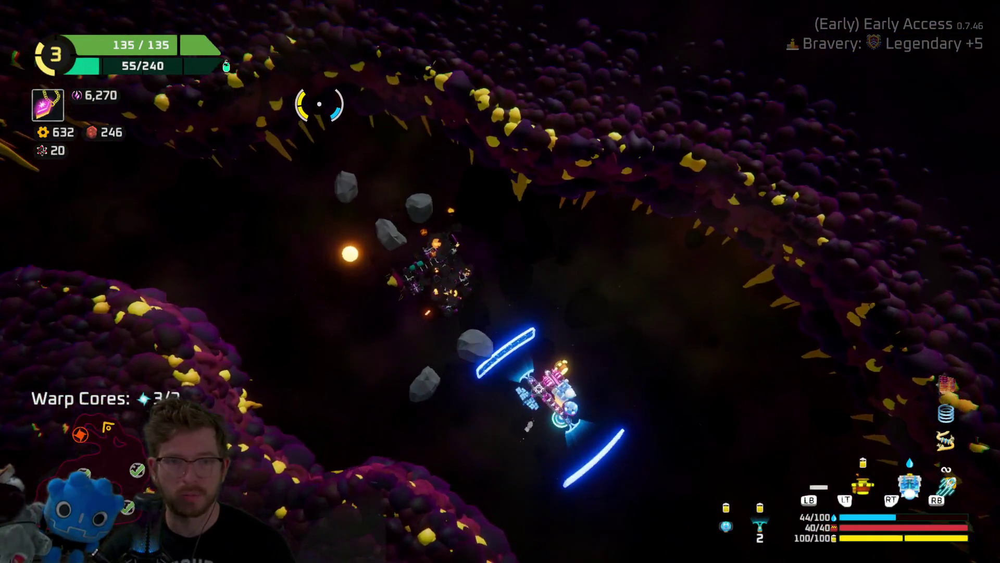
pyautogui.moveTo(319, 104)
pyautogui.mouseDown()
pyautogui.moveTo(245, 227)
pyautogui.moveTo(249, 250)
pyautogui.mouseUp()
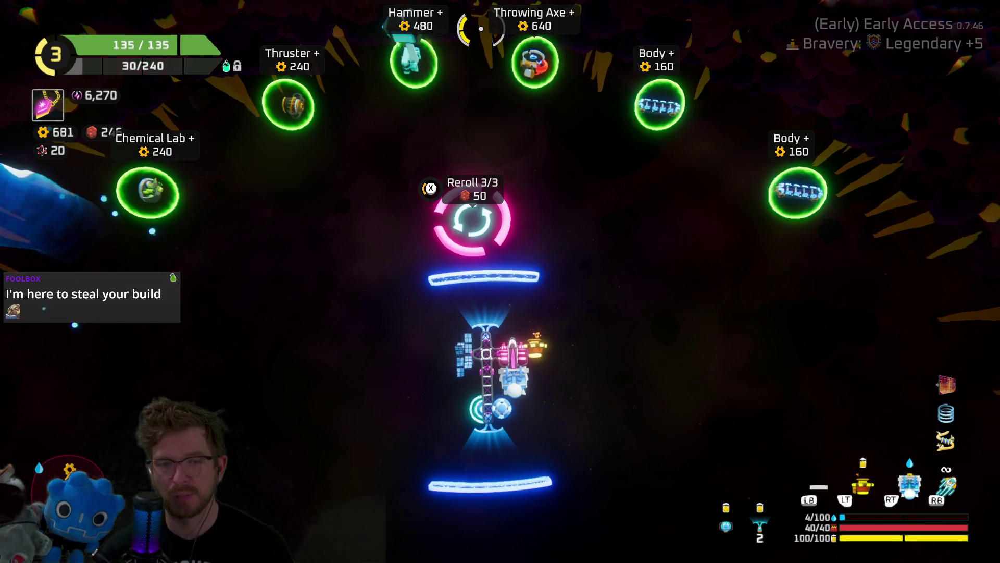
# Buy the Ice Catapult upgrade for the Snow Catapult at the Refiner.
pyautogui.press('d')
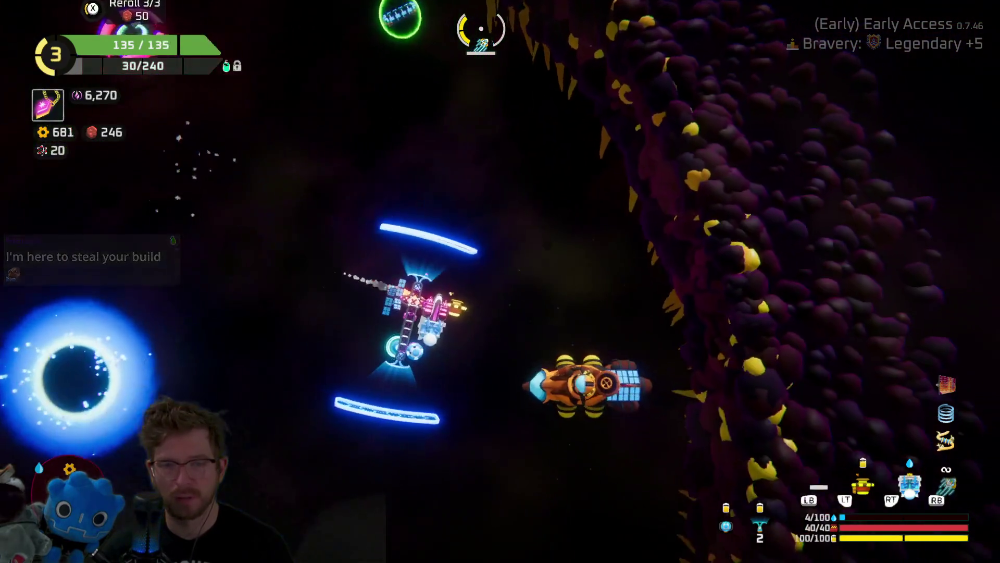
pyautogui.press('e')
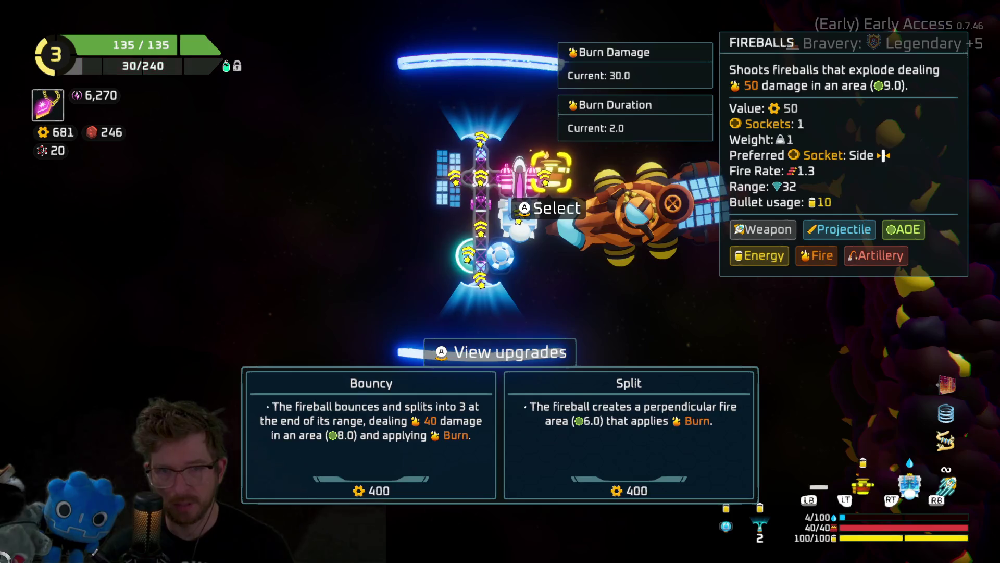
pyautogui.press('s')
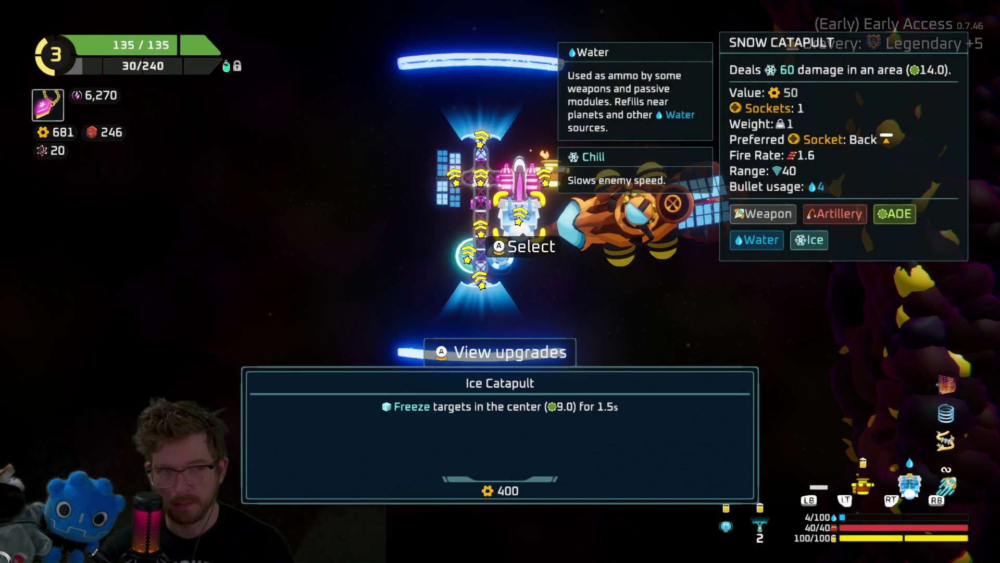
pyautogui.press('e')
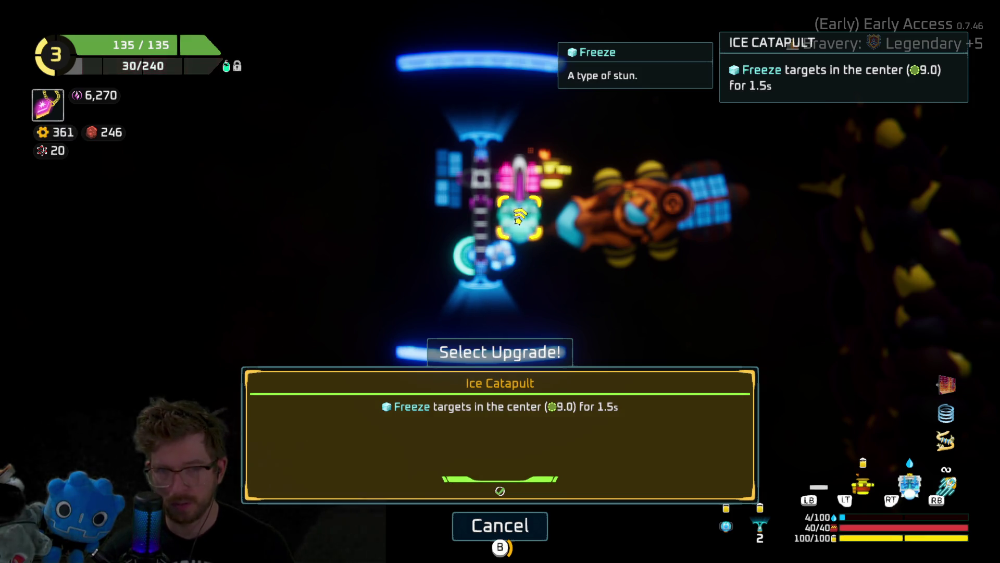
pyautogui.press('e')
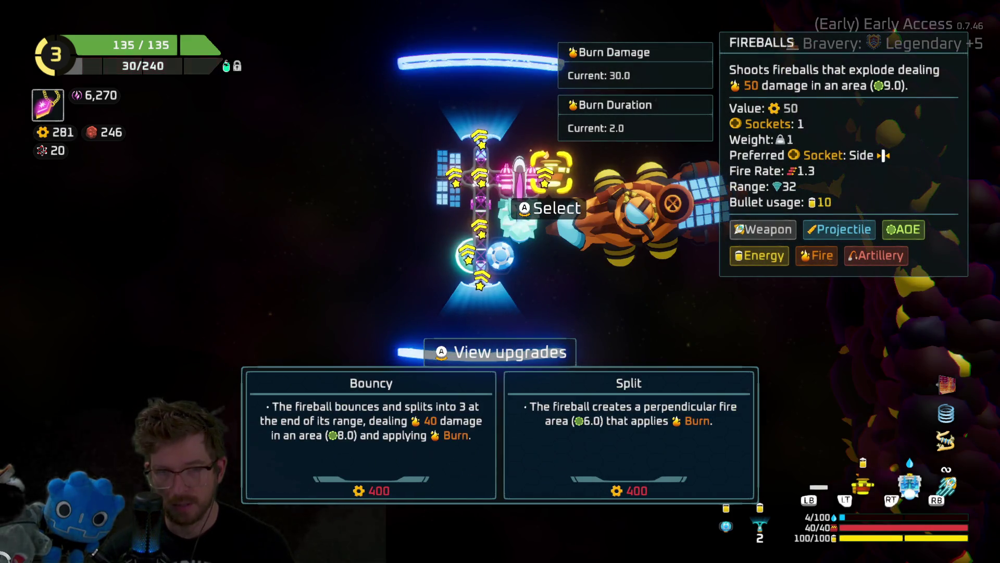
# Browse upgrades for the Large Solar Panel, Body piece and Scan Booster's Super Scanner.
pyautogui.press('a')
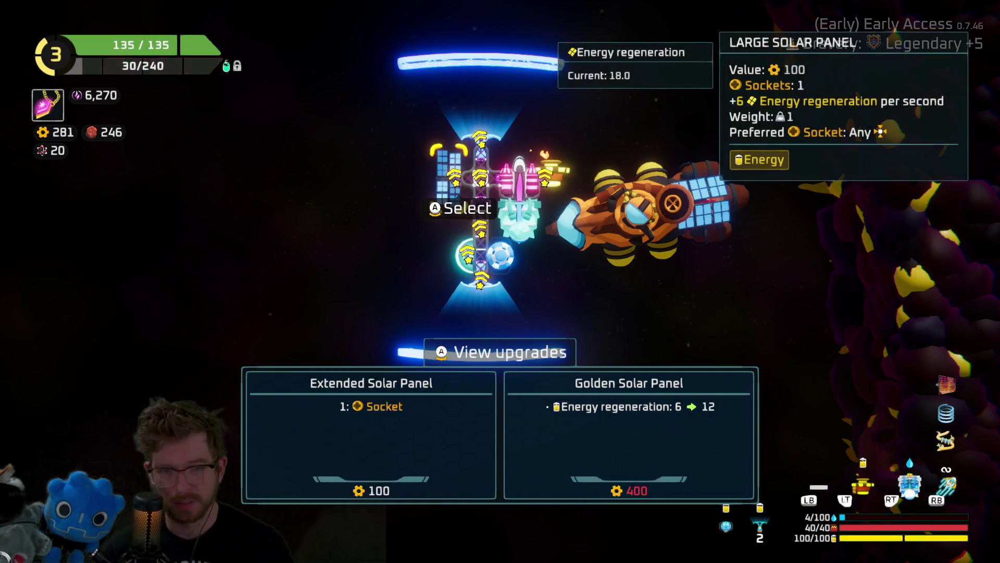
pyautogui.press('s')
pyautogui.press('d')
pyautogui.press('a')
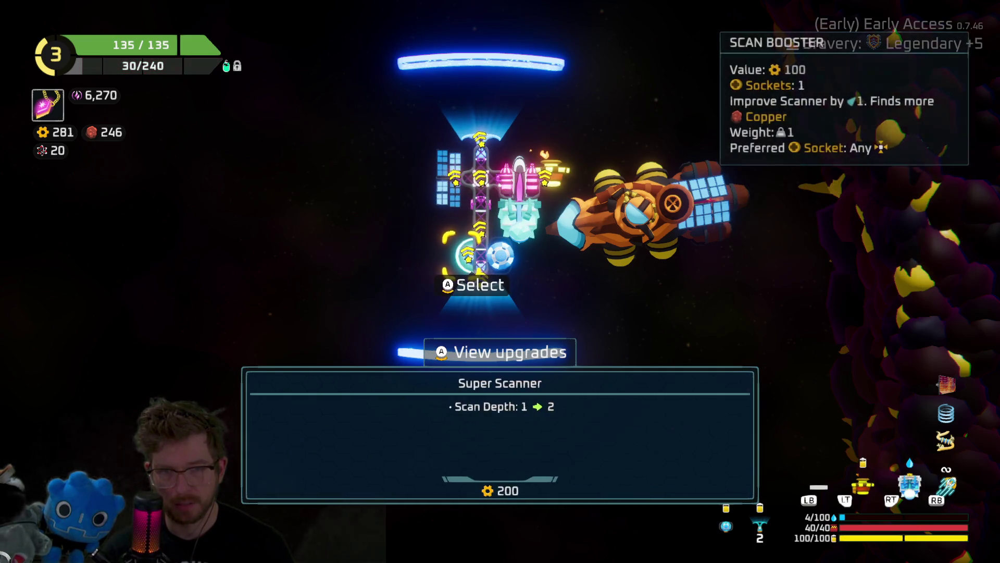
pyautogui.press('w')
pyautogui.press('w')
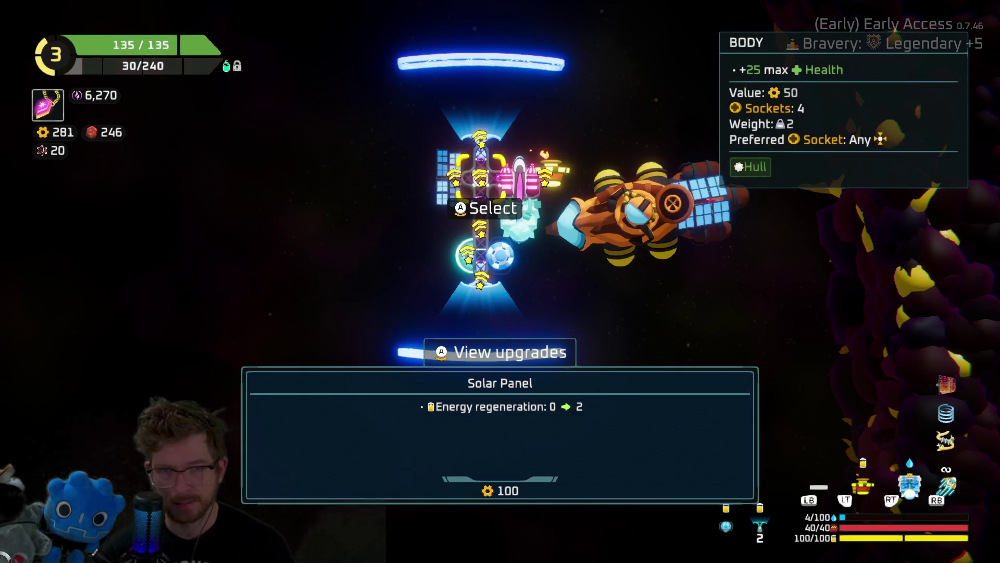
pyautogui.press('s')
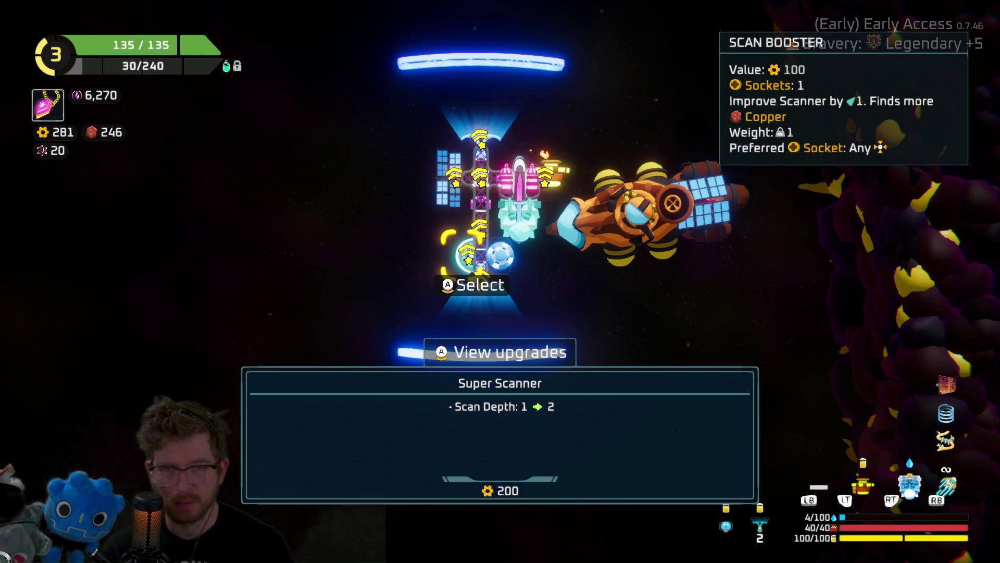
pyautogui.press('w')
pyautogui.press('a')
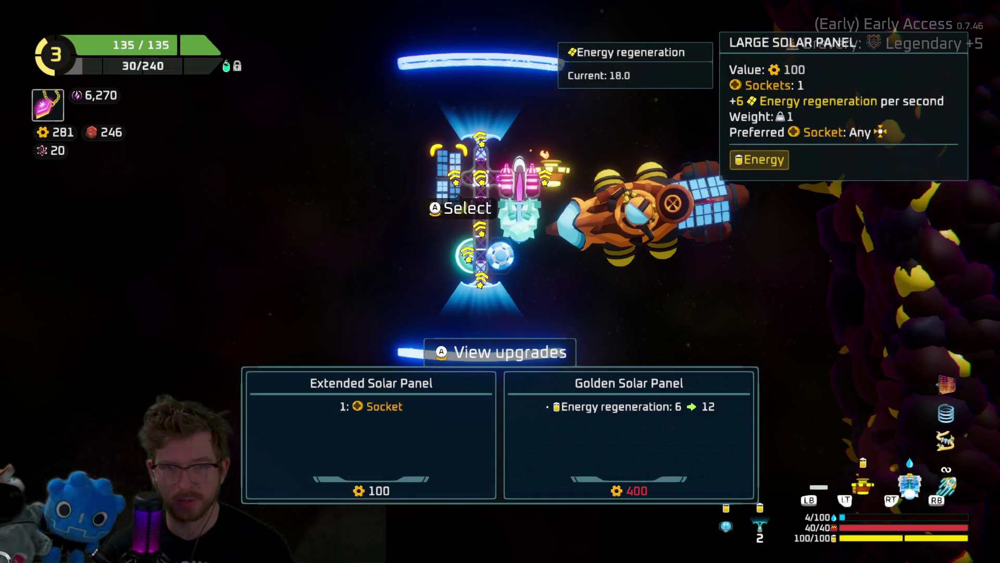
# Buy the Absorber upgrade for the shield and leave the upgrade screen.
pyautogui.press('d')
pyautogui.press('Return')
pyautogui.press('d')
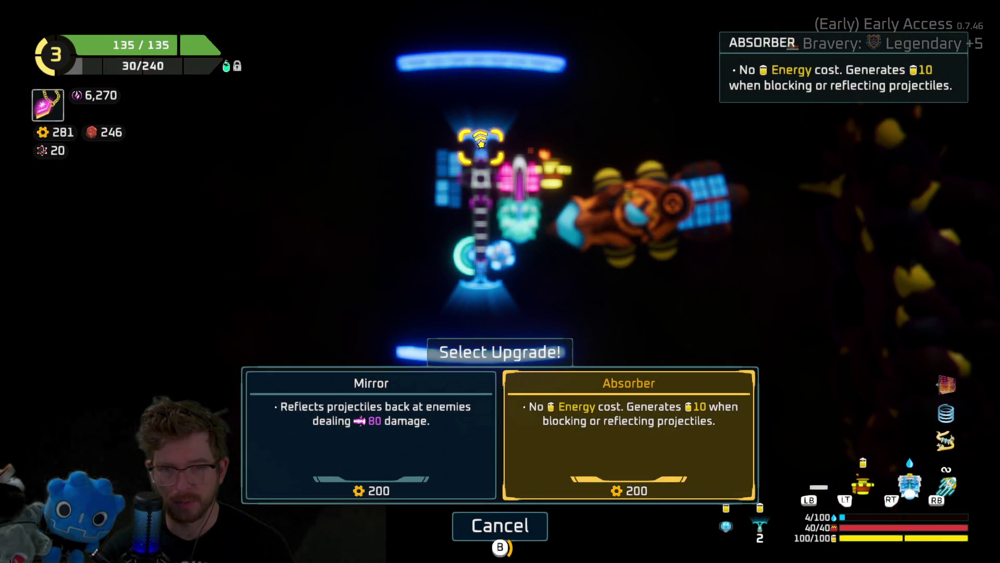
pyautogui.press('Return')
pyautogui.press('Escape')
pyautogui.press('s')
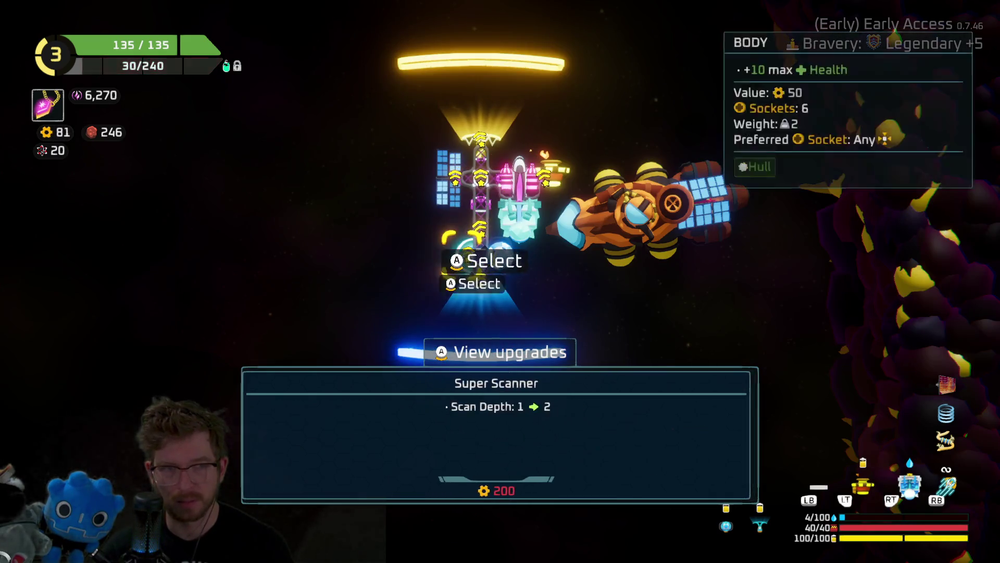
pyautogui.press('Escape')
pyautogui.press('Tab')
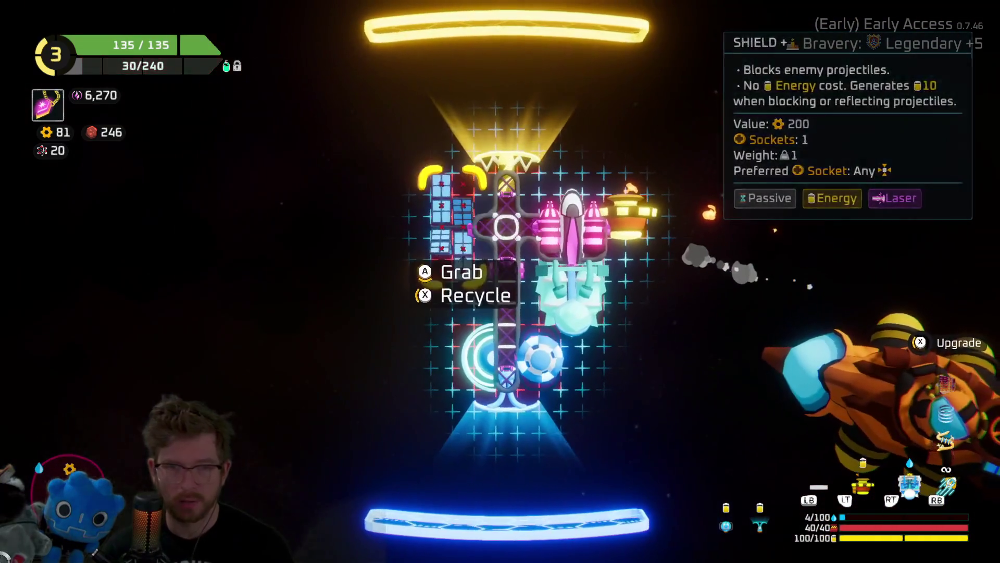
# Set the Large Solar Panel aside, attach a vertical body piece and the Shield Drone on the left.
pyautogui.press('a')
pyautogui.press('Return')
pyautogui.press('Return')
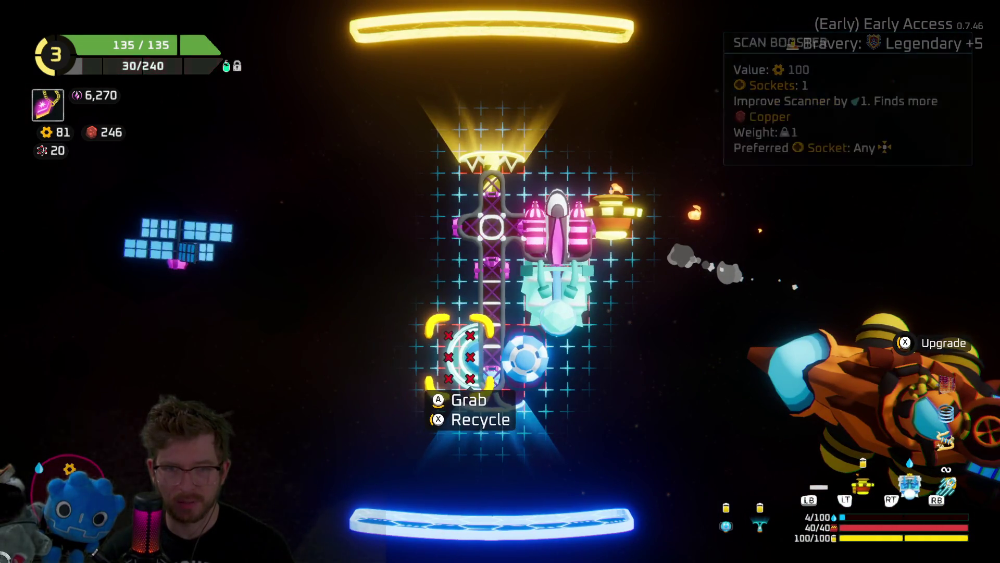
pyautogui.press('Return')
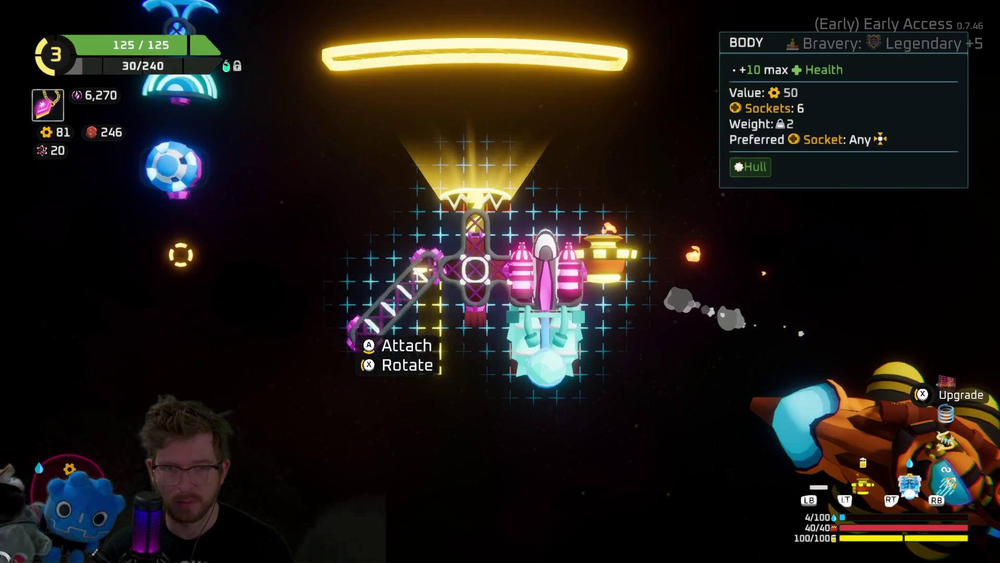
pyautogui.press('r')
pyautogui.press('Return')
pyautogui.press('Return')
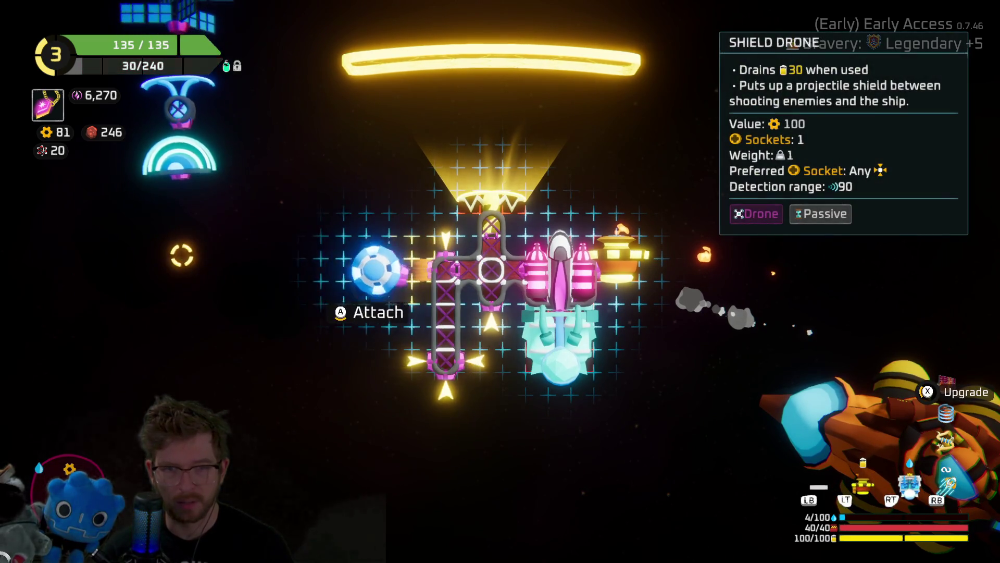
pyautogui.press('Return')
# Move the Shield Drone and Scan Booster to lower spots on the ship.
pyautogui.press('Right')
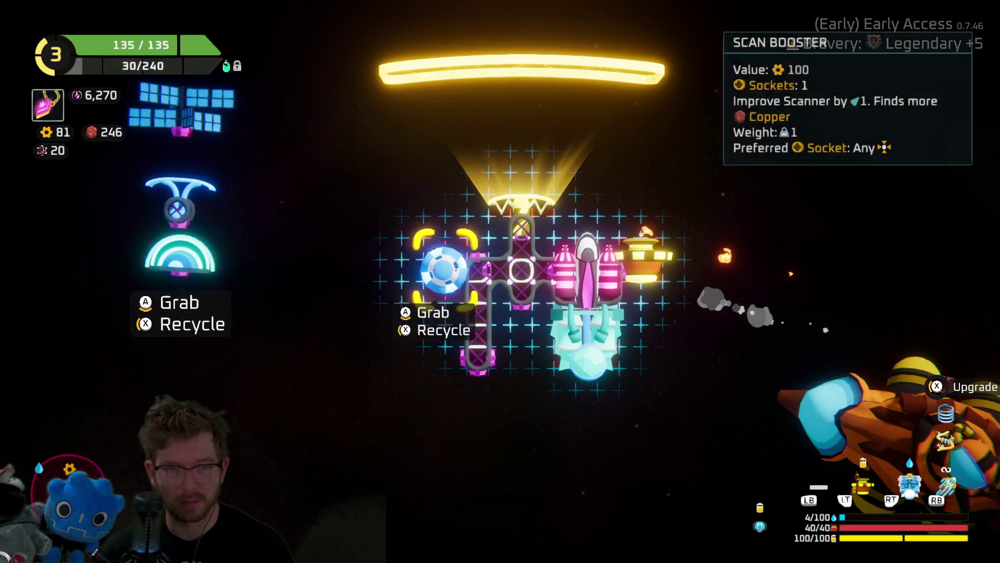
pyautogui.press('Return')
pyautogui.press('Down')
pyautogui.press('Down')
pyautogui.press('Down')
pyautogui.press('Right')
pyautogui.press('Right')
pyautogui.press('Return')
pyautogui.press('Return')
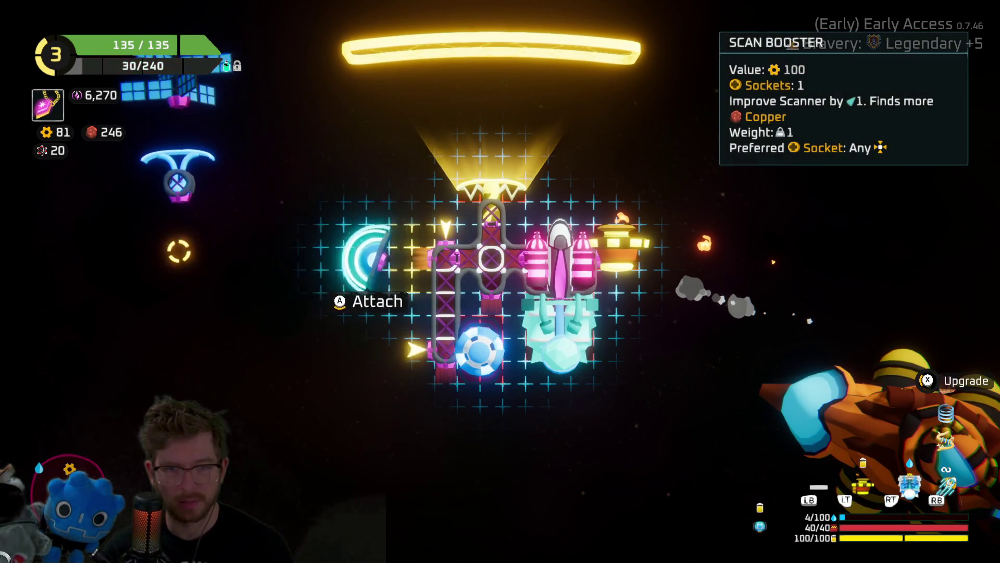
pyautogui.press('Down')
pyautogui.press('Return')
pyautogui.press('Return')
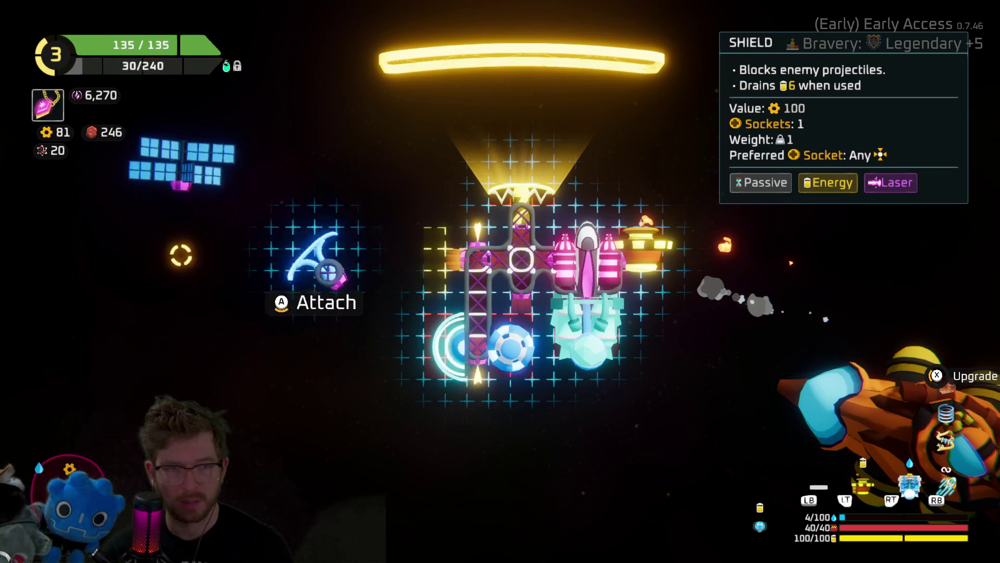
# Attach the Shield at the lower left and the Large Solar Panel on the left edge.
pyautogui.press('Right')
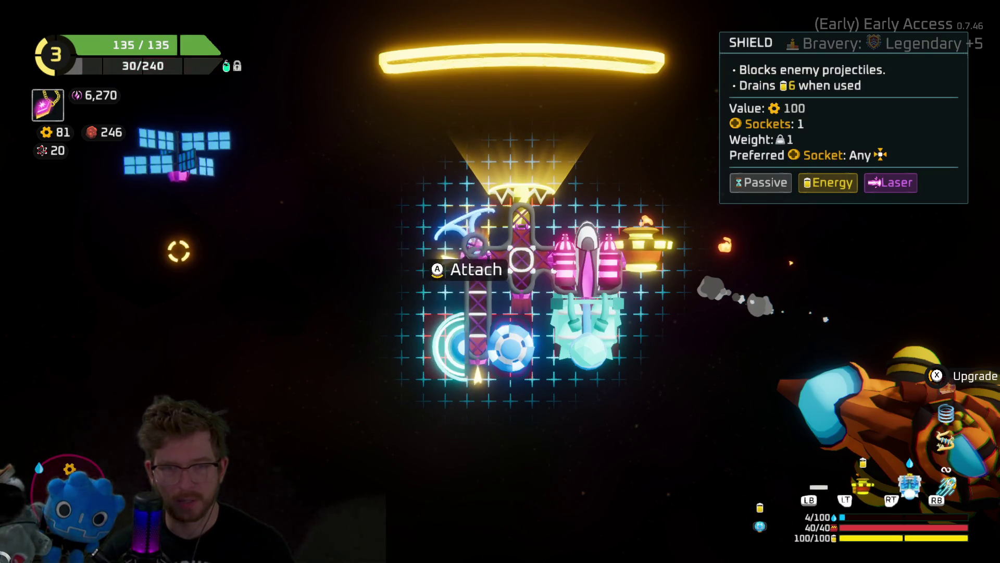
pyautogui.press('Return')
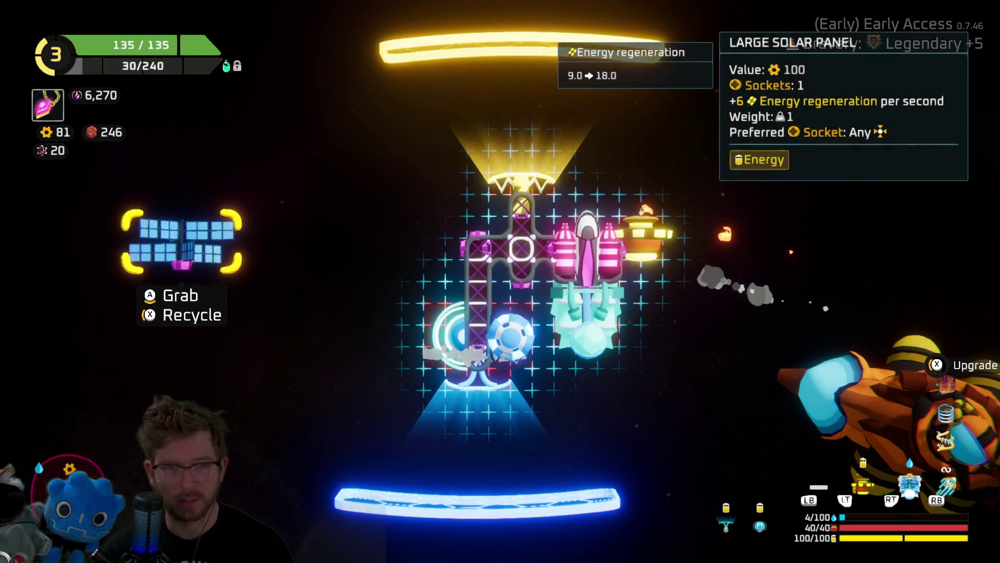
pyautogui.press('Return')
pyautogui.press('Right')
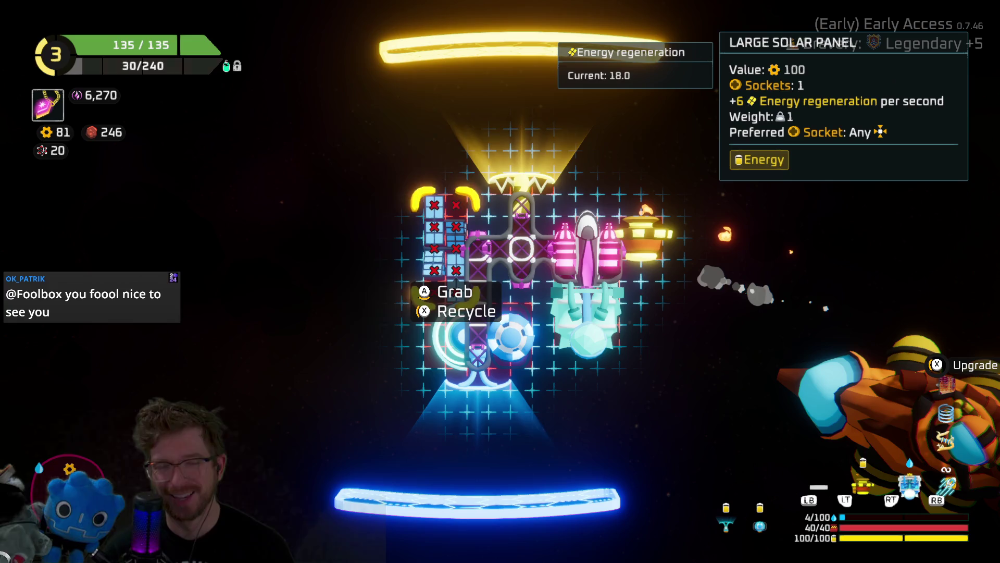
# Detach the Shield Drone, swap it in for the held Shield inside the body, and close the editor.
pyautogui.press('Right')
pyautogui.press('Down')
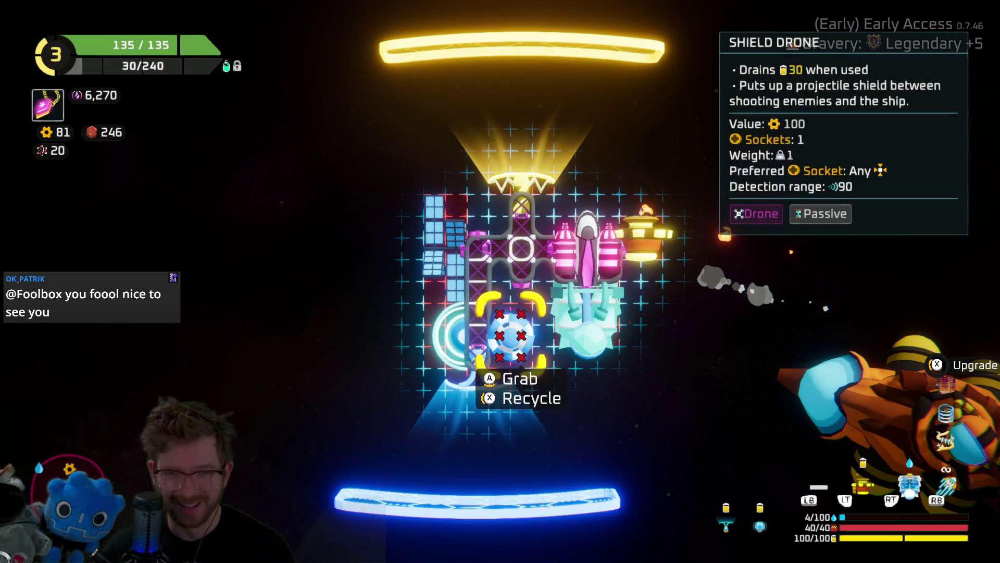
pyautogui.press('Escape')
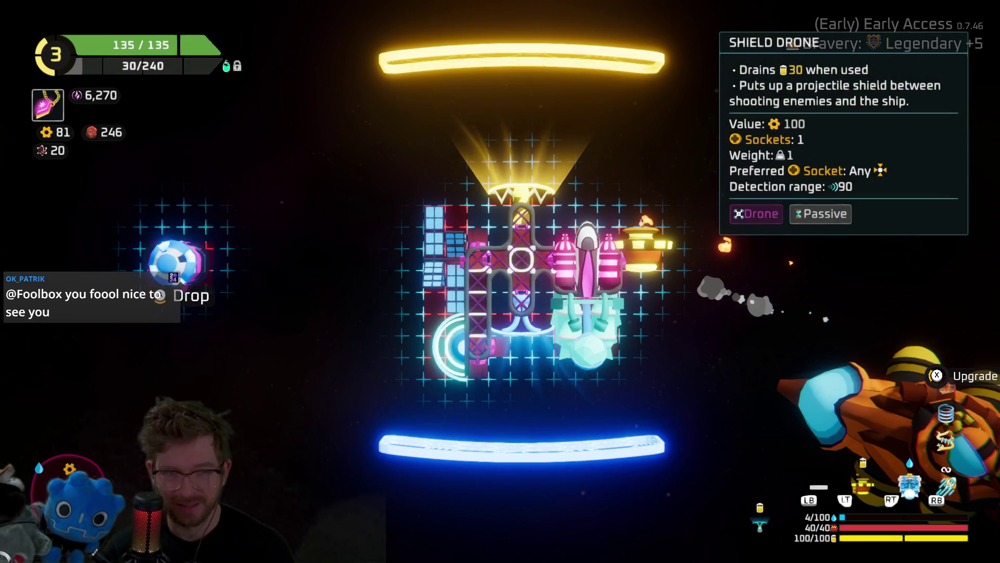
pyautogui.press('space')
pyautogui.scroll(-1, 181, 340)
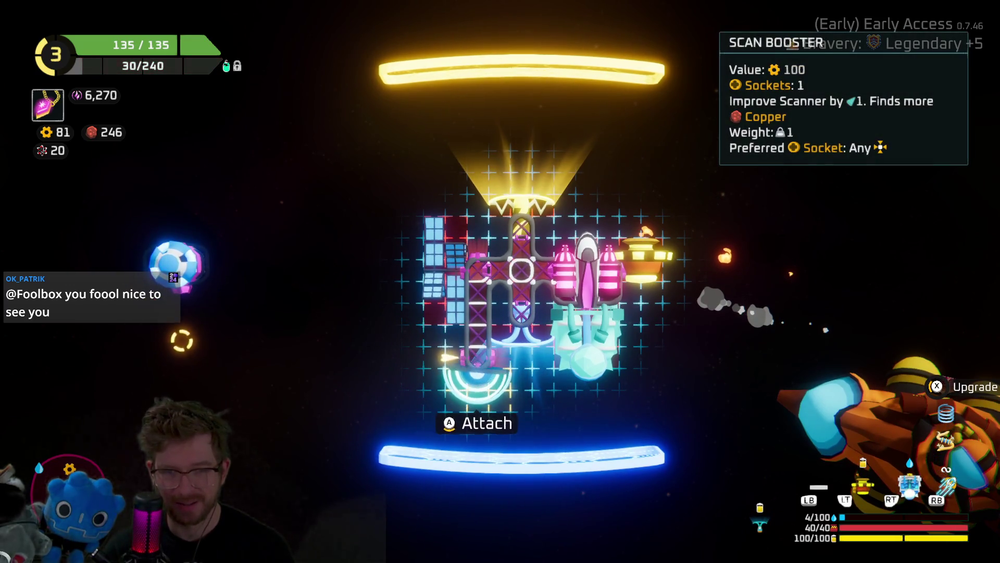
pyautogui.scroll(1, 181, 341)
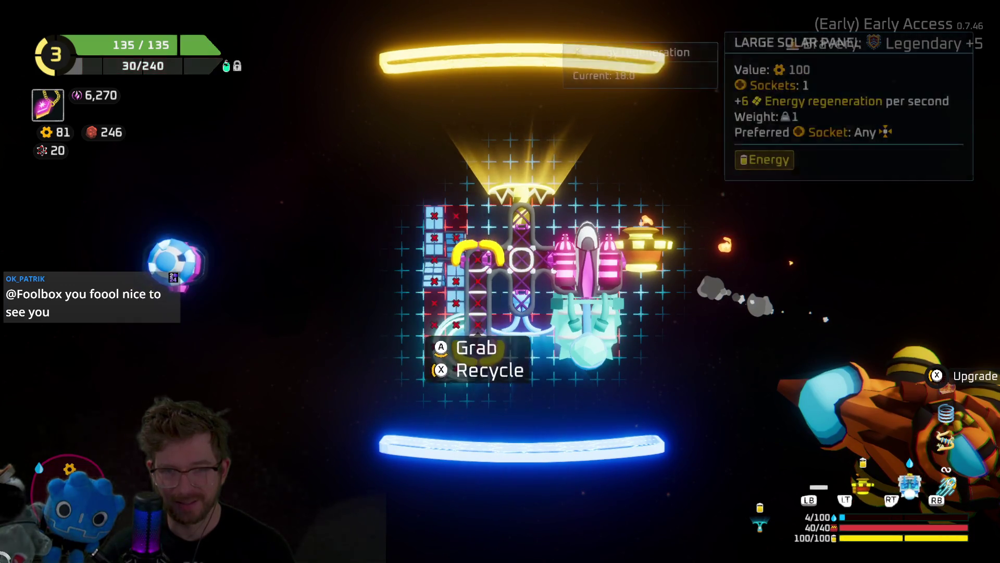
pyautogui.press('space')
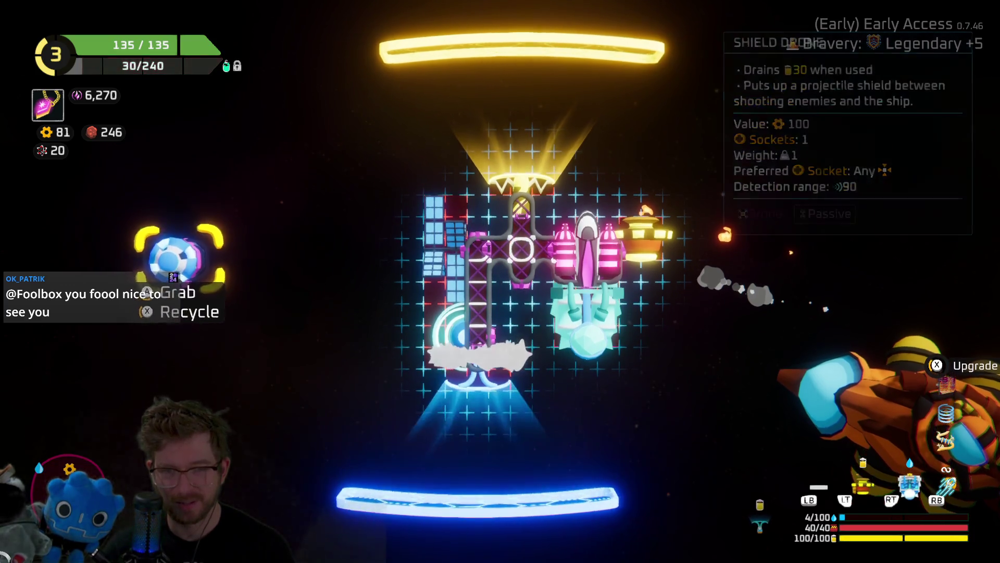
pyautogui.click(178, 255)
pyautogui.click(178, 255)
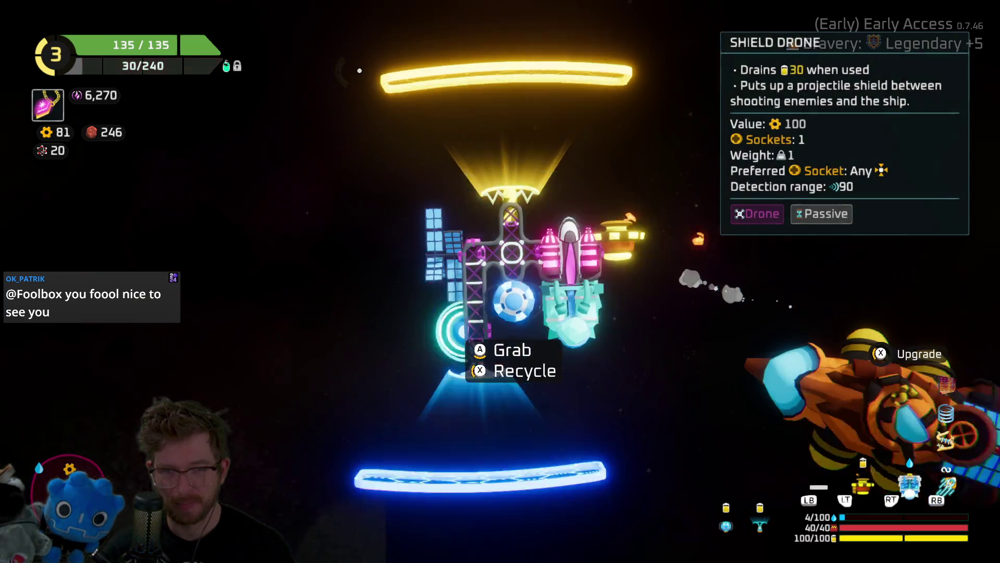
pyautogui.press('Escape')
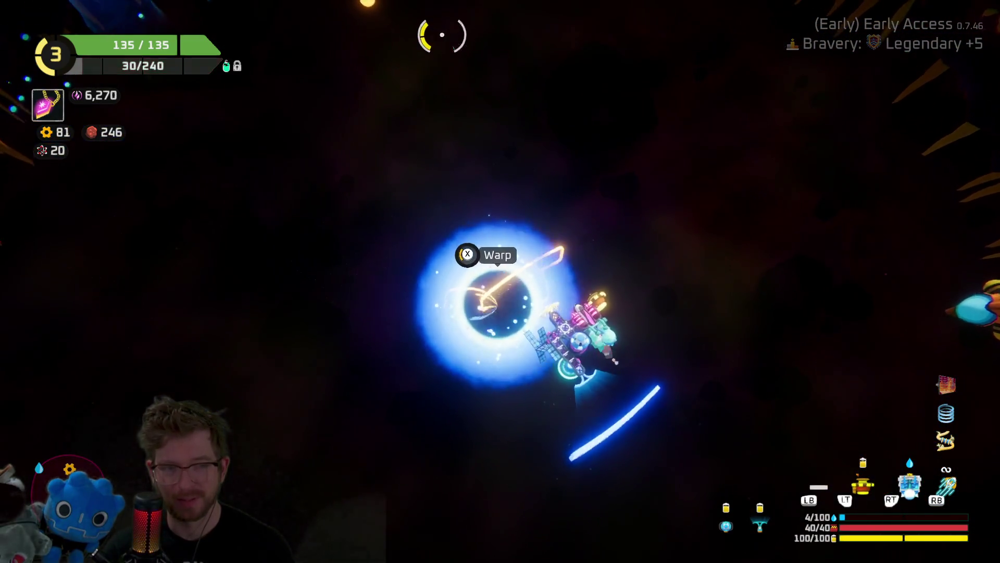
# Warp through the portal to the next area.
pyautogui.press('space')
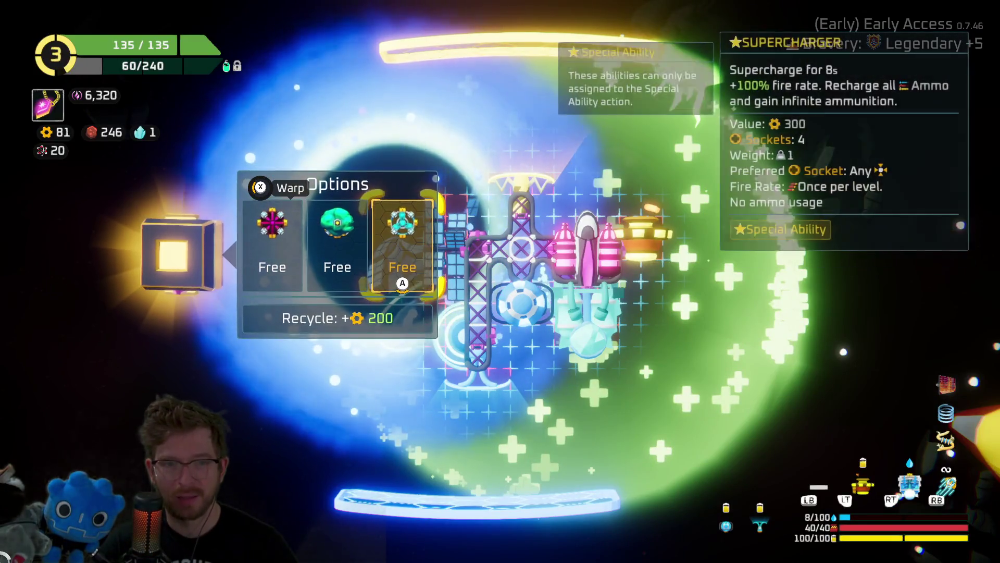
# Take the free Supercharger from the crate and resume flying.
pyautogui.press('Return')
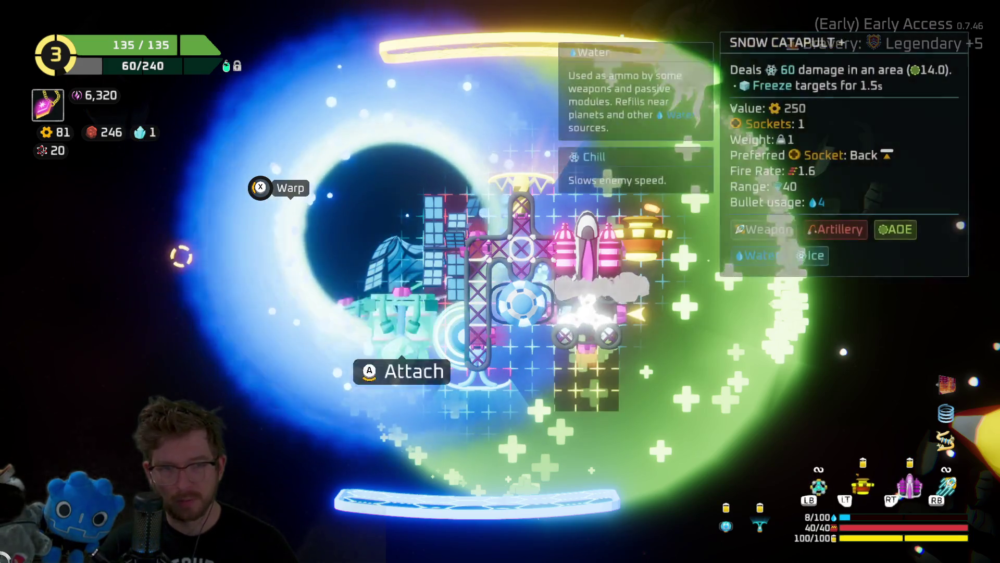
pyautogui.press('Escape')
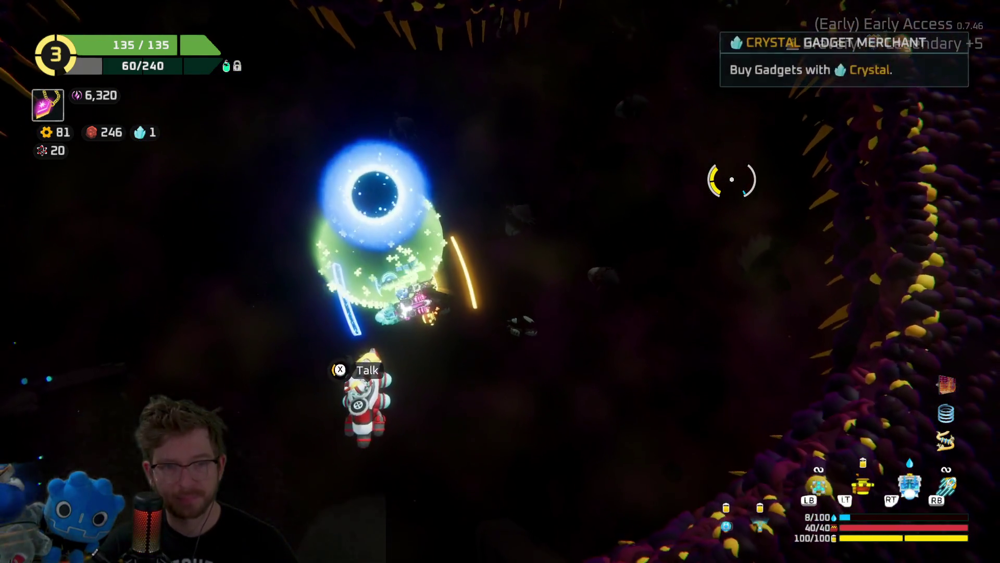
# Reroll the Crystal Gadget Merchant's offers once, buy Lotus Flower with the crystal, and warp onward.
pyautogui.press('x')
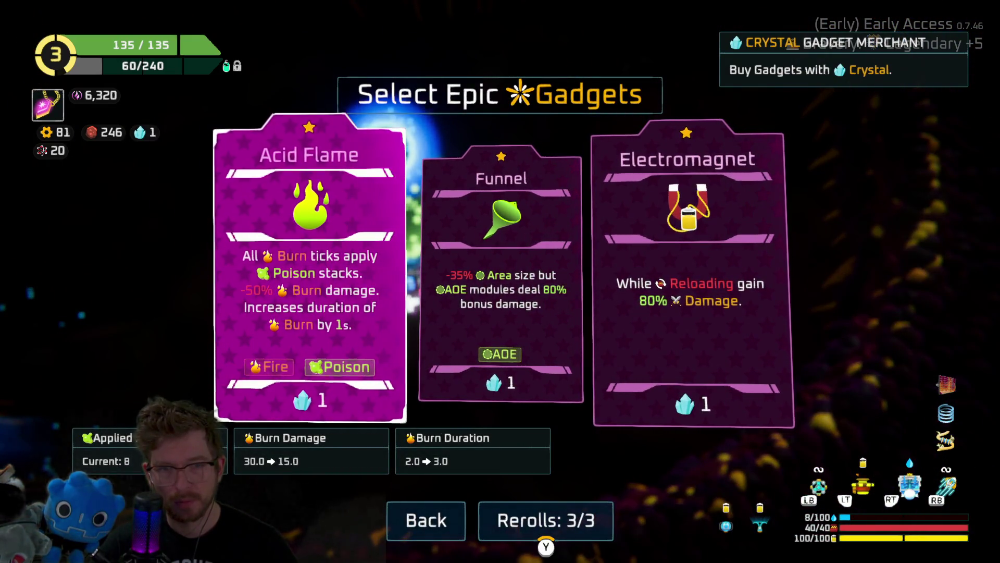
pyautogui.press('Right')
pyautogui.press('Right')
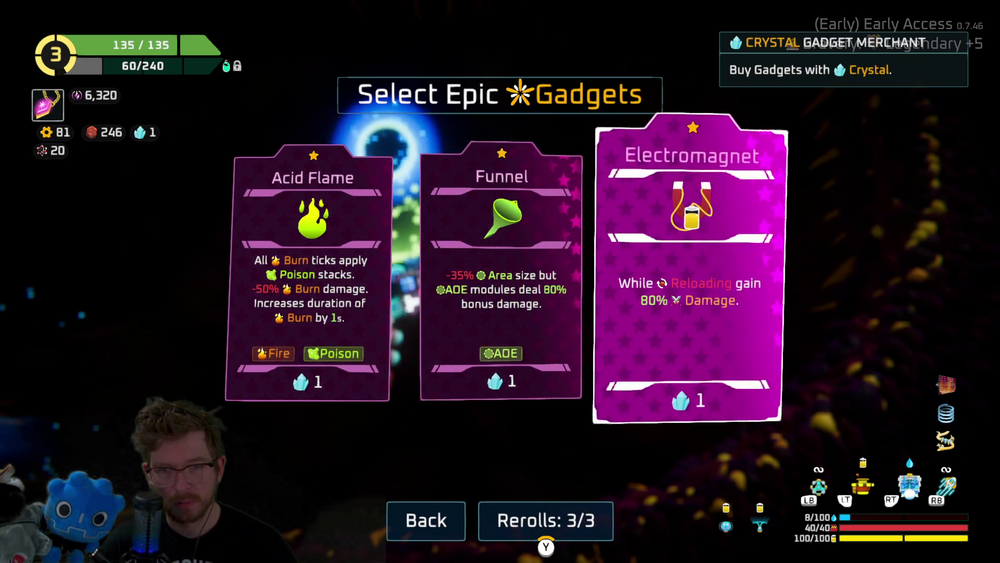
pyautogui.press('r')
pyautogui.press('Right')
pyautogui.press('Right')
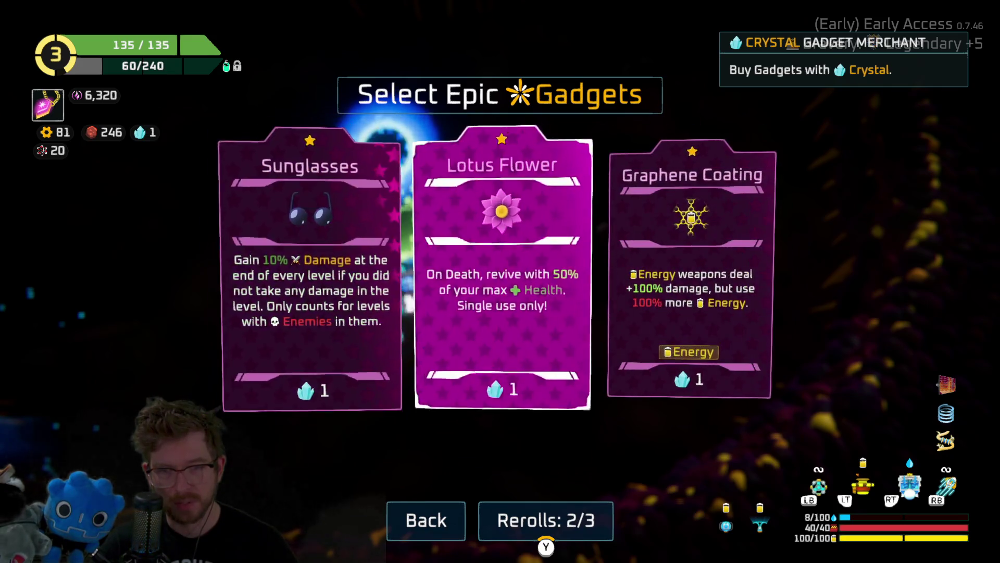
pyautogui.press('Left')
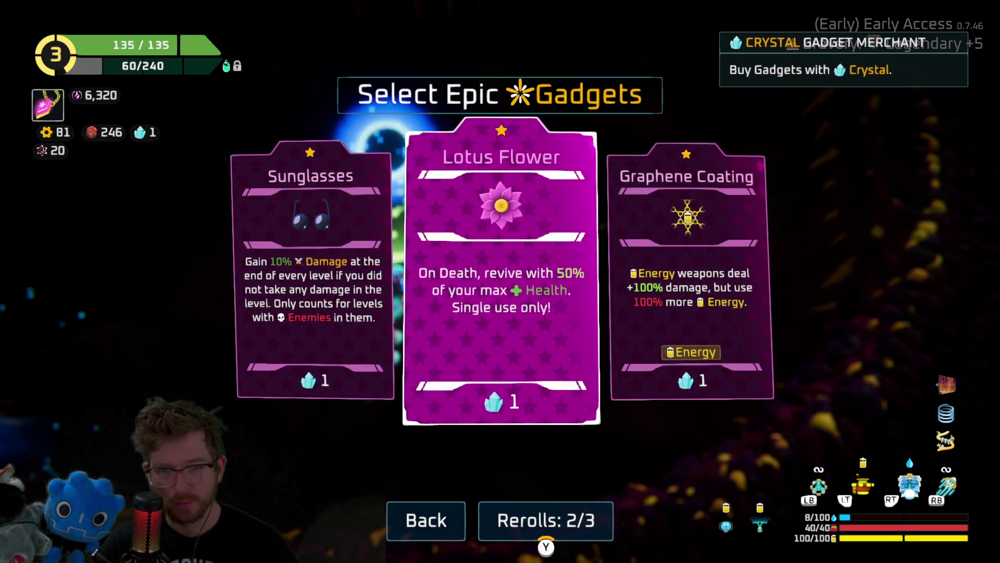
pyautogui.press('Return')
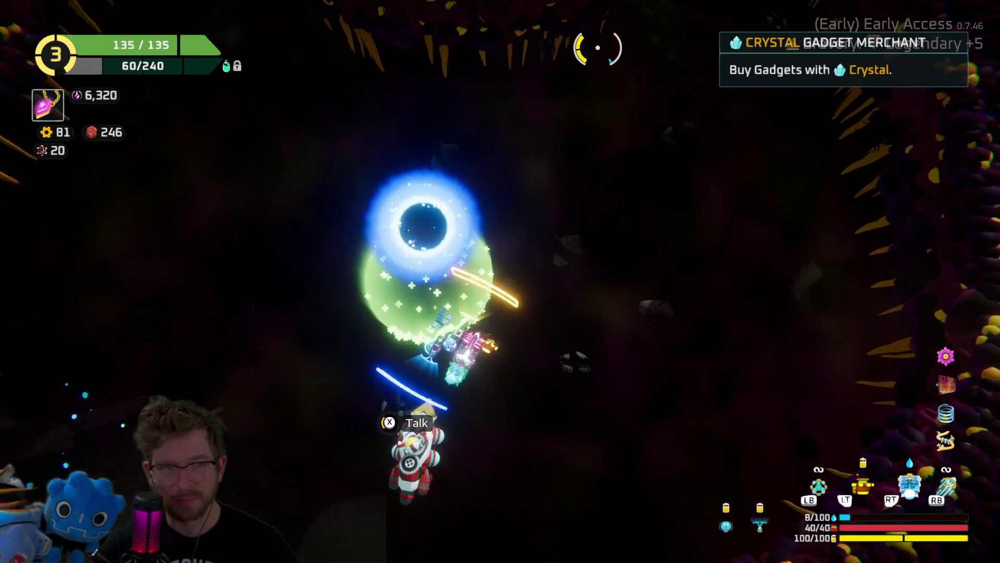
pyautogui.press('Up')
pyautogui.press('e')
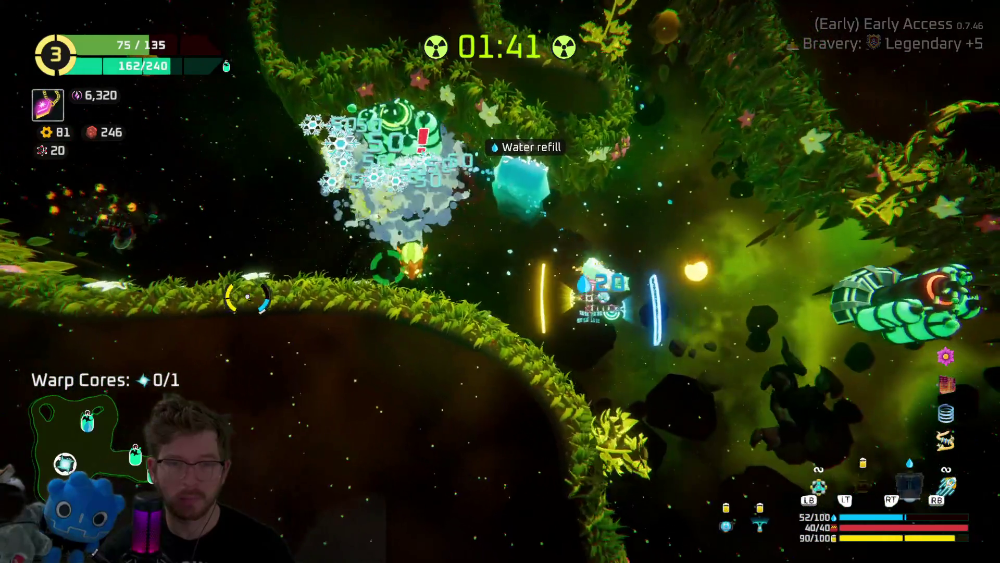
# Bring up the jungle oxygen station's rewards: 120 Oxygen, a free Solar Panel, or 80 currency.
pyautogui.press('e')
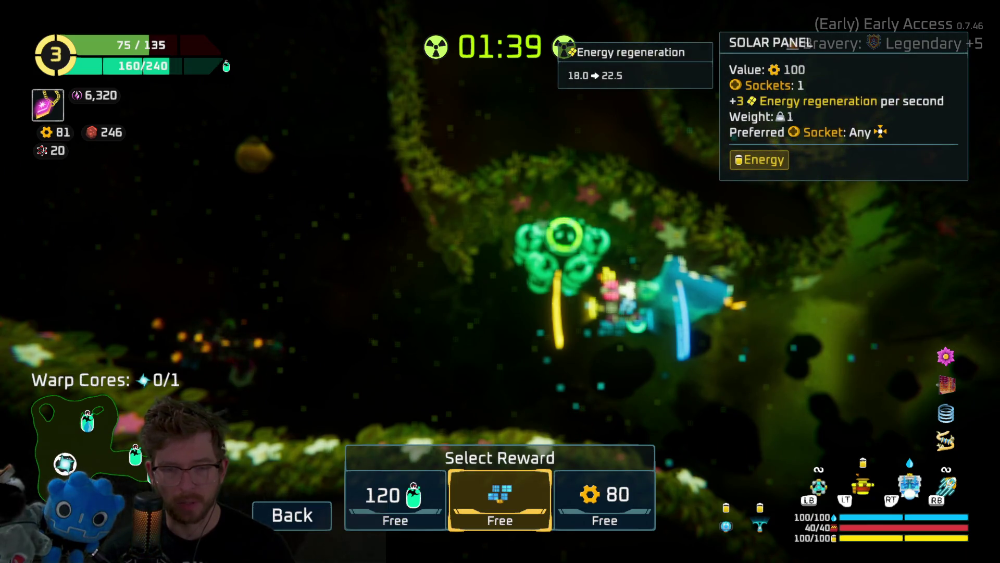
# Take the free Solar Panel blueprint and briefly check the ship's layout.
pyautogui.press('e')
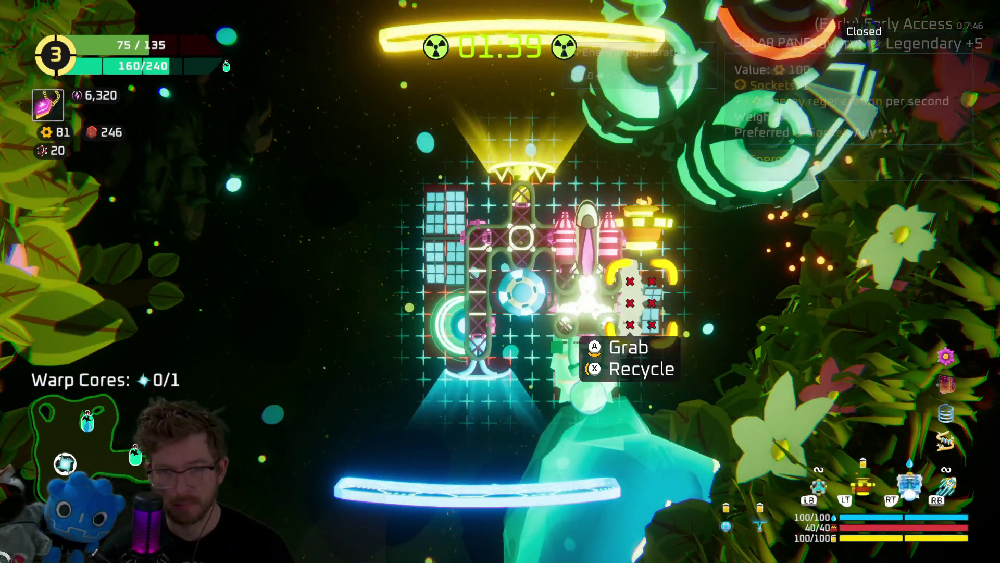
pyautogui.press('Escape')
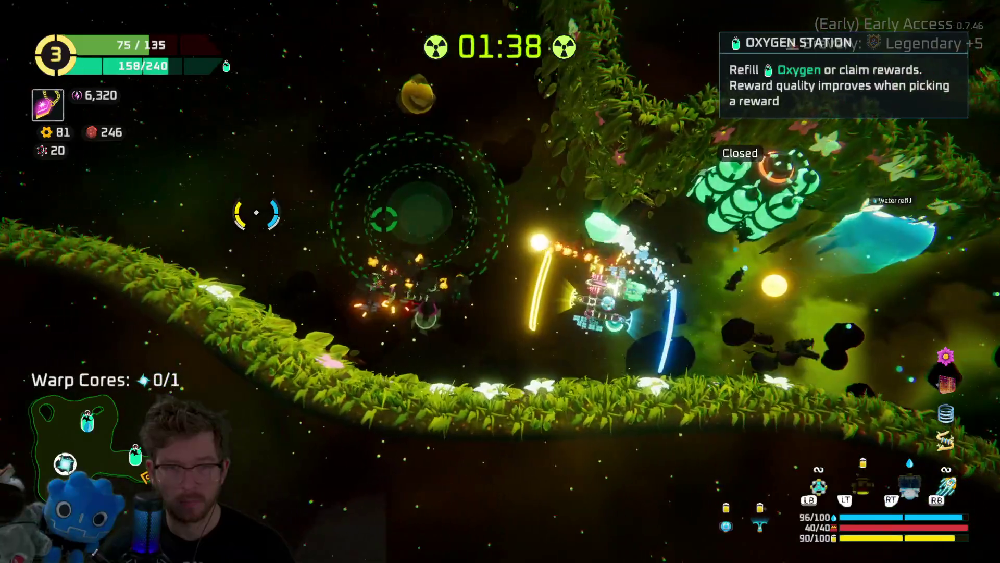
pyautogui.press('e')
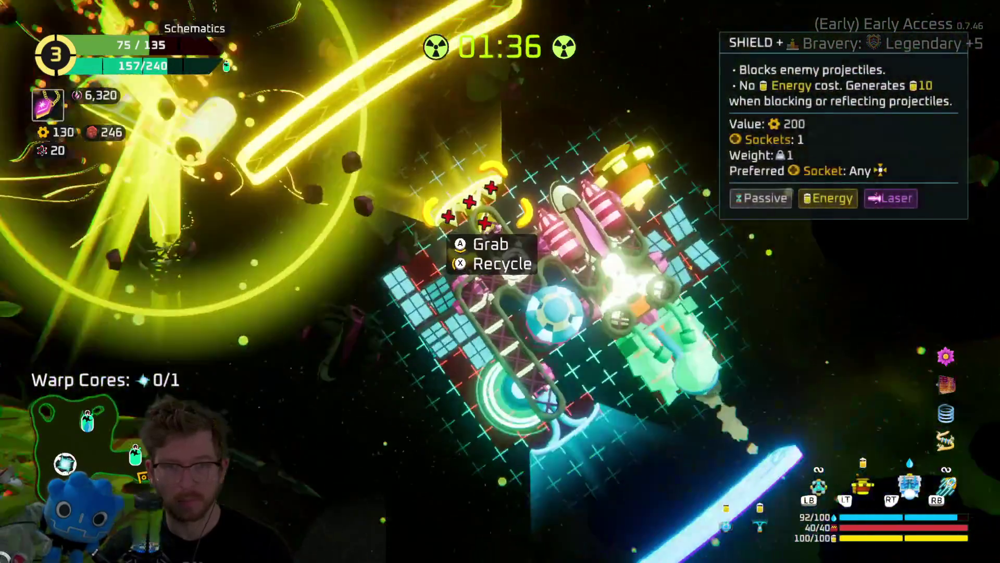
pyautogui.press('Escape')
# Fly to the second oxygen station, claim its gear reward, and clear the enemy group.
pyautogui.press('w')
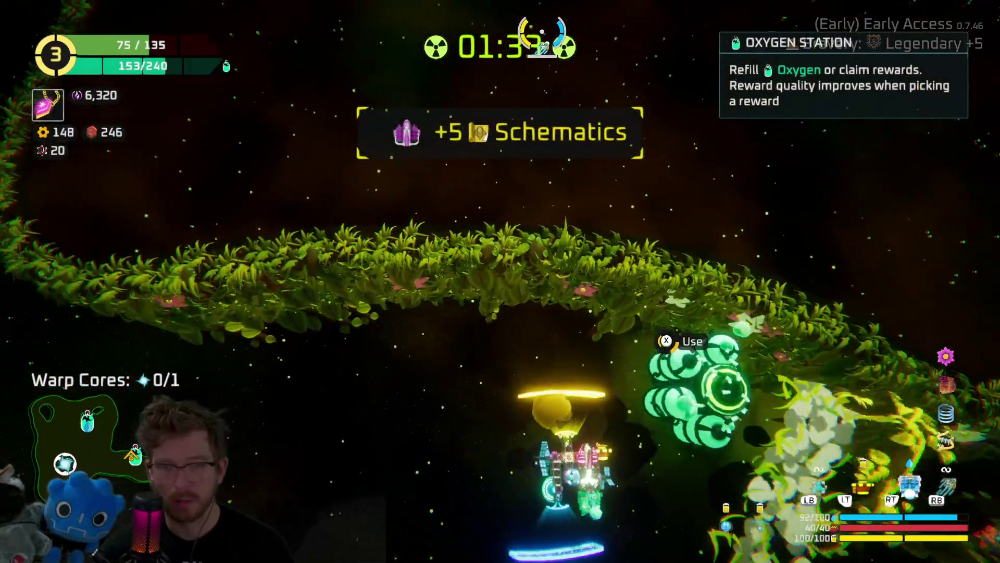
pyautogui.press('e')
pyautogui.press('e')
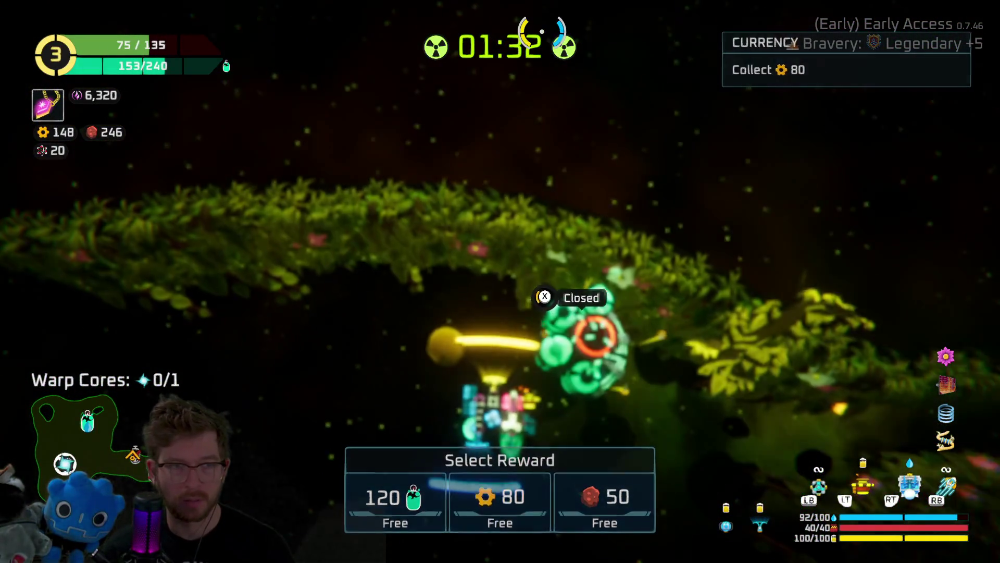
pyautogui.press('a')
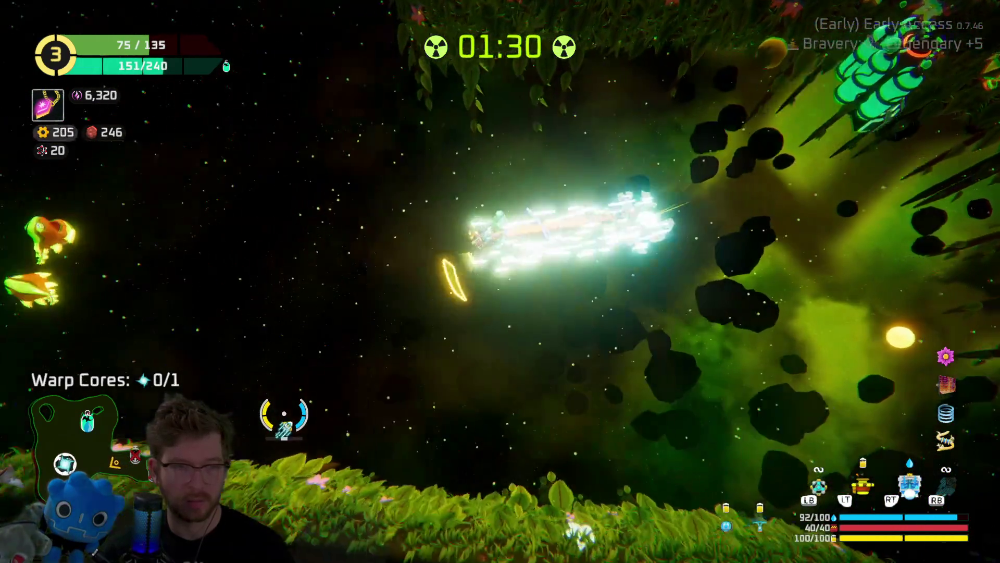
pyautogui.press('a')
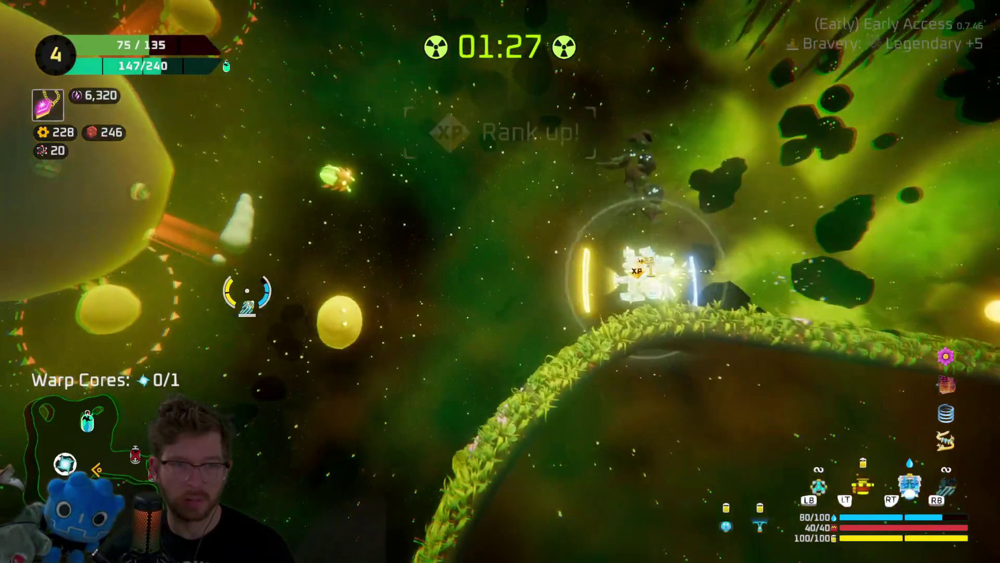
# Choose Flame Battery (+25% Fire damage above 100 Energy) from the Rank 4 upgrade cards.
pyautogui.press('Right')
pyautogui.press('Right')
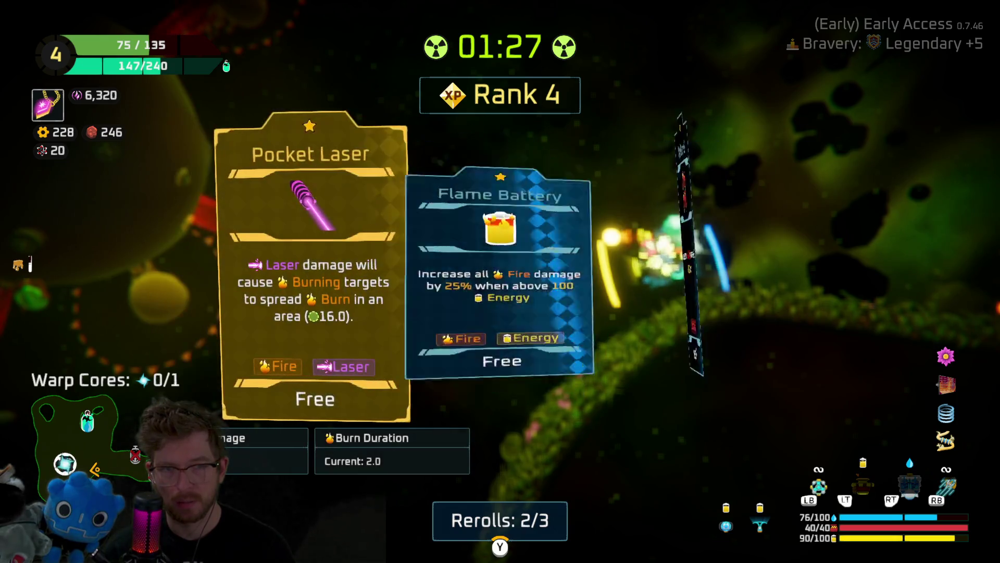
pyautogui.click(500, 271)
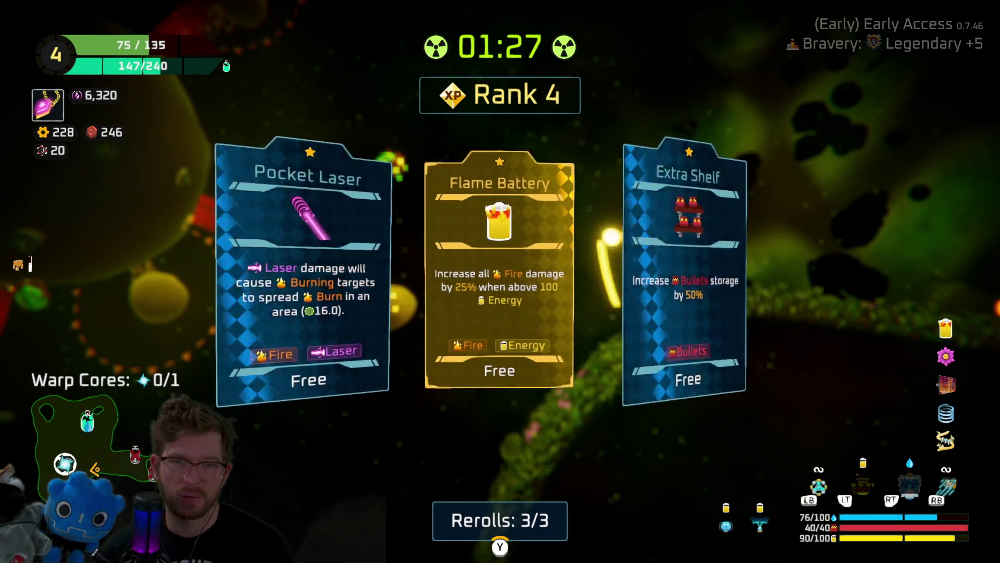
pyautogui.press('Return')
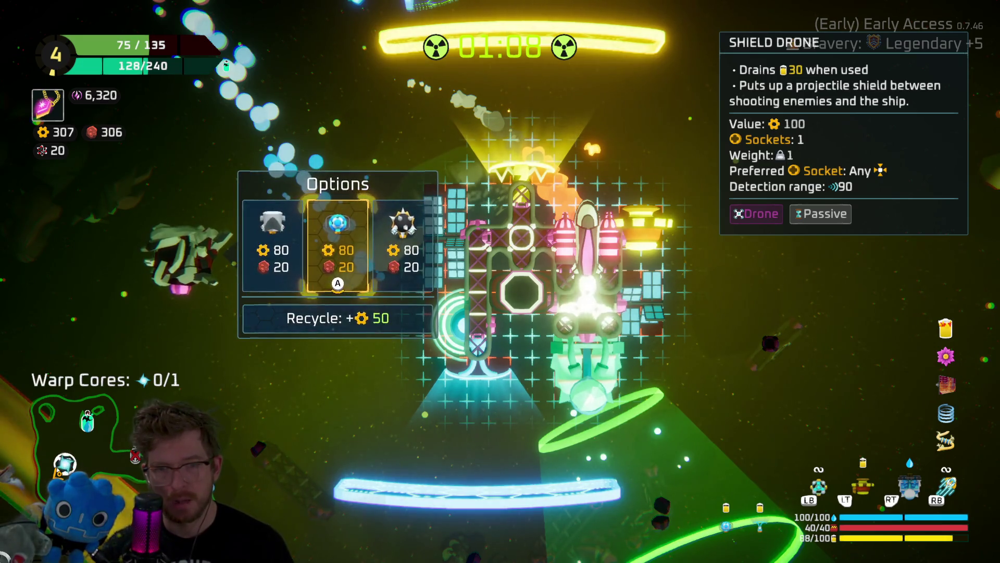
# Buy the Shield Drone, place it beside the other drone, and lift the body piece off the ship.
pyautogui.press('Return')
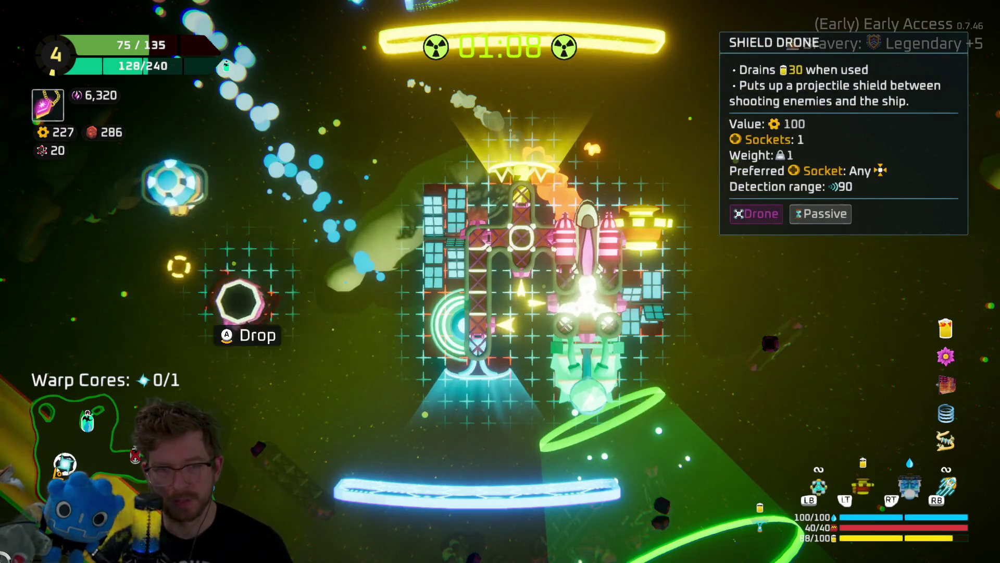
pyautogui.press('Return')
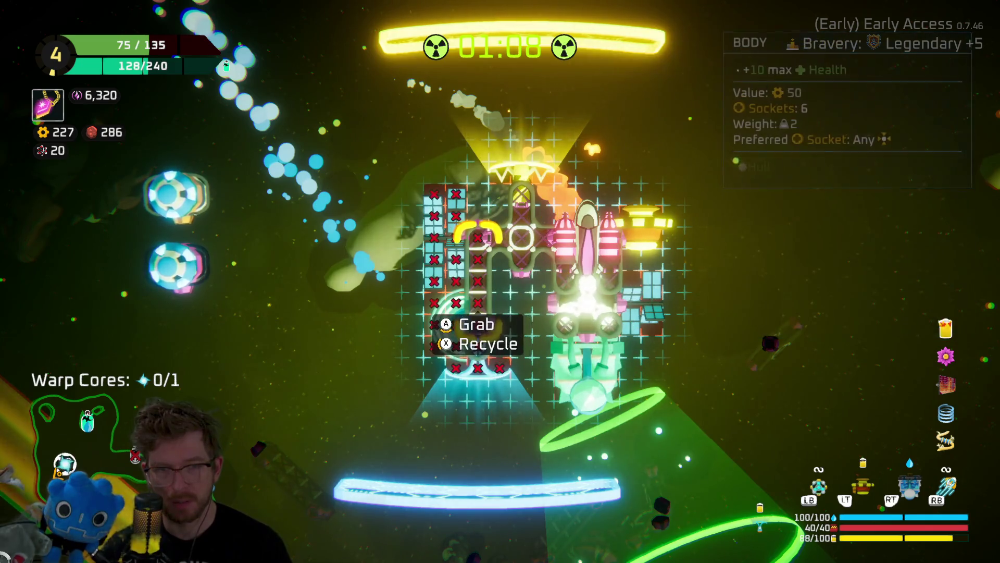
pyautogui.press('Return')
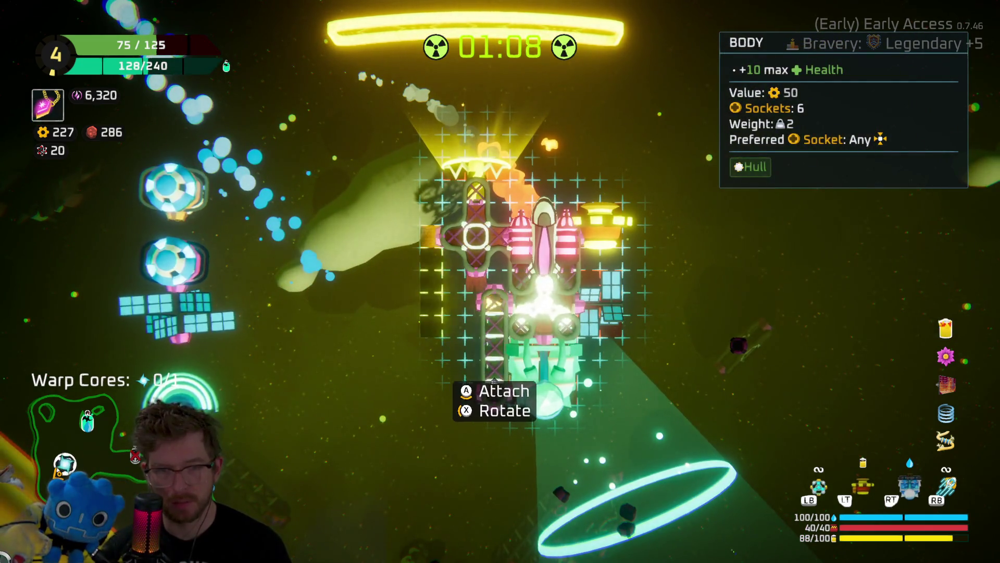
pyautogui.press('Left')
pyautogui.press('Up')
pyautogui.press('Down')
pyautogui.press('Right')
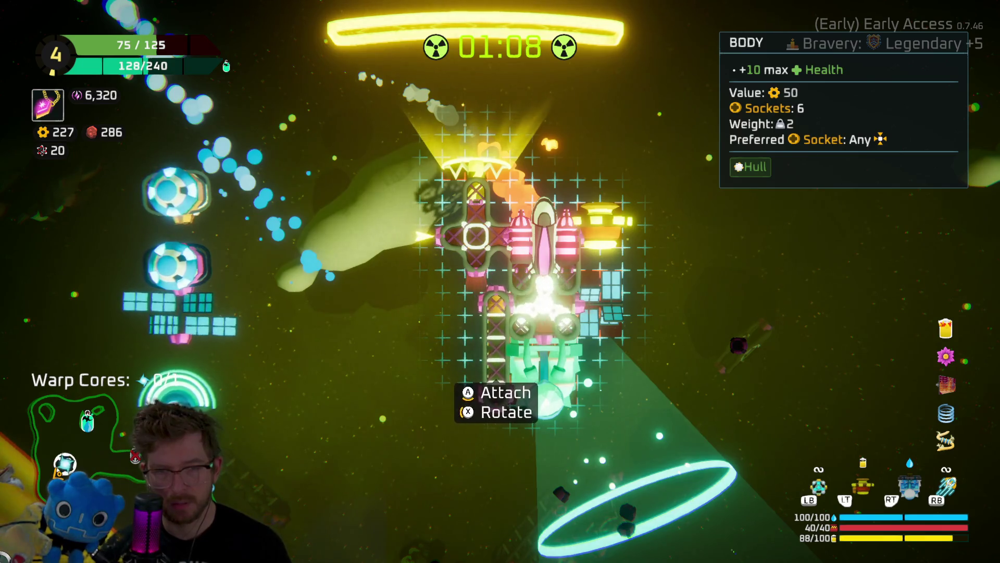
# Rotate and reposition the held body piece to lie horizontally on the ship.
pyautogui.press('r')
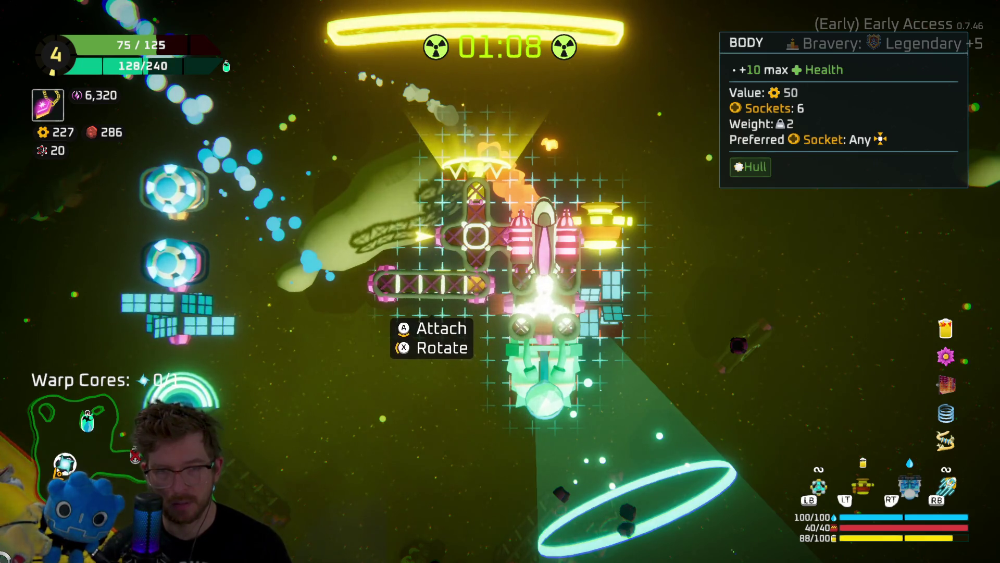
pyautogui.press('r')
pyautogui.press('Left')
pyautogui.press('Left')
pyautogui.press('Right')
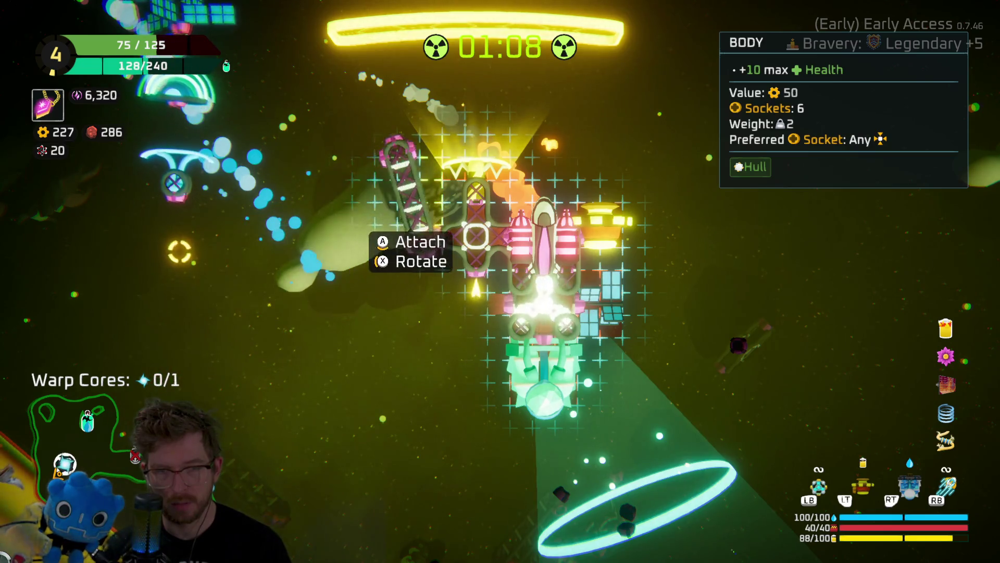
pyautogui.press('Left')
pyautogui.press('Left')
pyautogui.press('Up')
pyautogui.press('r')
pyautogui.press('Right')
pyautogui.press('Right')
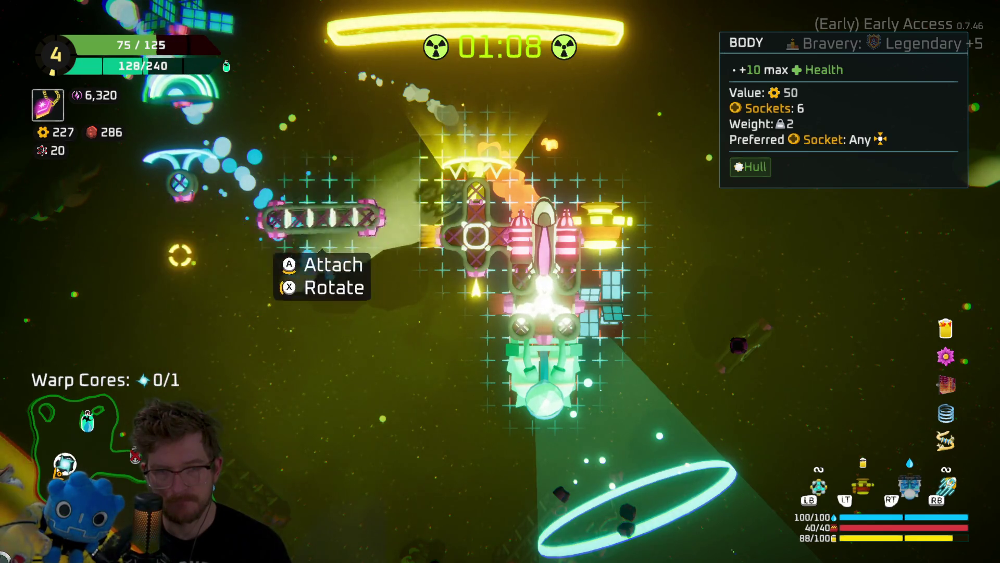
pyautogui.press('Right')
pyautogui.press('r')
pyautogui.press('Down')
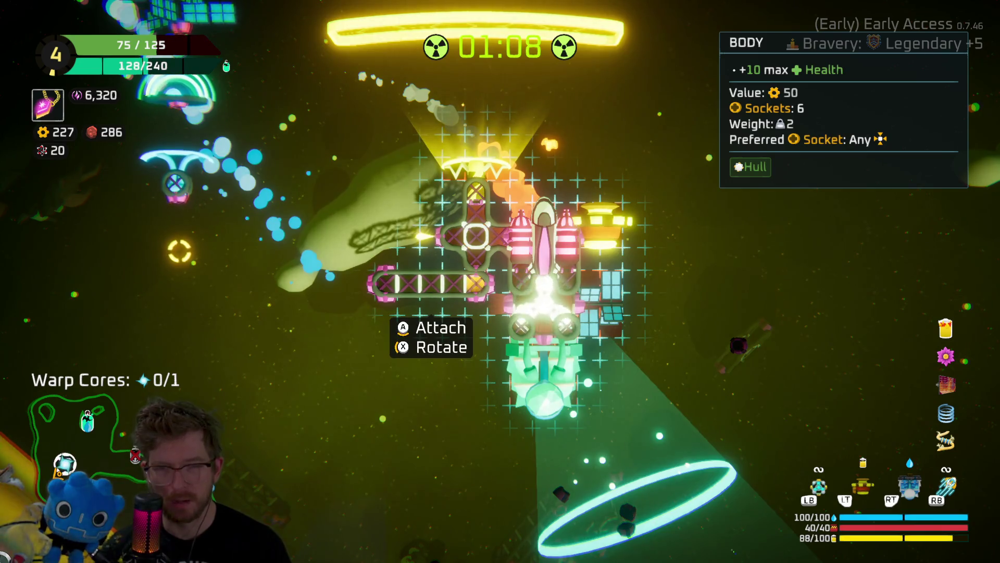
# Try the ladder piece upright and horizontal, then set it aside off the ship.
pyautogui.press('r')
pyautogui.press('Right')
pyautogui.press('Down')
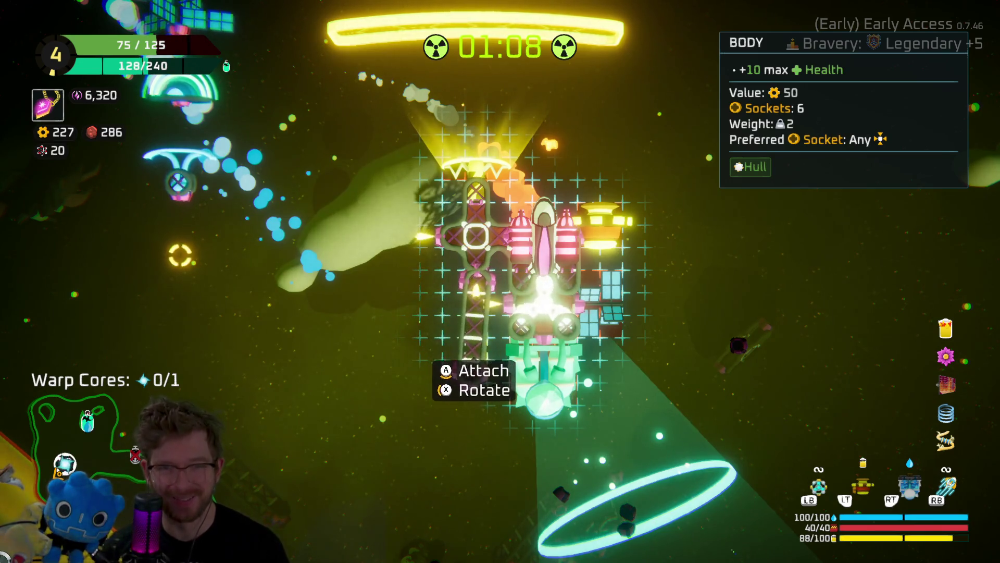
pyautogui.press('r')
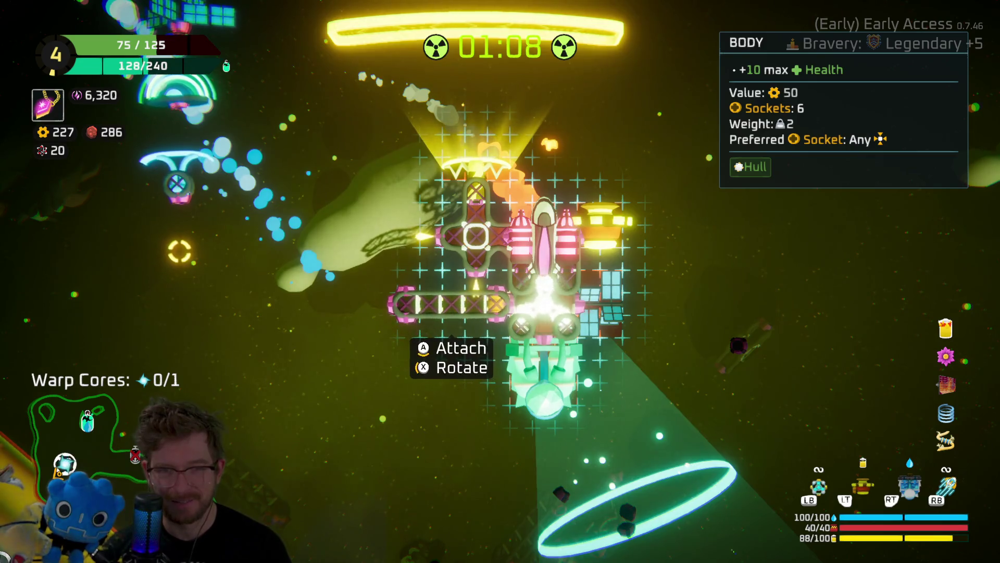
pyautogui.press('r')
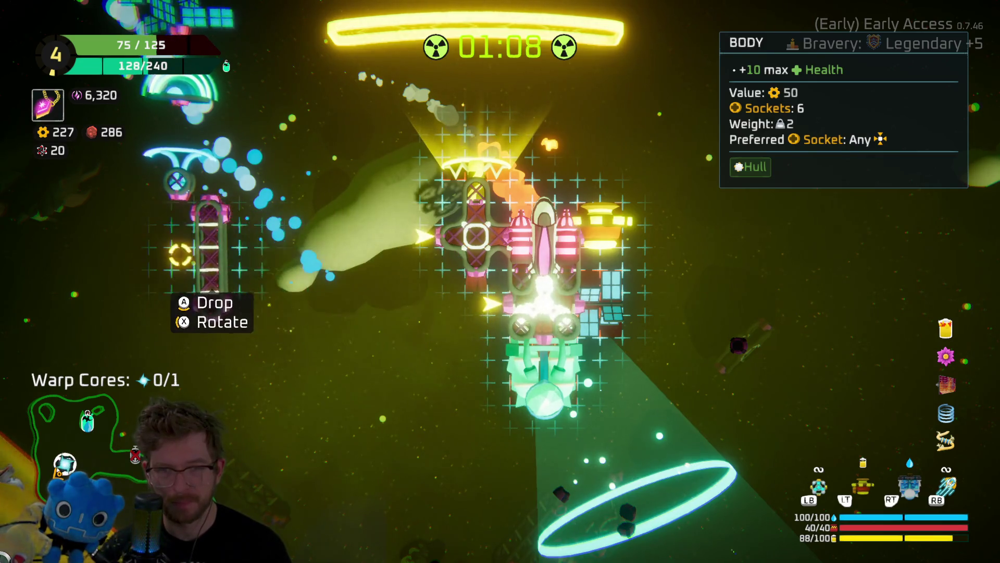
pyautogui.click(177, 234)
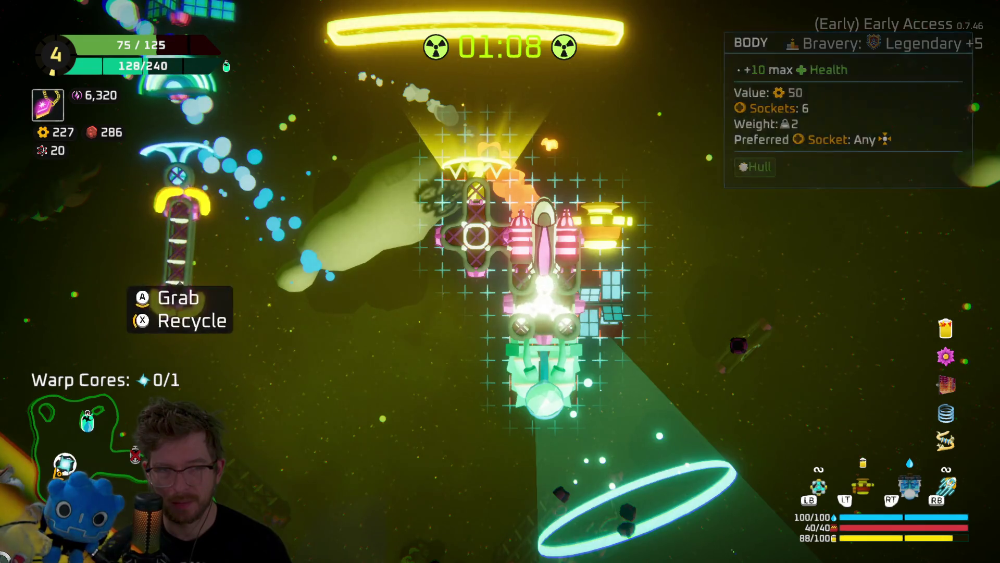
# Move the Fireballs weapon to the left side and detach the supercharger and solar panel.
pyautogui.click(600, 225)
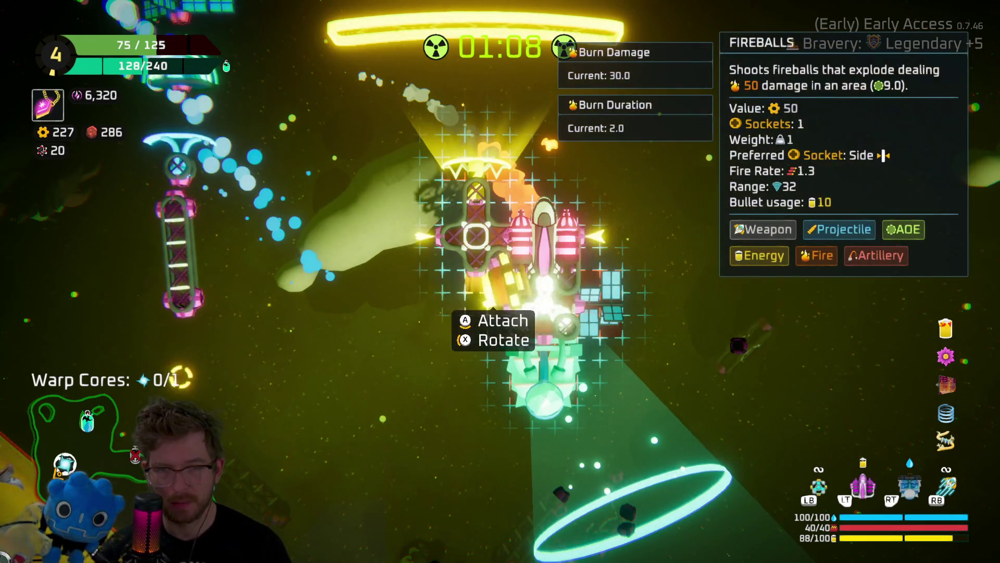
pyautogui.click(450, 224)
pyautogui.click(573, 391)
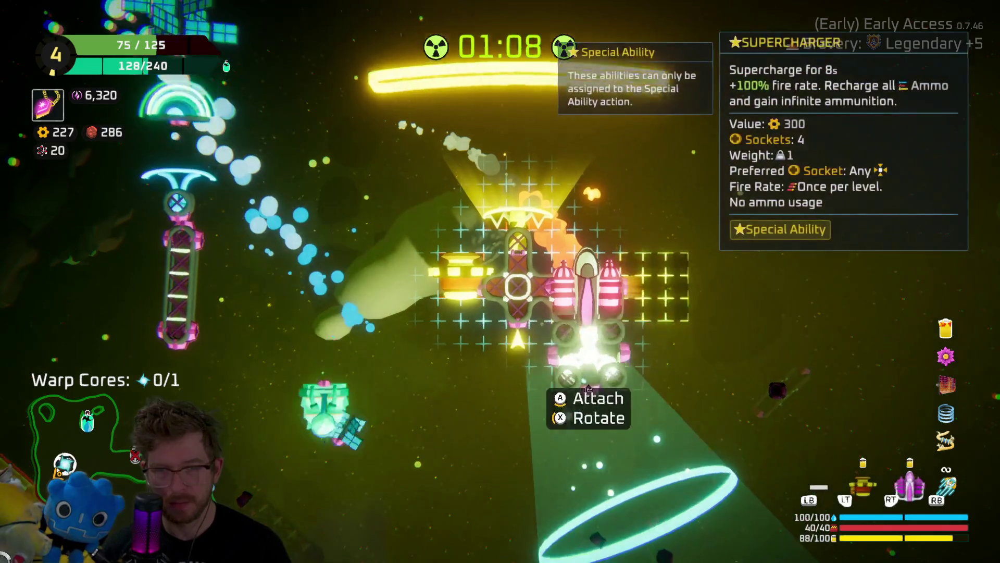
pyautogui.click(177, 244)
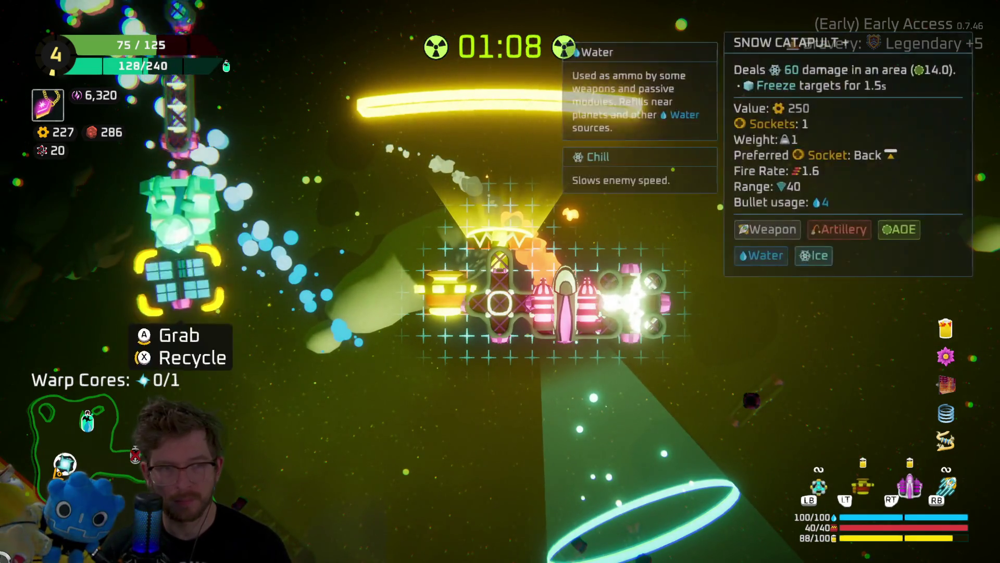
# Set the Shield aside after a top-right trial and attach the Snow Catapult below the ship.
pyautogui.click(180, 250)
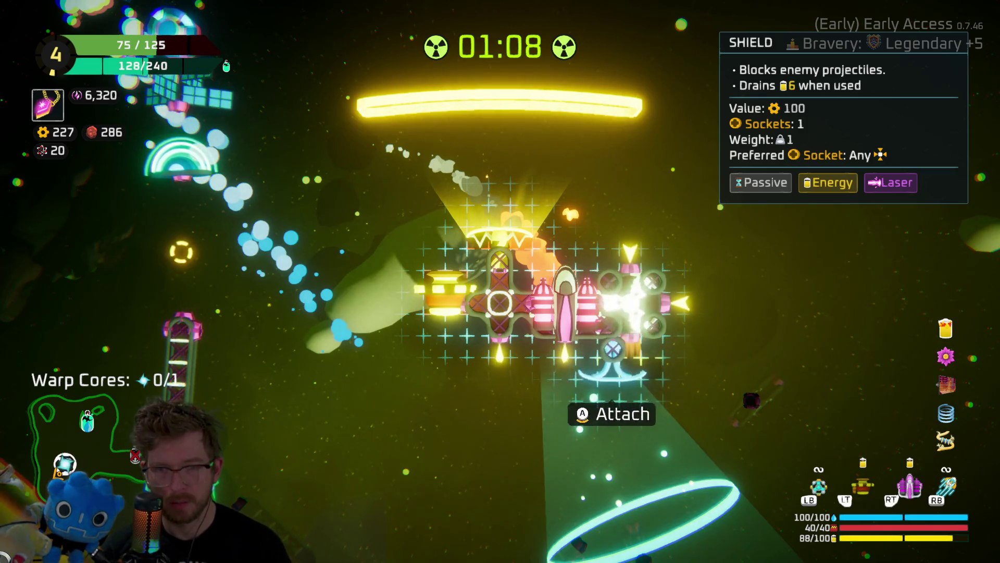
pyautogui.click(630, 252)
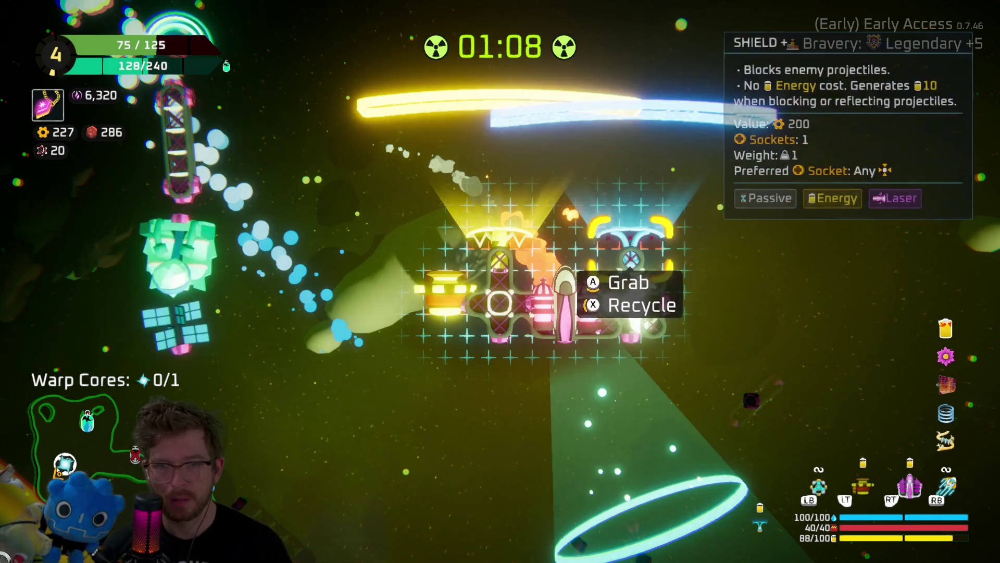
pyautogui.click(630, 259)
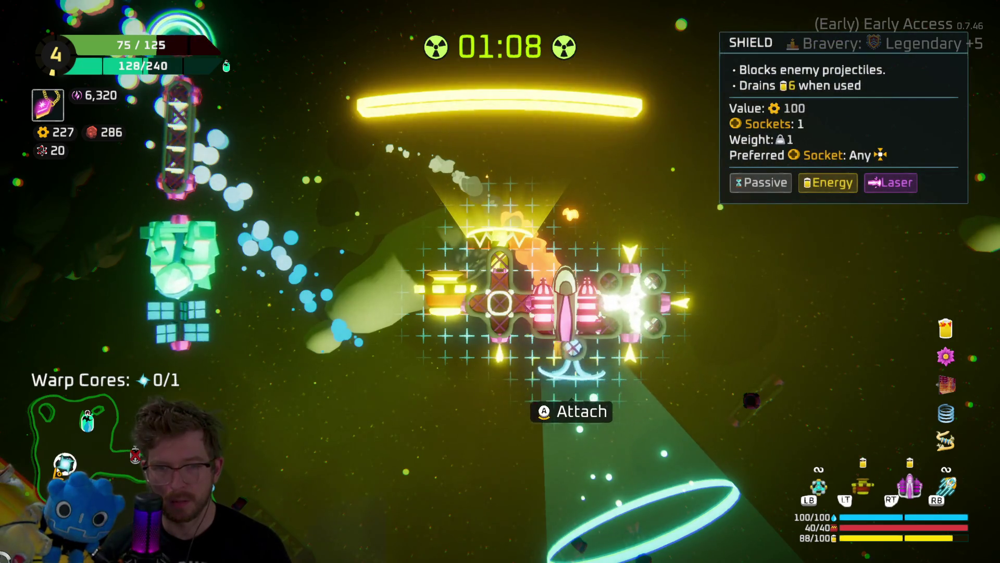
pyautogui.click(188, 292)
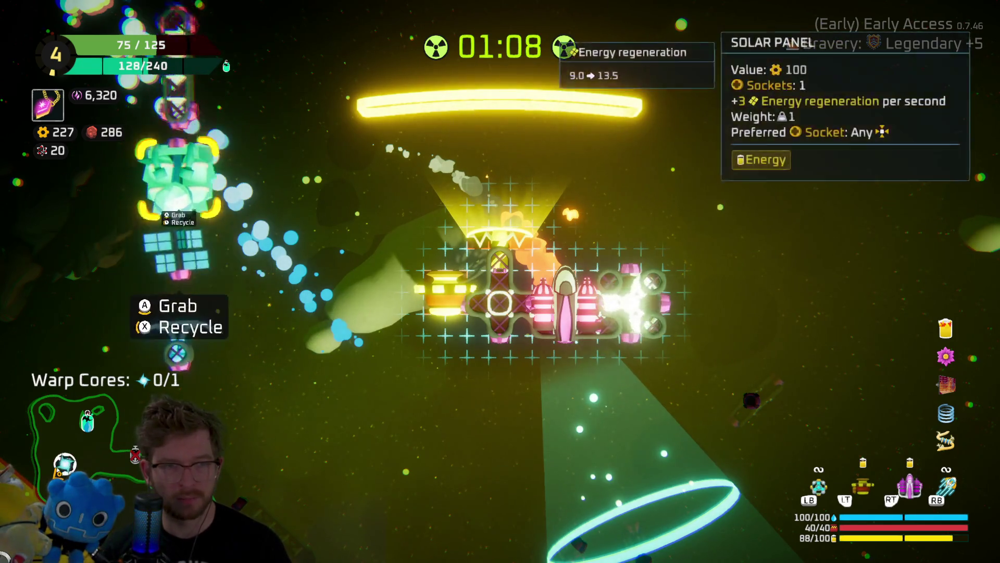
pyautogui.click(175, 175)
pyautogui.click(565, 360)
pyautogui.scroll(-1, 180, 203)
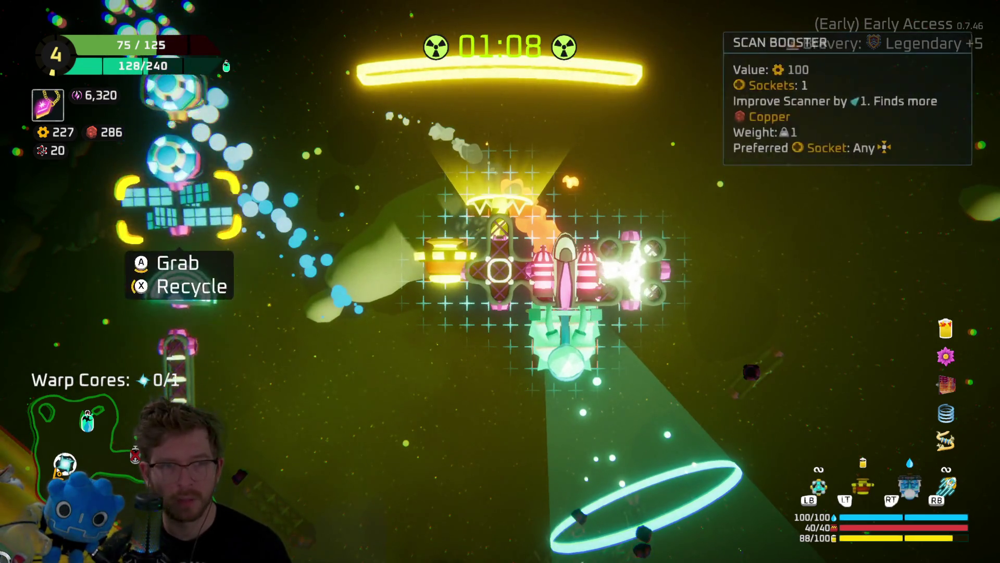
# Attach the large solar panel on the right and the Body part at lower left (max health 135).
pyautogui.click(180, 206)
pyautogui.click(633, 312)
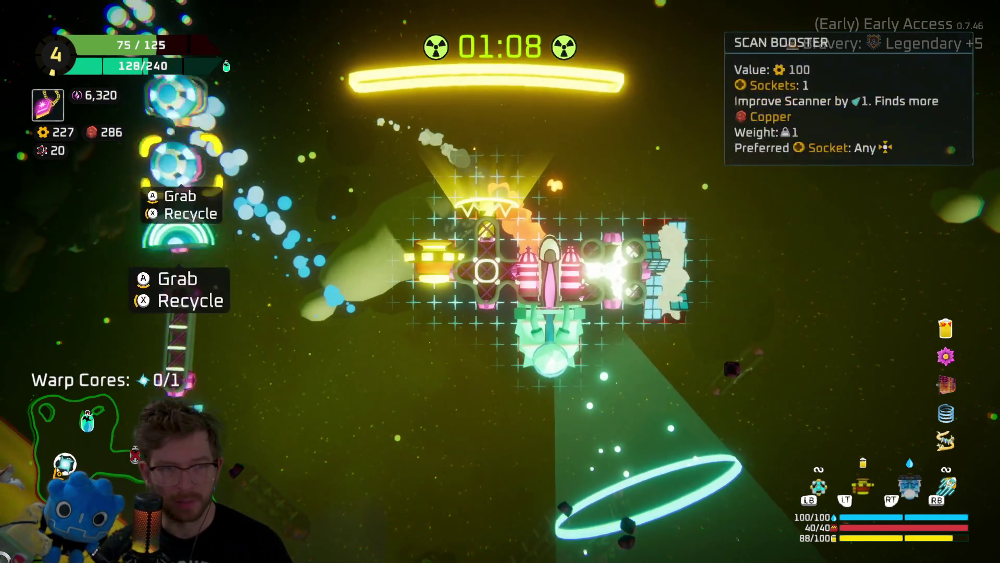
pyautogui.click(180, 336)
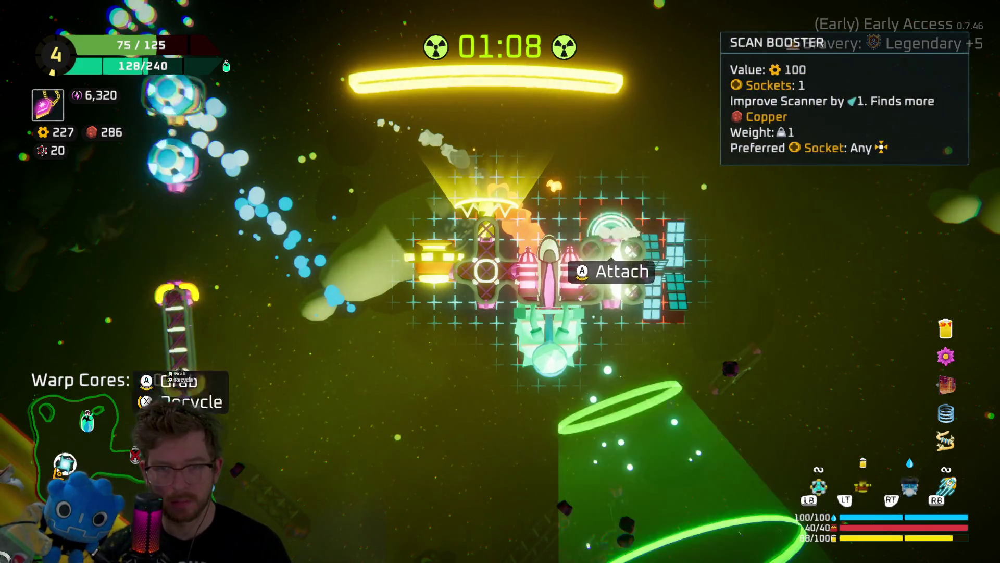
pyautogui.click(179, 245)
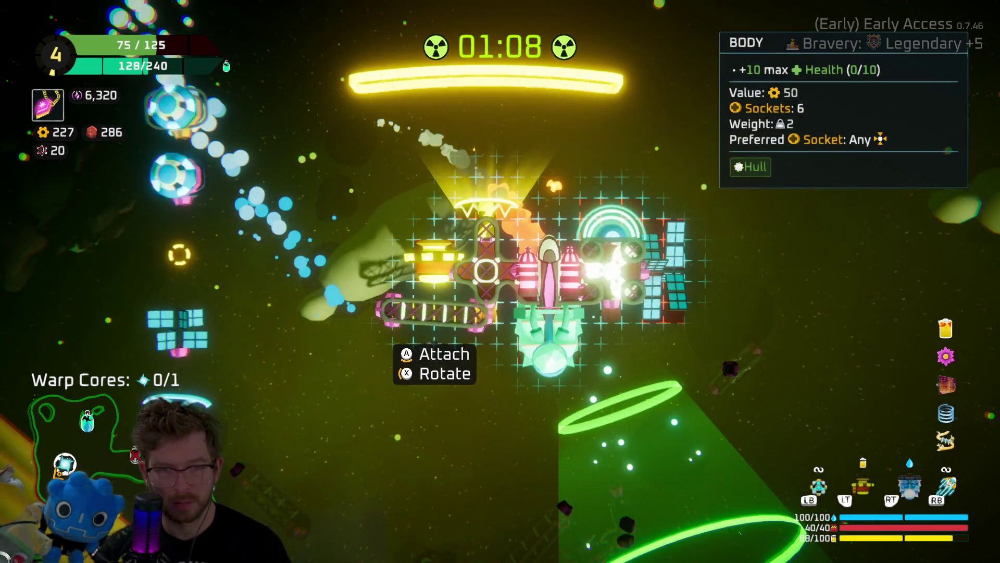
pyautogui.click(461, 313)
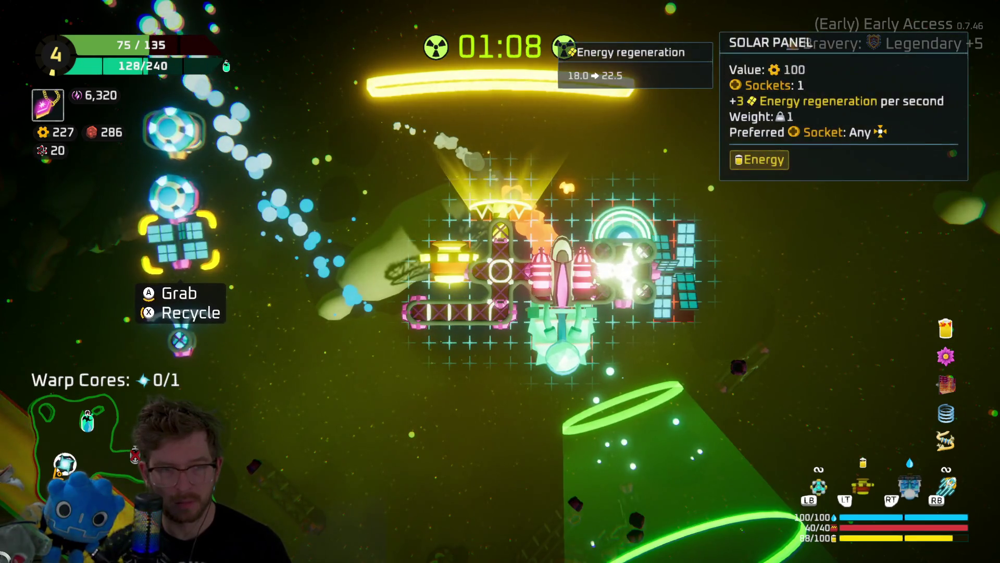
# Fit the Shield Drone low under the ship and the small solar panel on the left side.
pyautogui.click(180, 214)
pyautogui.click(432, 341)
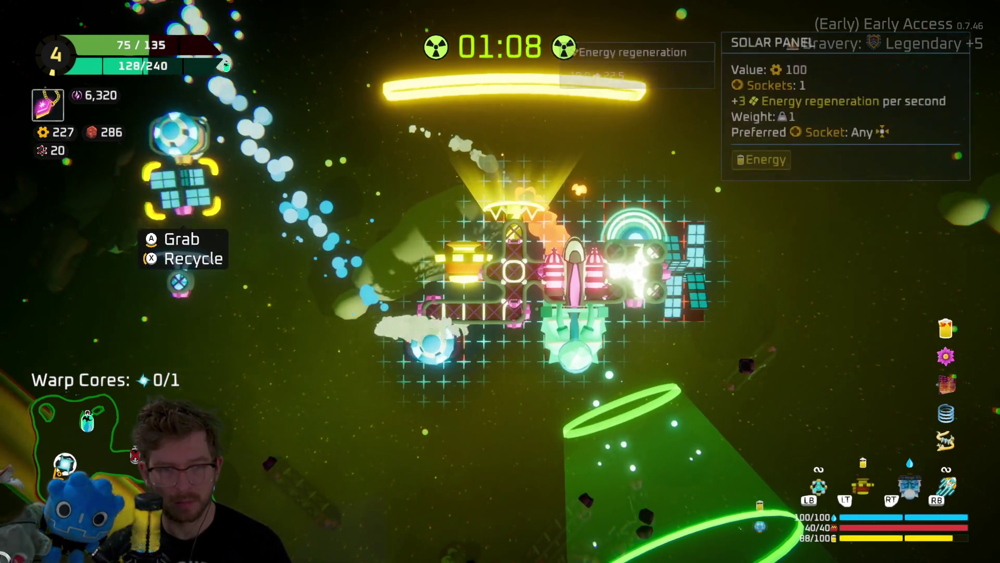
pyautogui.click(179, 180)
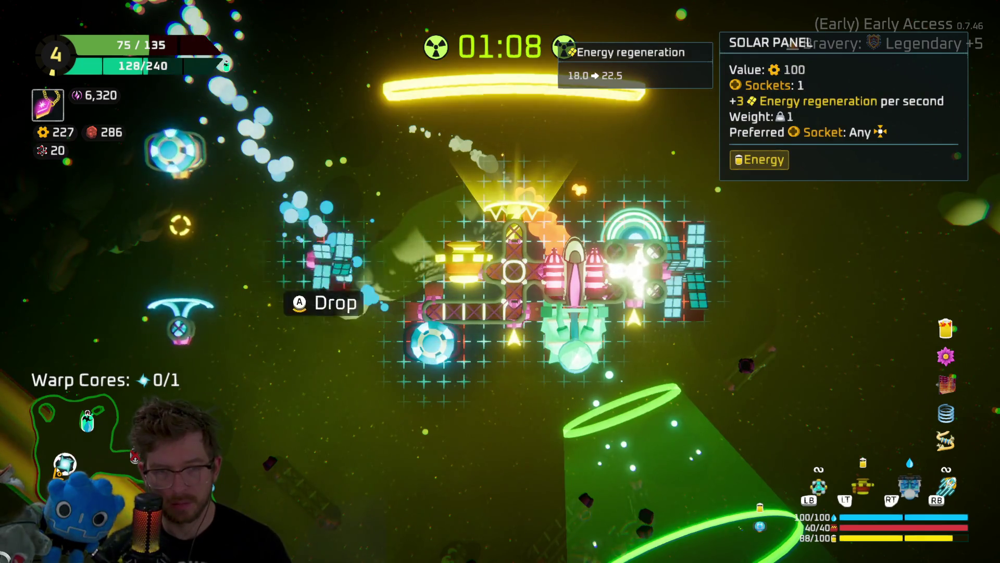
pyautogui.click(323, 297)
pyautogui.click(432, 342)
pyautogui.click(500, 344)
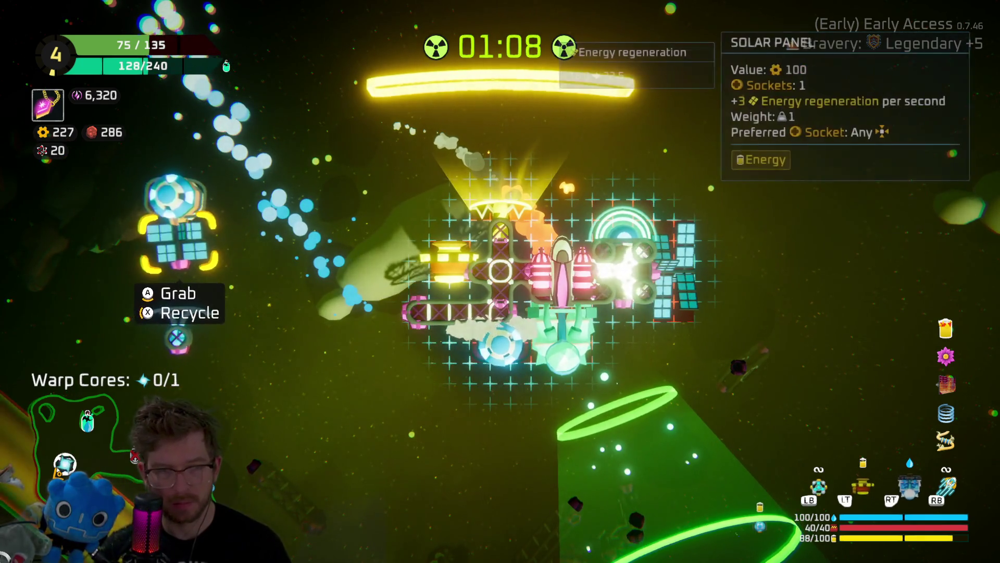
pyautogui.click(180, 240)
pyautogui.click(348, 298)
# Settle the Shield under the ship after trying the lower right, then resume flying.
pyautogui.click(177, 338)
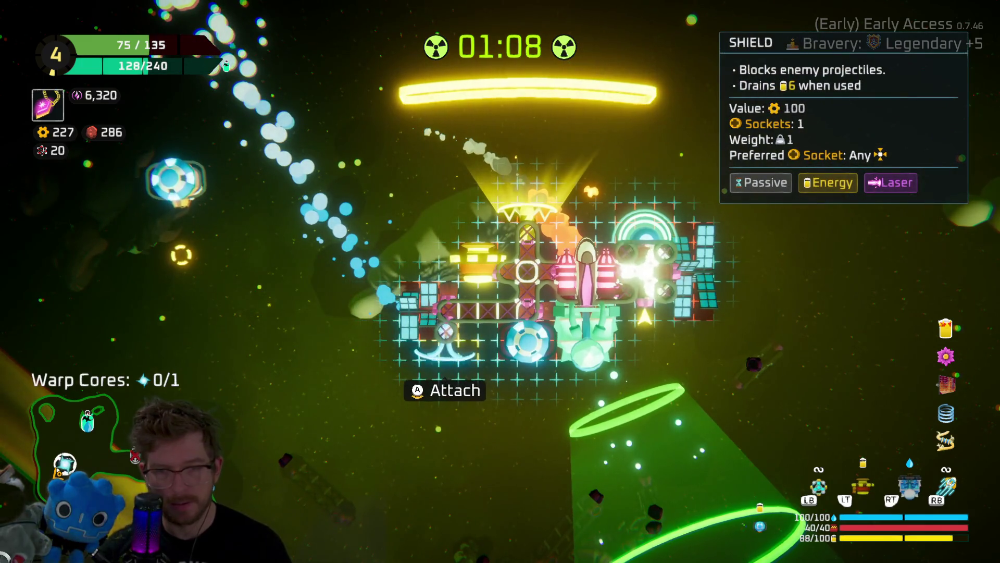
pyautogui.click(448, 359)
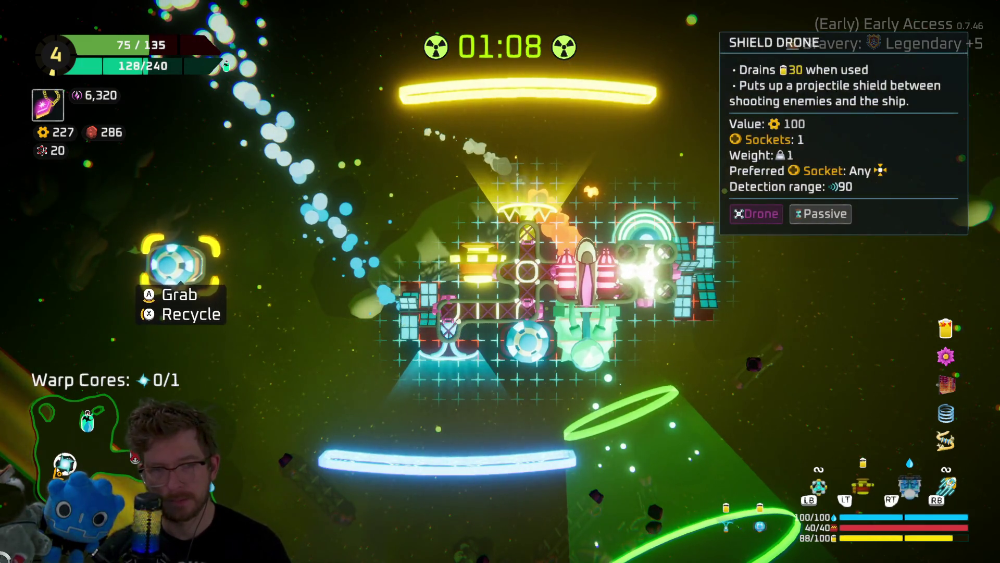
pyautogui.click(448, 341)
pyautogui.click(646, 320)
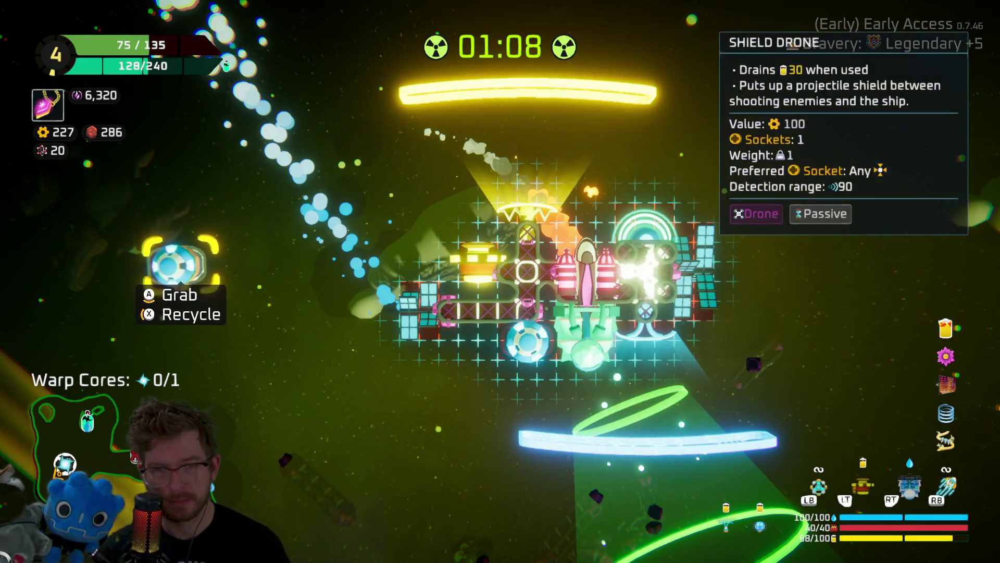
pyautogui.click(568, 365)
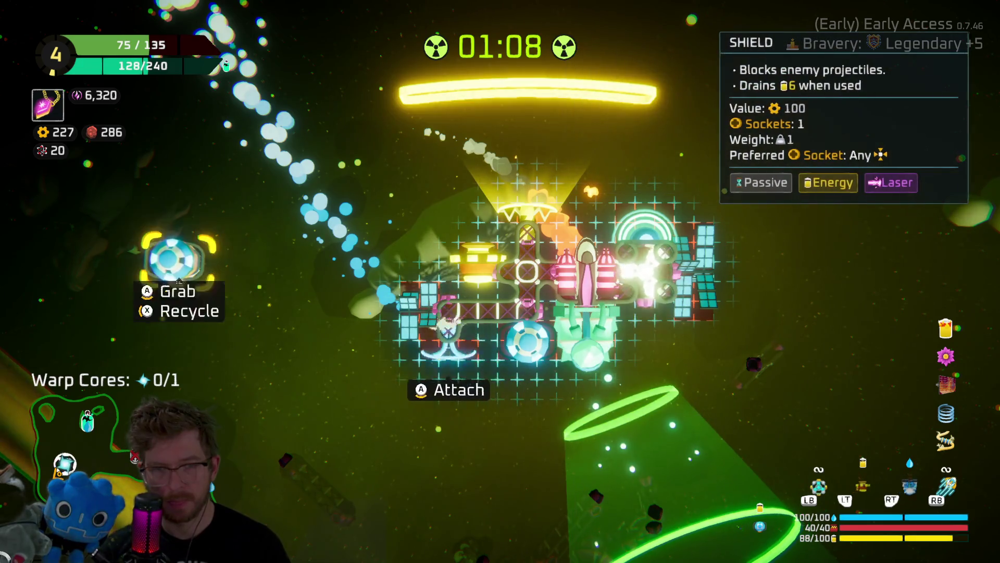
pyautogui.click(448, 328)
pyautogui.press('Tab')
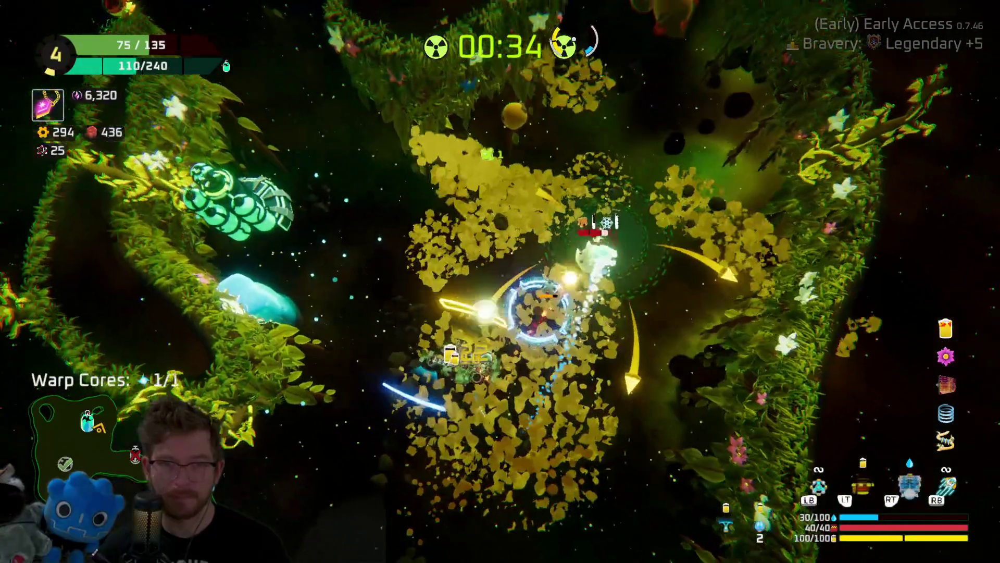
# Claim the free solar panel from the oxygen station's rewards, bringing up the build grid.
pyautogui.press('e')
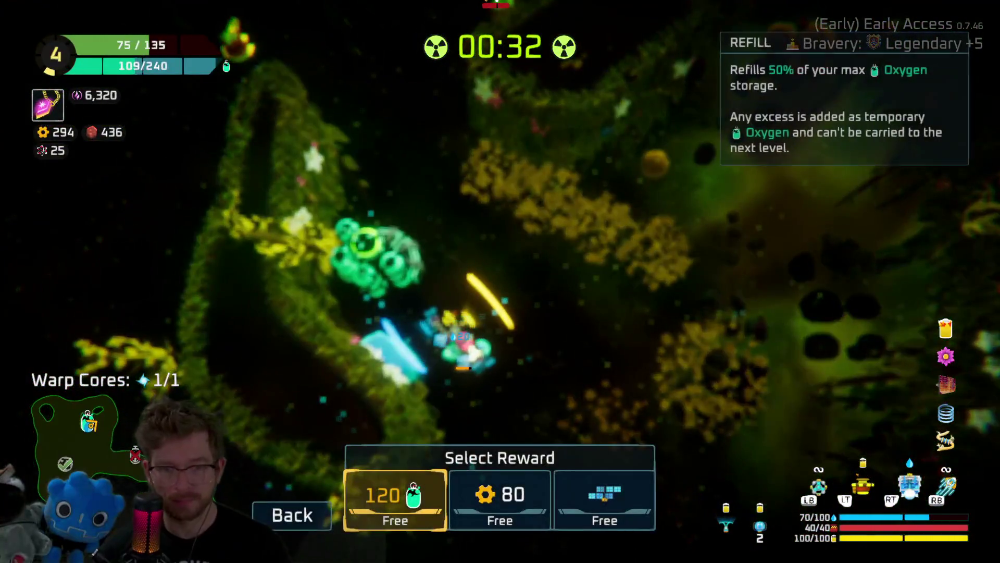
pyautogui.press('Right')
pyautogui.press('Right')
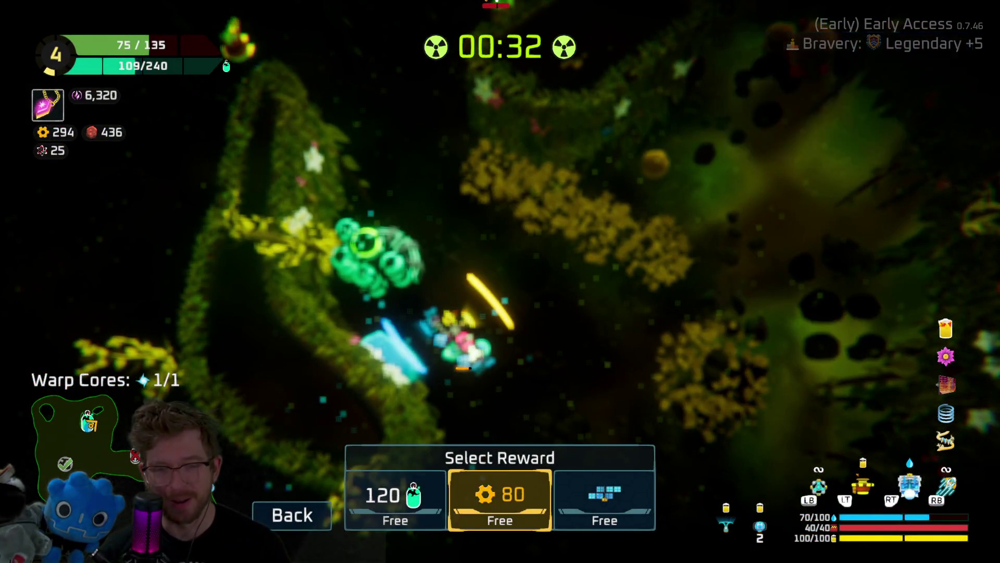
pyautogui.press('Return')
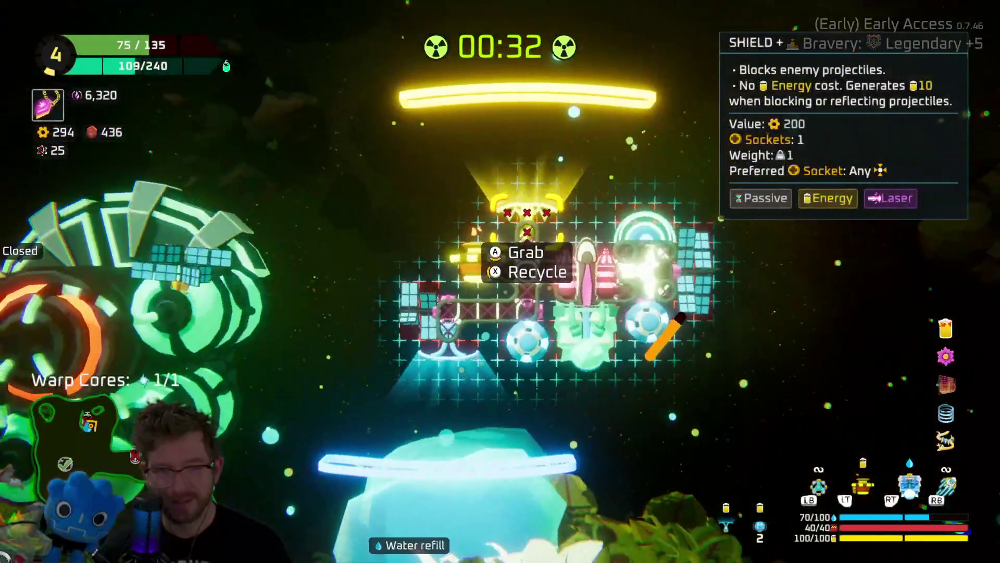
# Take the small solar panel off the ship and set it aside.
pyautogui.press('Left')
pyautogui.press('Left')
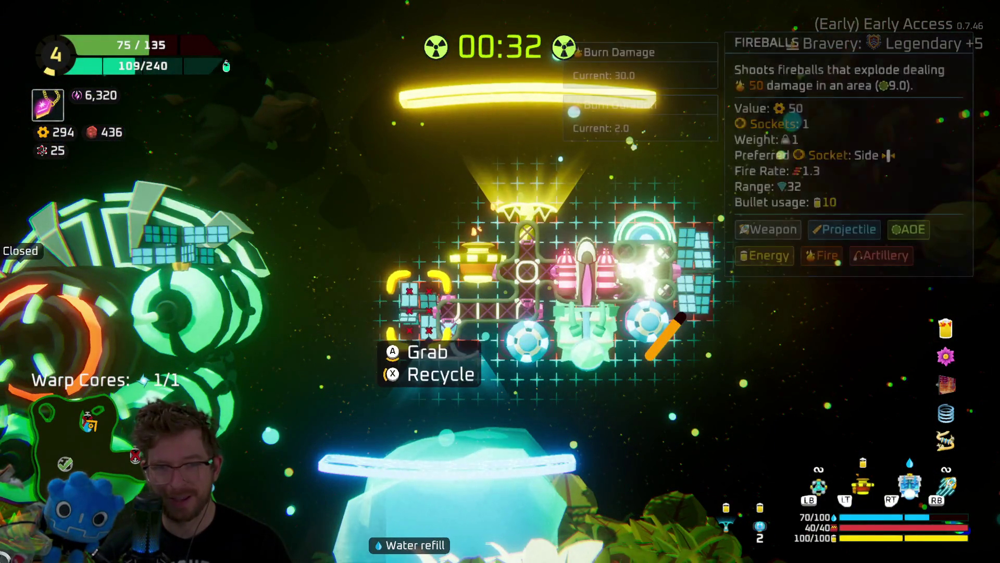
pyautogui.press('Right')
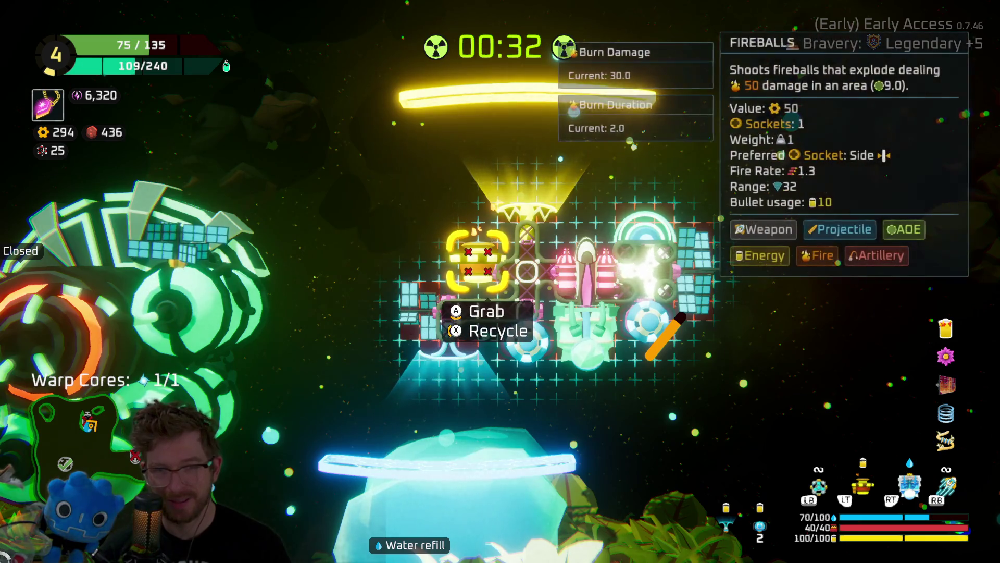
pyautogui.press('Left')
pyautogui.press('Return')
pyautogui.press('Left')
pyautogui.press('Return')
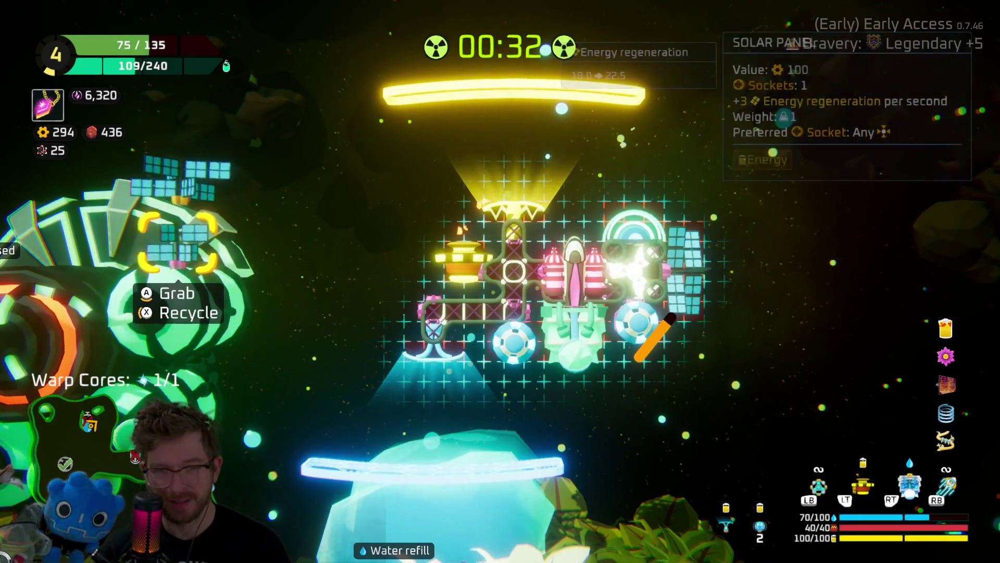
# Detach the Fireballs part and set it aside.
pyautogui.press('Up')
pyautogui.press('Down')
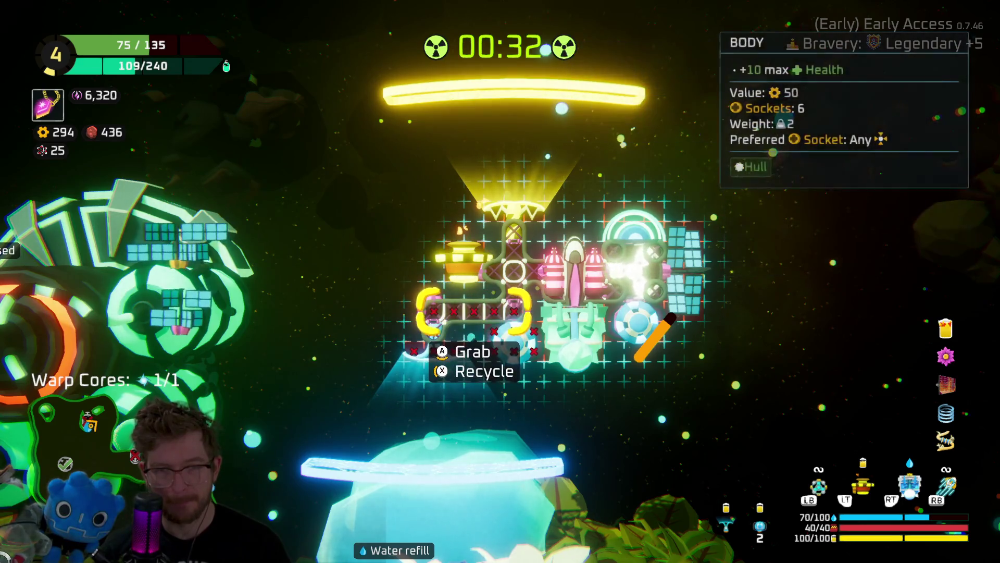
pyautogui.press('Up')
pyautogui.press('Return')
pyautogui.press('Left')
pyautogui.press('Return')
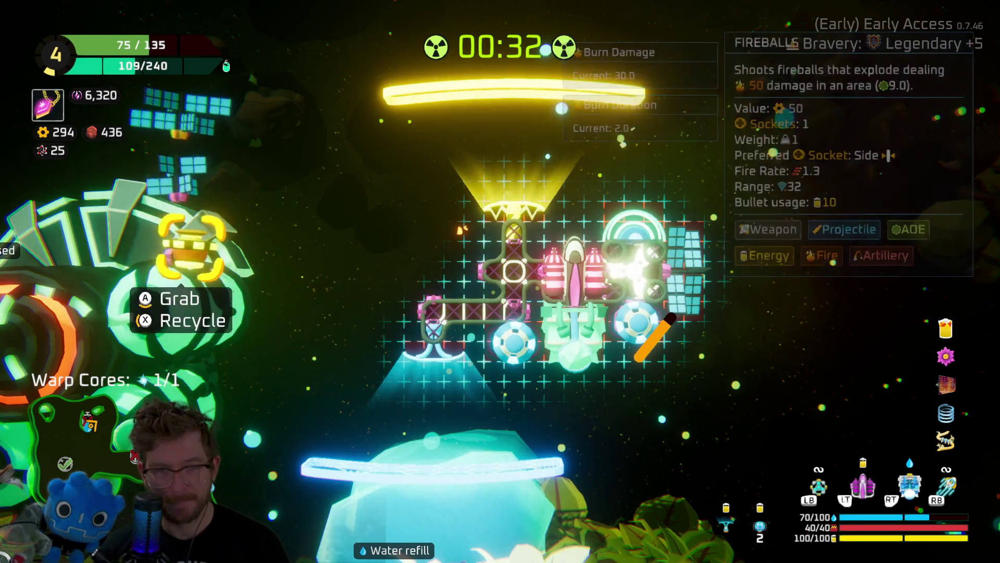
# Rotate the pipe body piece upright and attach it to the ship's left.
pyautogui.press('Right')
pyautogui.press('Up')
pyautogui.press('Return')
pyautogui.press('Left')
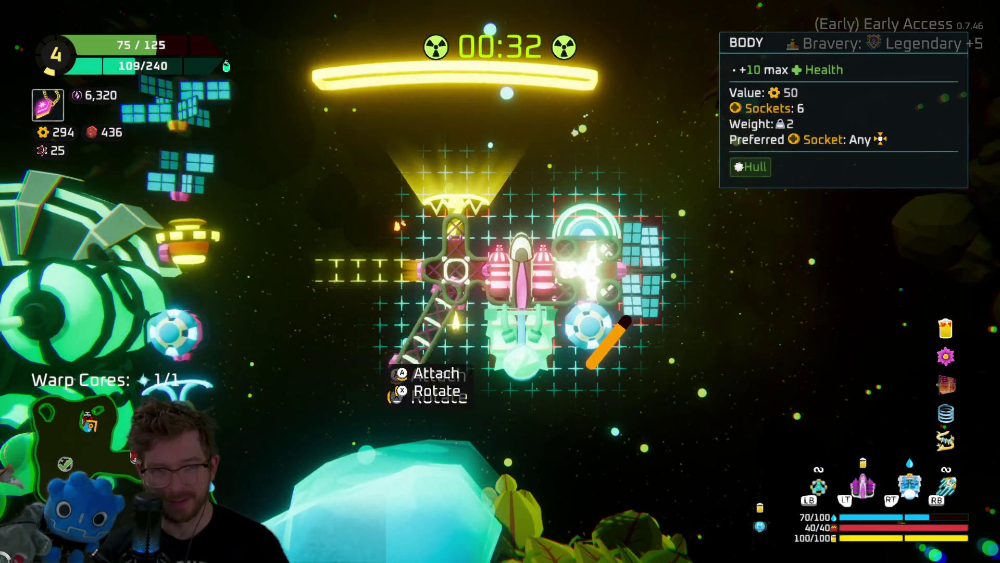
pyautogui.press('r')
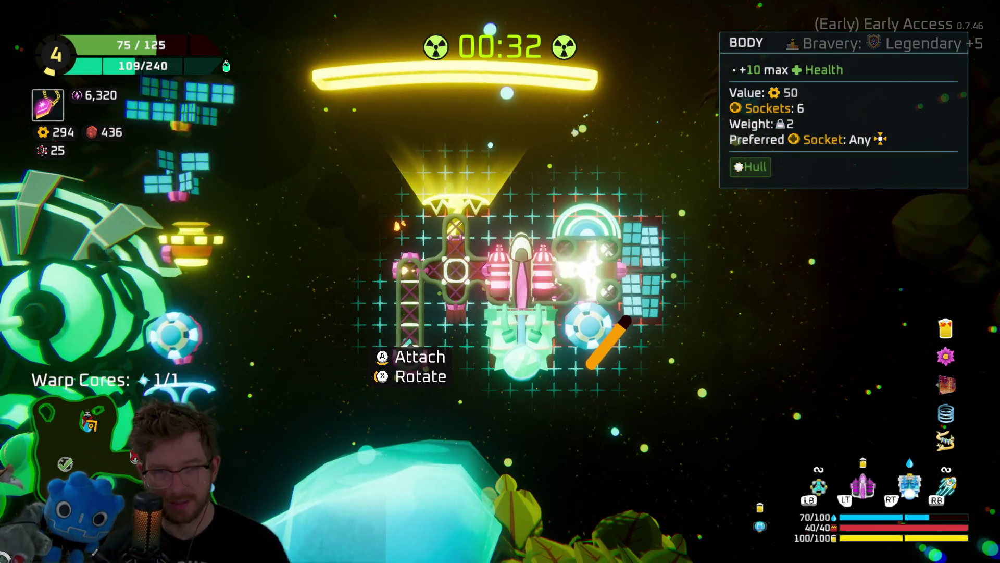
pyautogui.press('Return')
# Try the Shield Drone on the ship, then set it back aside.
pyautogui.press('Left')
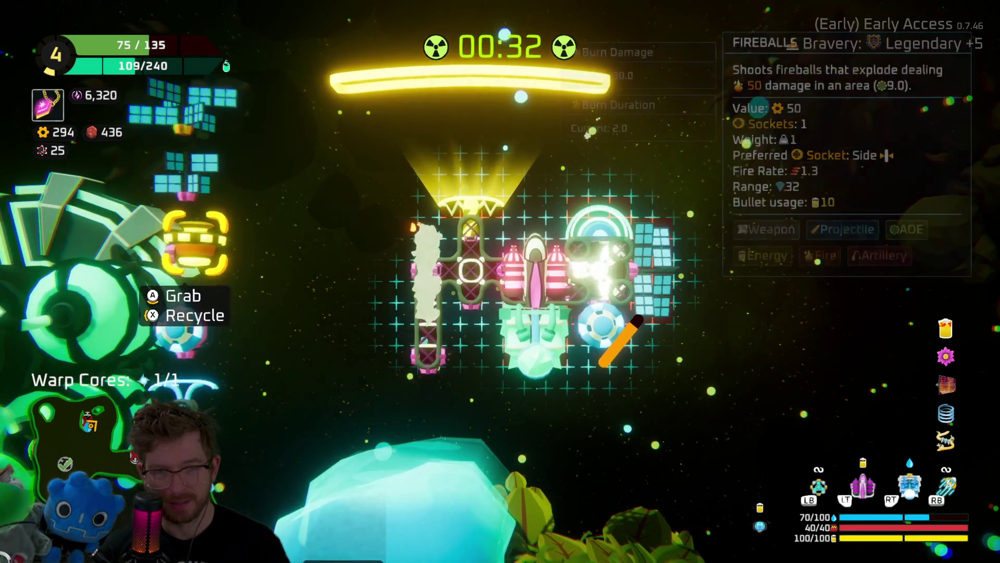
pyautogui.press('Up')
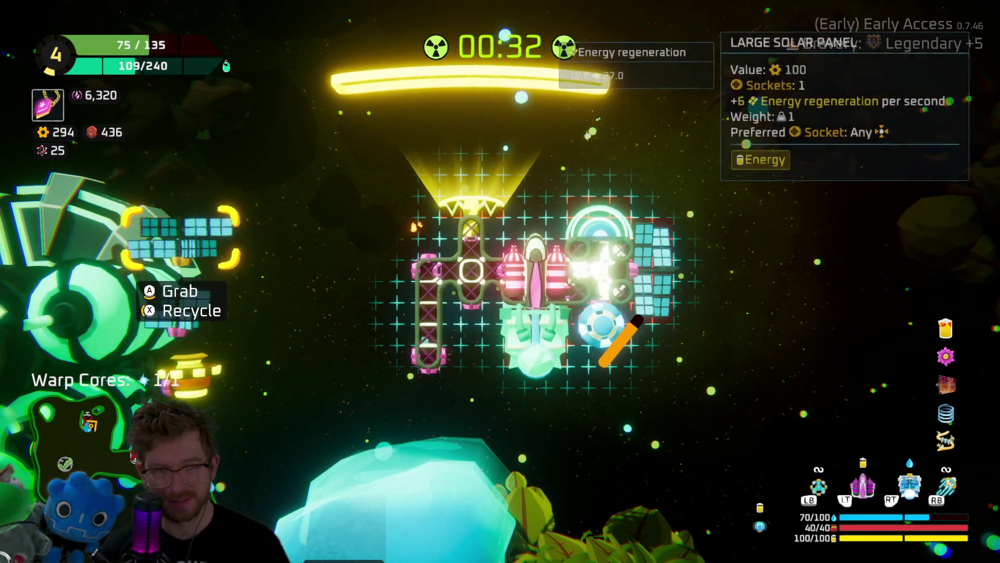
pyautogui.press('Down')
pyautogui.press('Down')
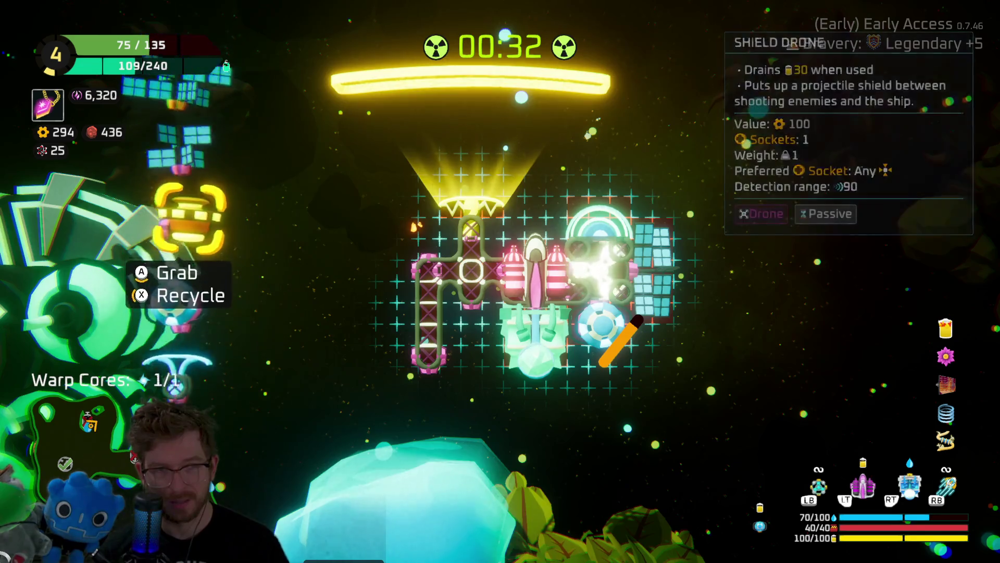
pyautogui.press('Up')
pyautogui.press('Down')
pyautogui.press('Return')
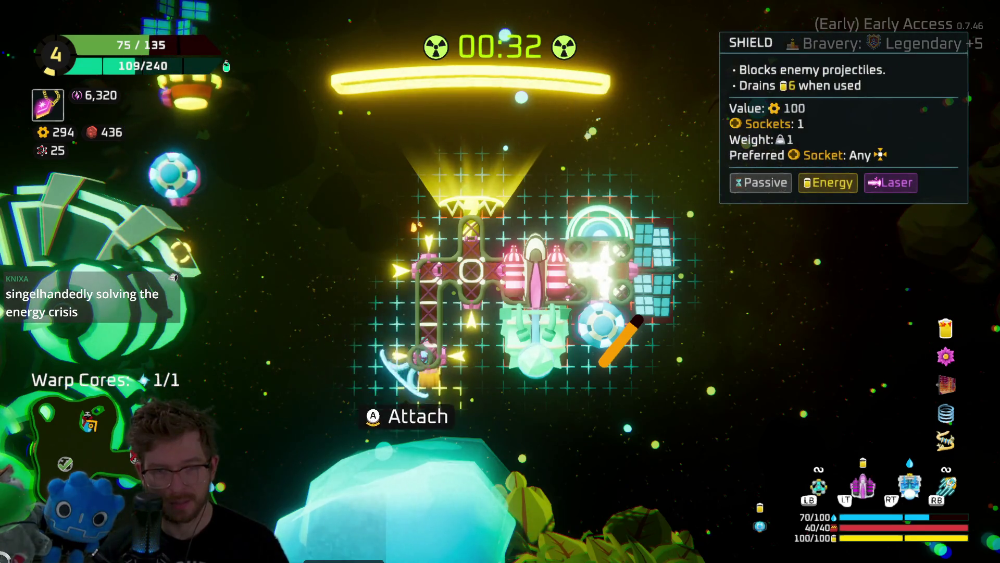
pyautogui.press('Escape')
pyautogui.press('Return')
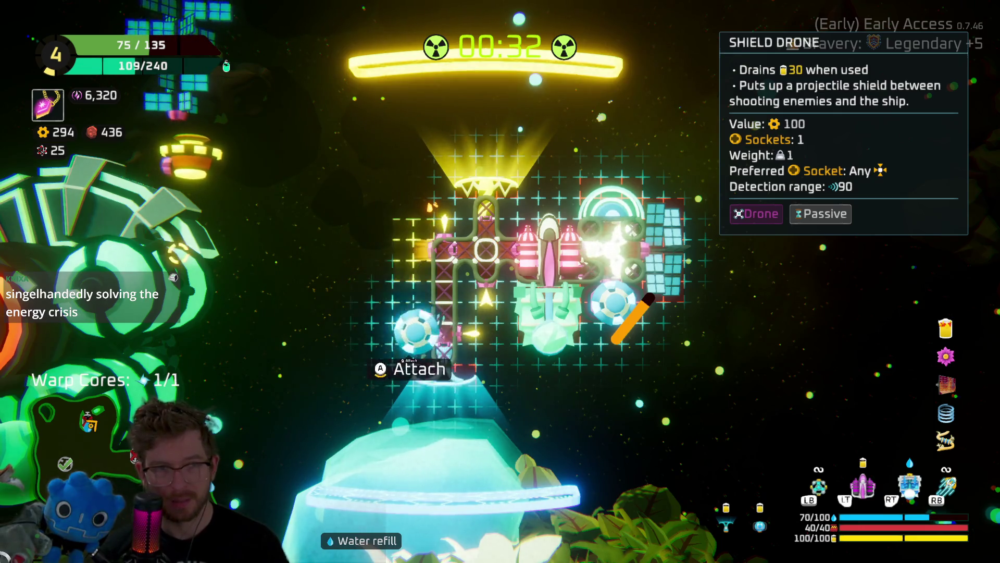
pyautogui.press('Left')
pyautogui.press('Return')
# Attach the Large Solar Panel to the ship's left side.
pyautogui.press('Right')
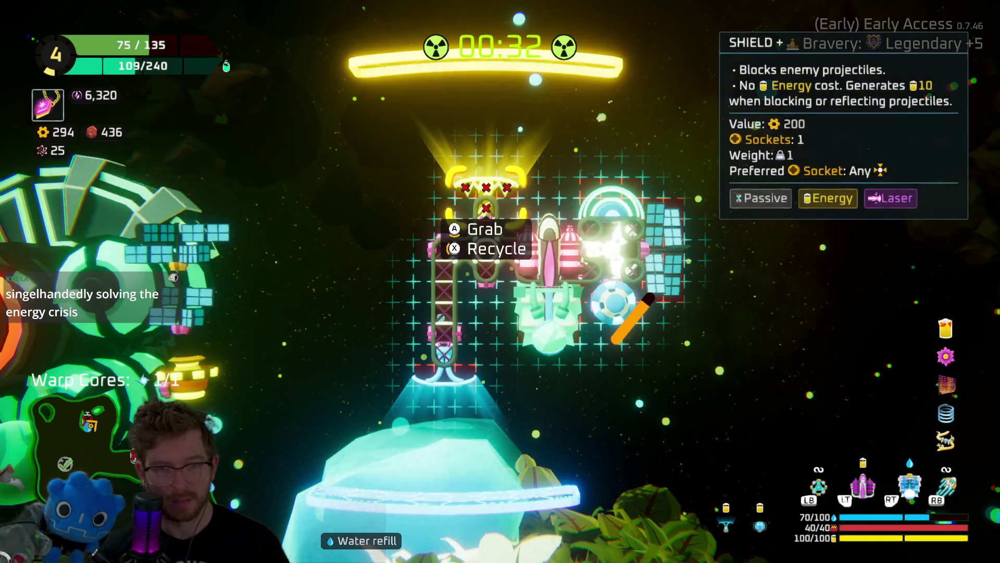
pyautogui.press('Left')
pyautogui.press('Return')
pyautogui.press('Right')
pyautogui.press('Return')
# Detach the Large Solar Panel again and drop it beside the parts pile.
pyautogui.press('Left')
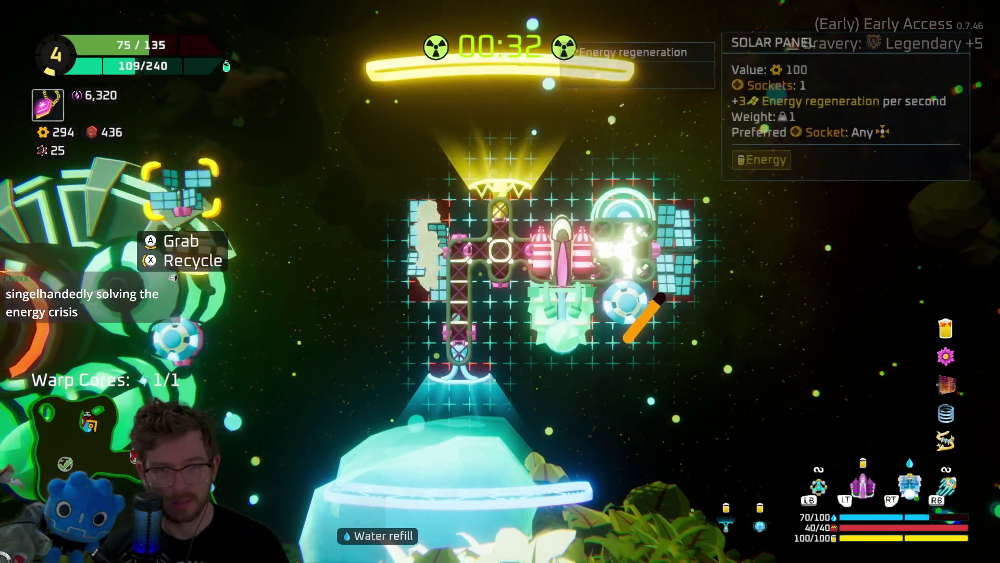
pyautogui.press('Down')
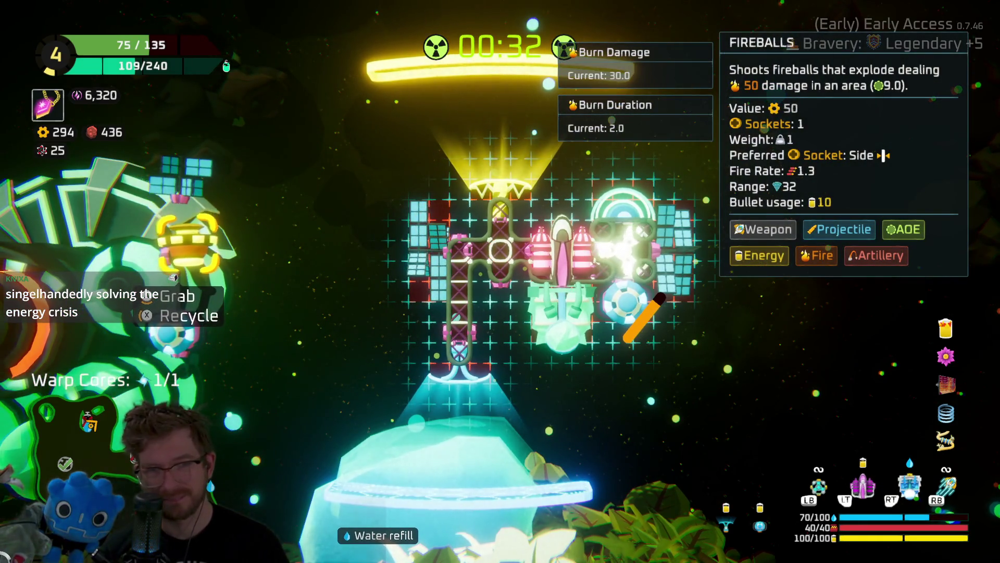
pyautogui.press('Right')
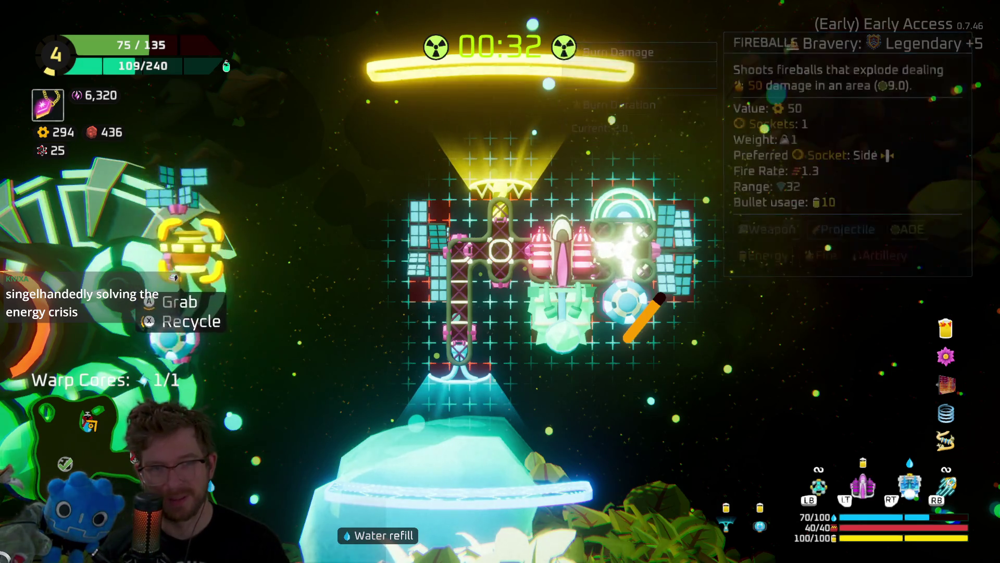
pyautogui.press('Left')
pyautogui.press('Right')
pyautogui.press('Return')
pyautogui.press('Left')
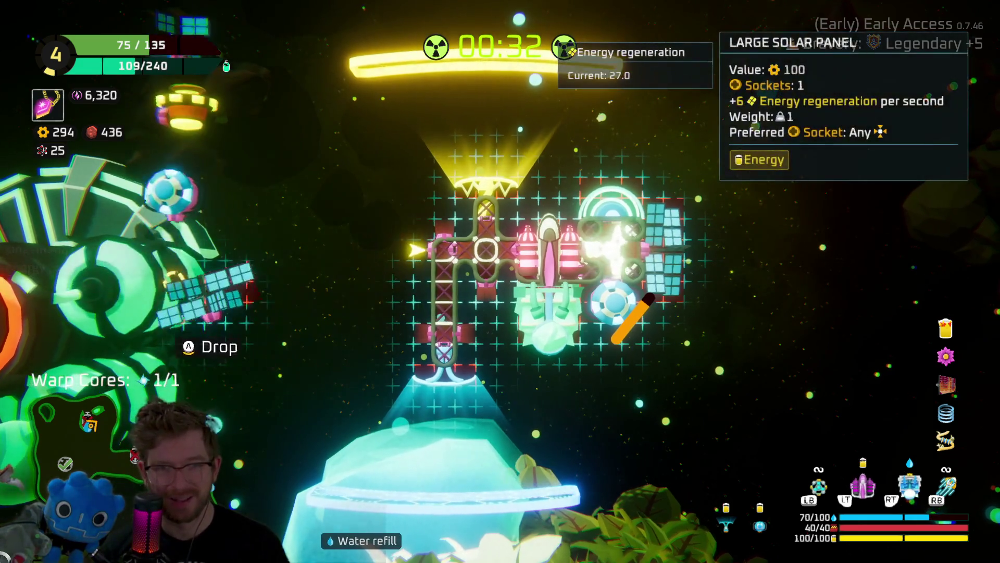
pyautogui.press('Return')
# Move the bottom shield to the ship's left side, keeping the spare solar panel in the pile.
pyautogui.press('Right')
pyautogui.press('Return')
pyautogui.press('Left')
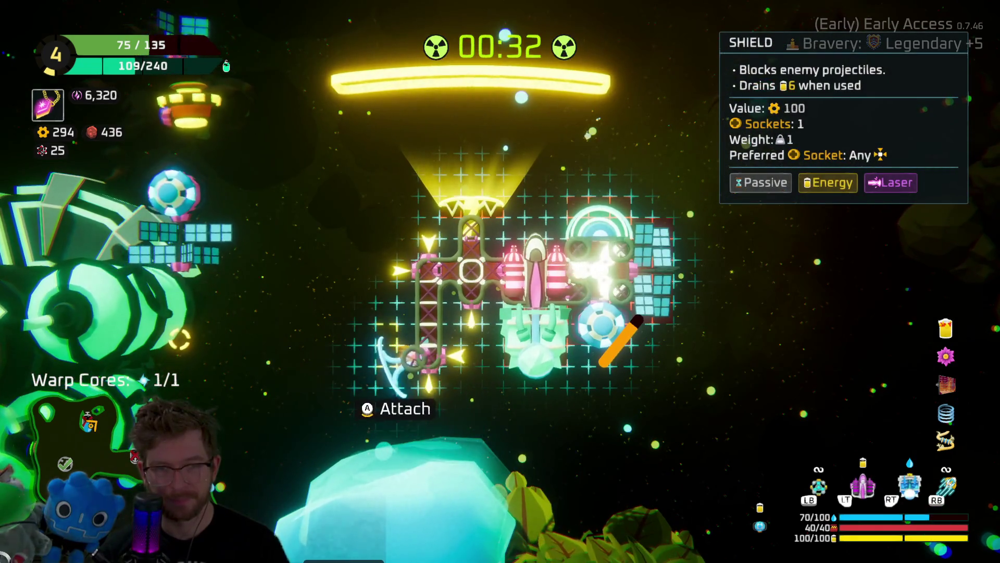
pyautogui.press('Return')
pyautogui.press('Left')
pyautogui.press('Return')
pyautogui.press('Right')
pyautogui.press('Left')
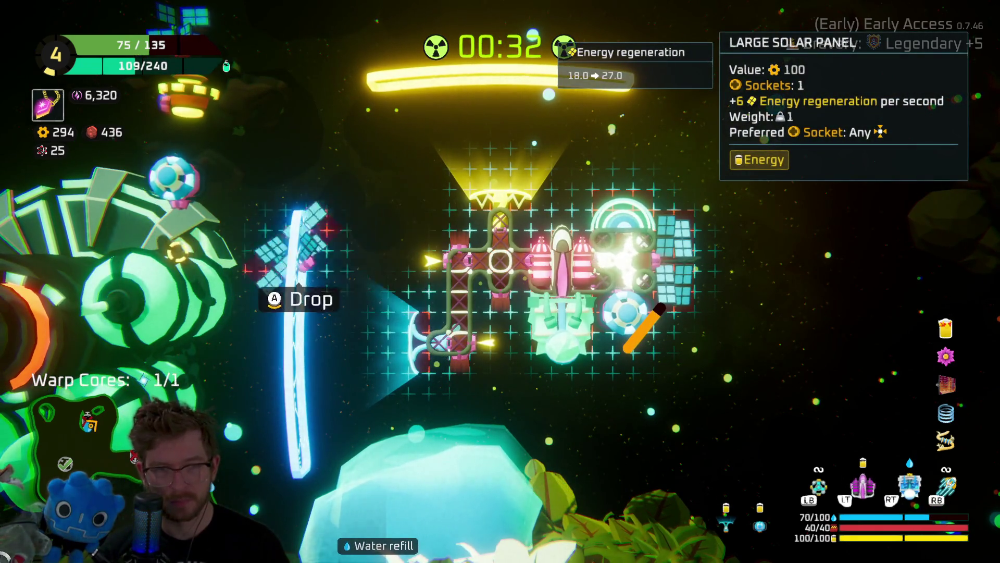
pyautogui.press('Return')
pyautogui.press('Right')
pyautogui.press('Return')
pyautogui.press('Return')
pyautogui.press('Left')
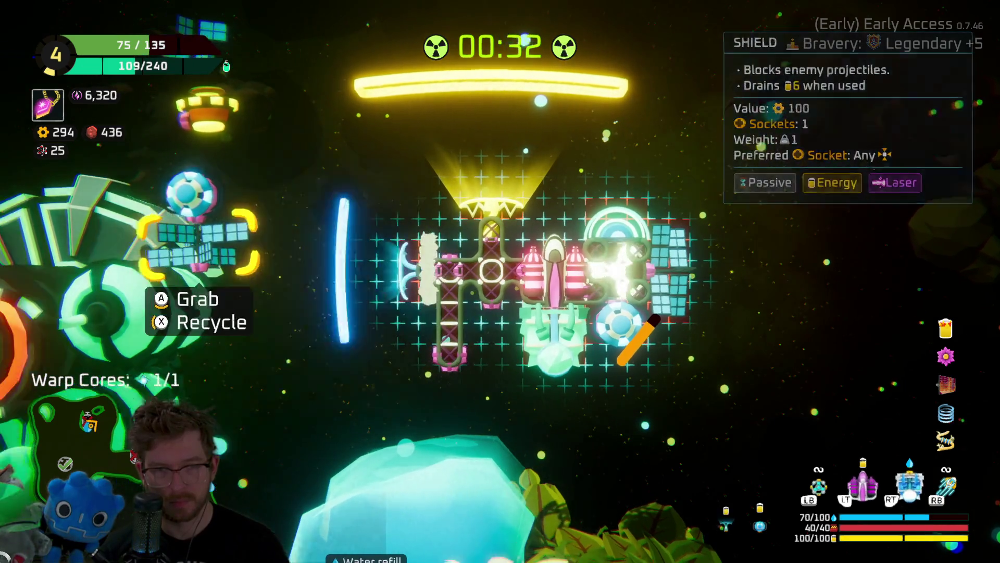
# Attach the Large Solar Panel below the ship and reposition the left shield.
pyautogui.press('Return')
pyautogui.press('Right')
pyautogui.press('Return')
pyautogui.press('Left')
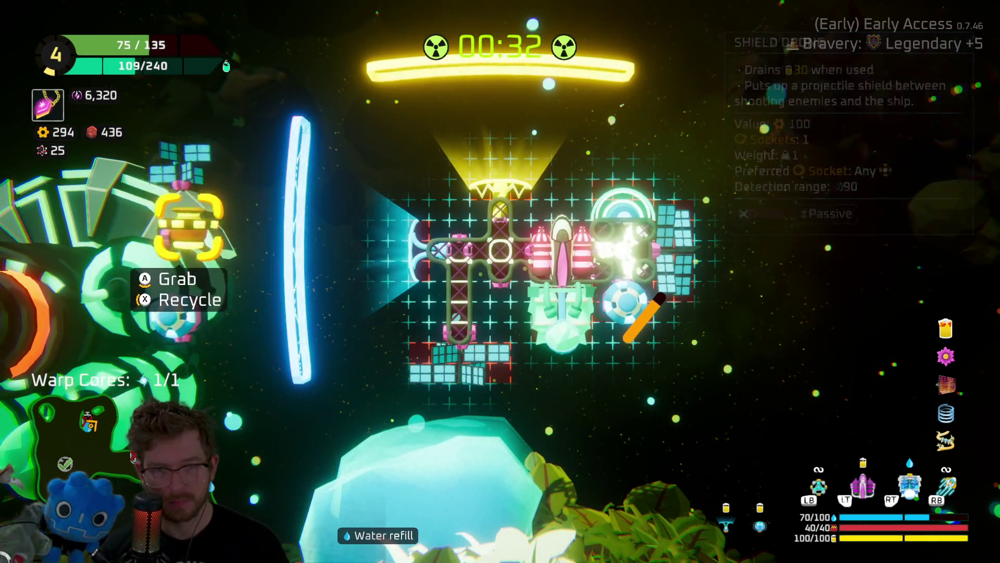
pyautogui.press('Right')
pyautogui.press('Return')
pyautogui.press('Left')
pyautogui.press('Right')
pyautogui.press('Return')
pyautogui.press('Left')
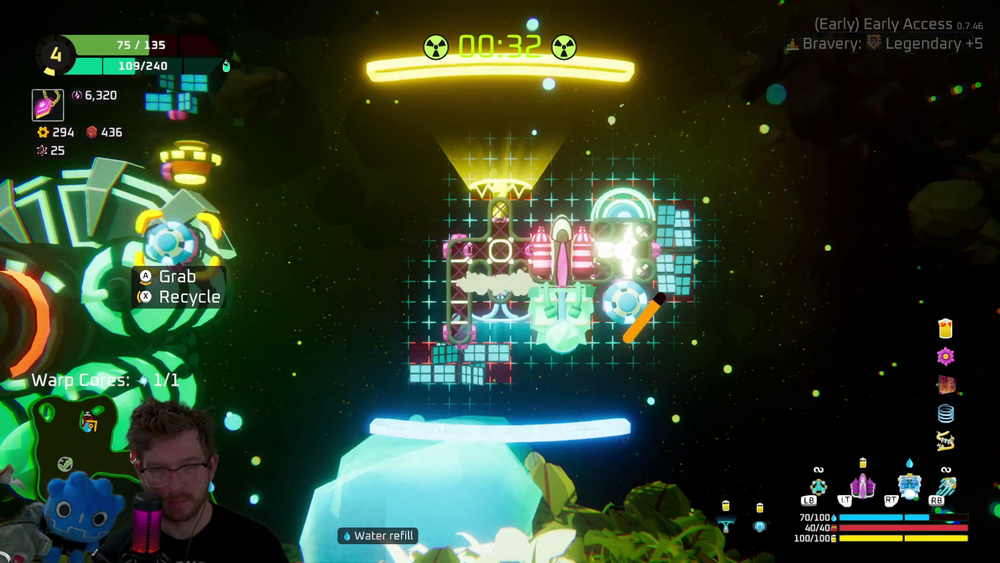
# Attach the Fireballs part to the ship's left side.
pyautogui.press('Return')
pyautogui.press('Right')
pyautogui.press('Return')
pyautogui.press('Left')
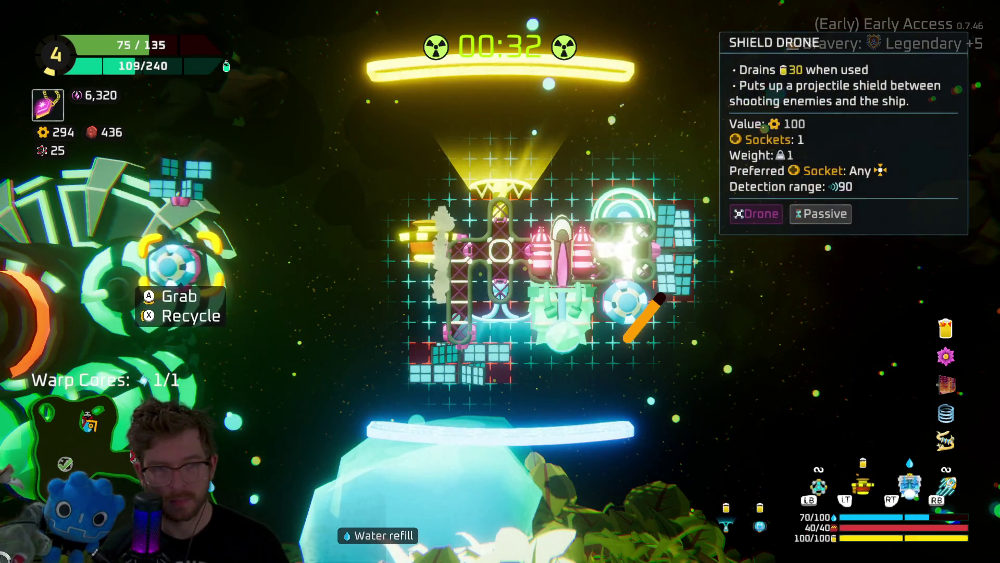
pyautogui.press('Return')
pyautogui.press('Return')
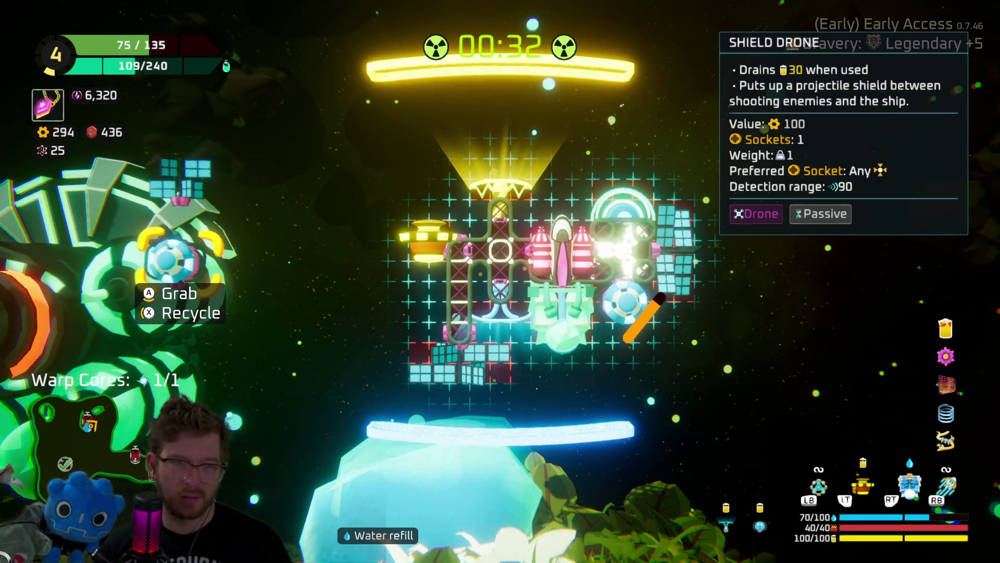
# Compare the stats of the Solar Panel, Shield Drone, Fireballs and ship body.
pyautogui.press('Up')
pyautogui.press('Right')
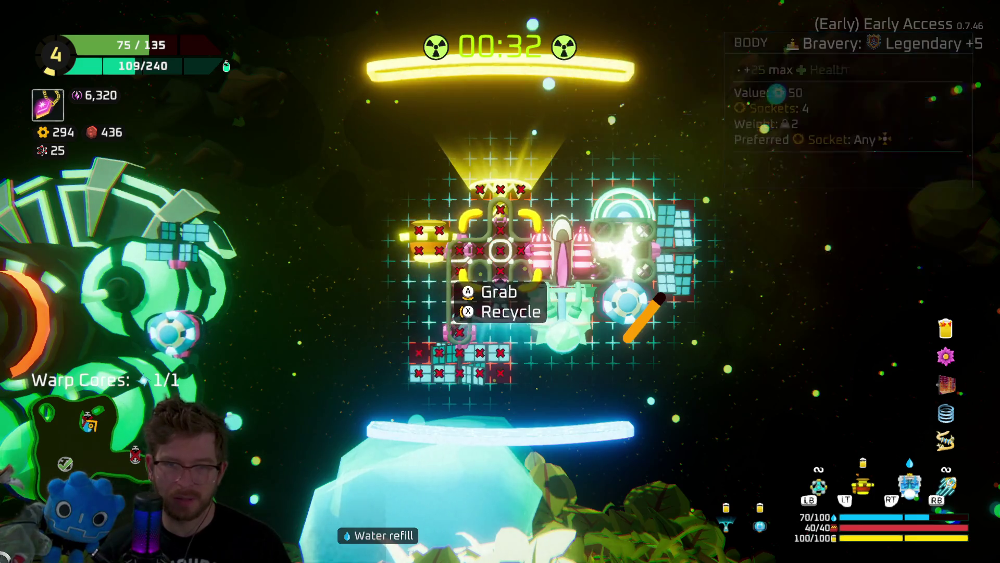
pyautogui.press('Left')
pyautogui.press('Left')
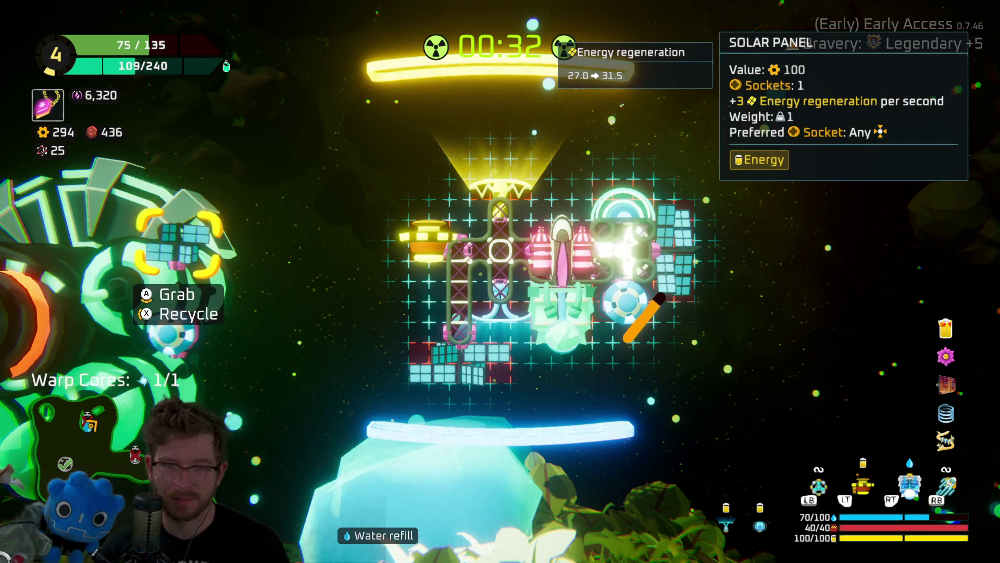
pyautogui.press('Down')
pyautogui.press('Right')
pyautogui.press('Left')
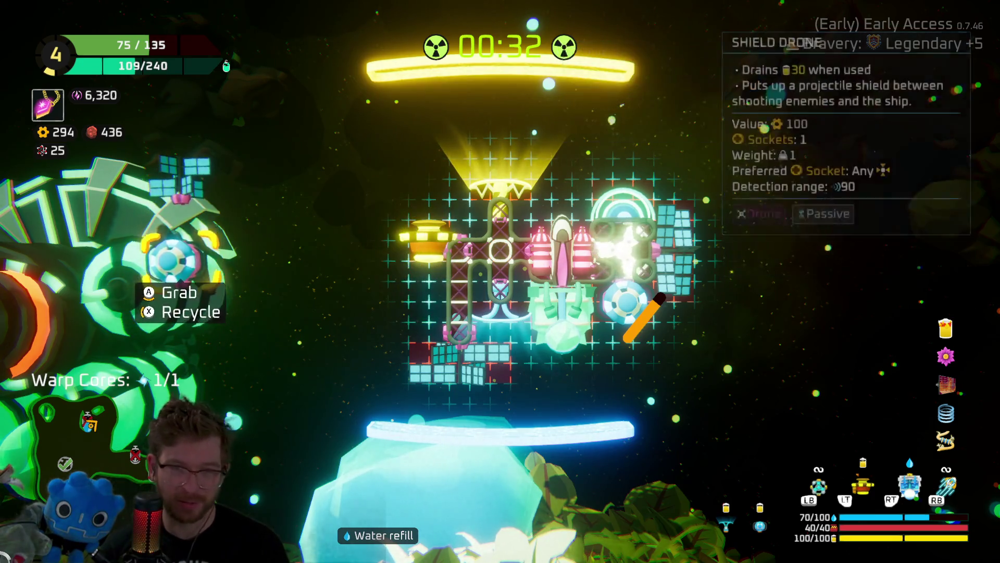
pyautogui.press('Right')
pyautogui.press('Left')
pyautogui.press('Right')
# Remove the solar panel block from under the ship and attach a horizontal strut on the left.
pyautogui.press('Down')
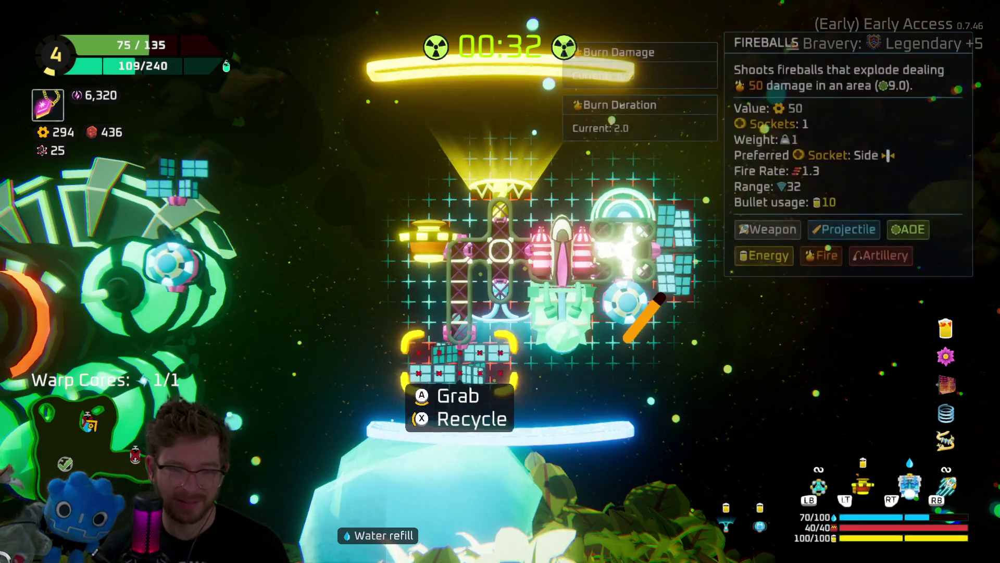
pyautogui.press('Return')
pyautogui.press('Left')
pyautogui.press('Left')
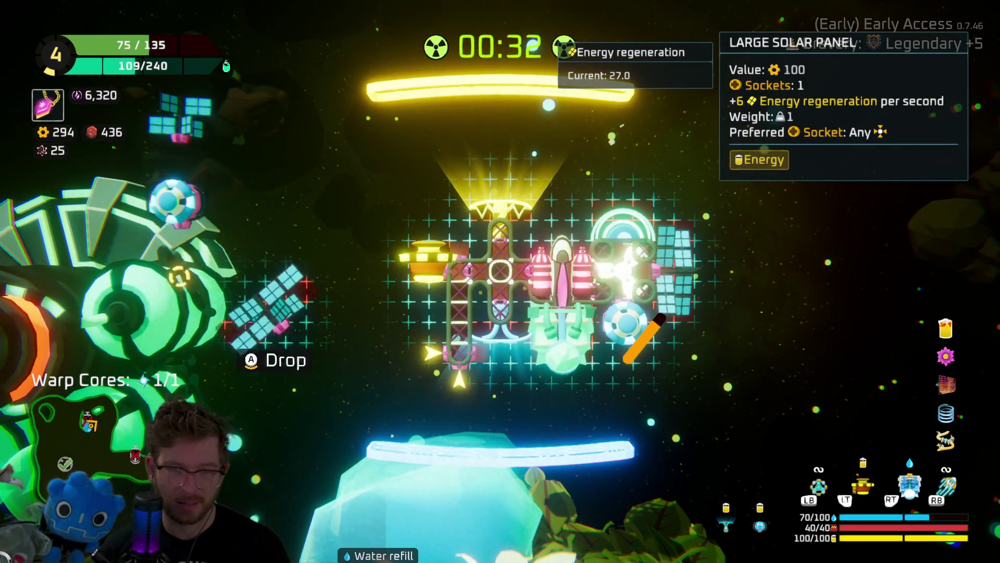
pyautogui.press('Return')
pyautogui.press('Return')
pyautogui.press('Up')
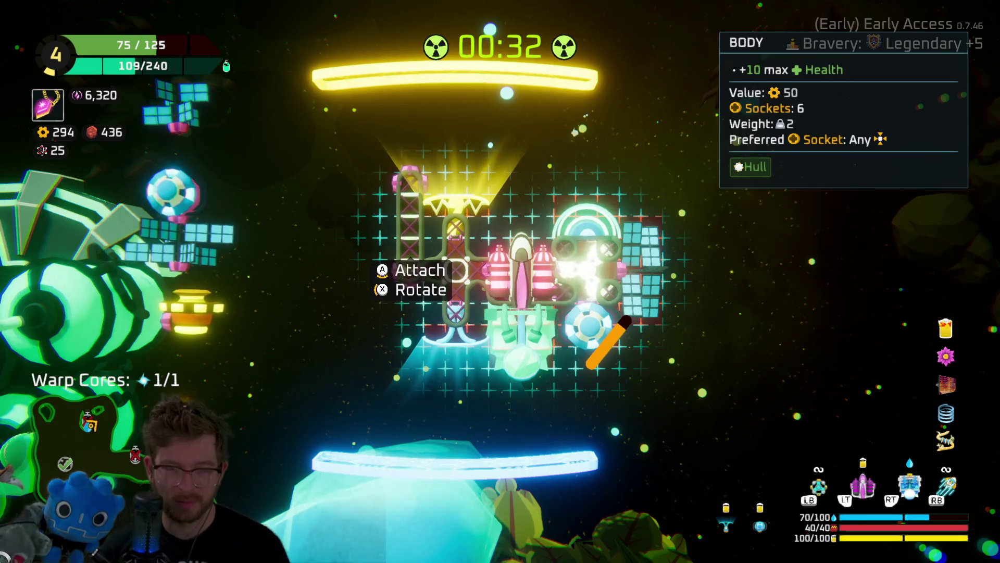
pyautogui.press('r')
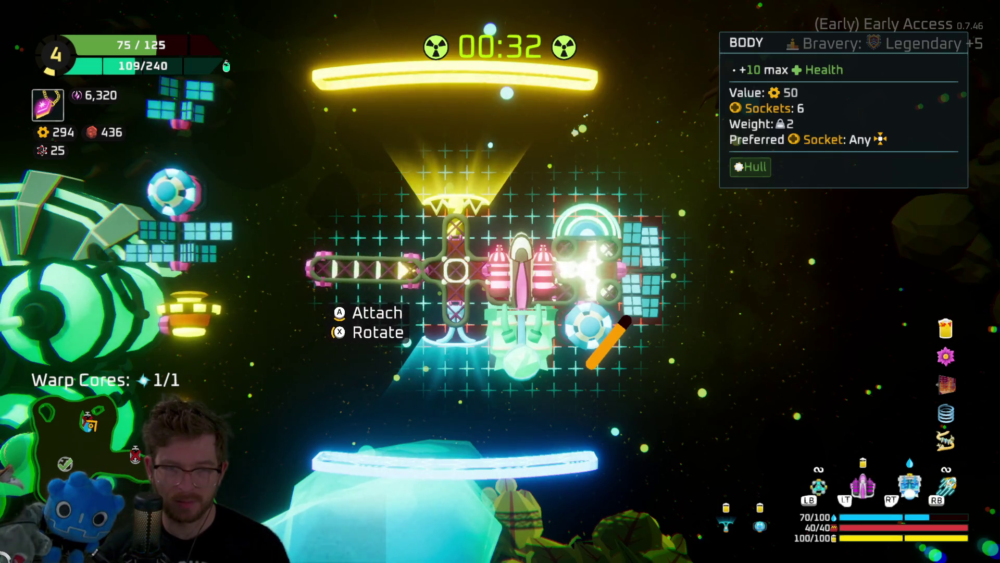
pyautogui.press('space')
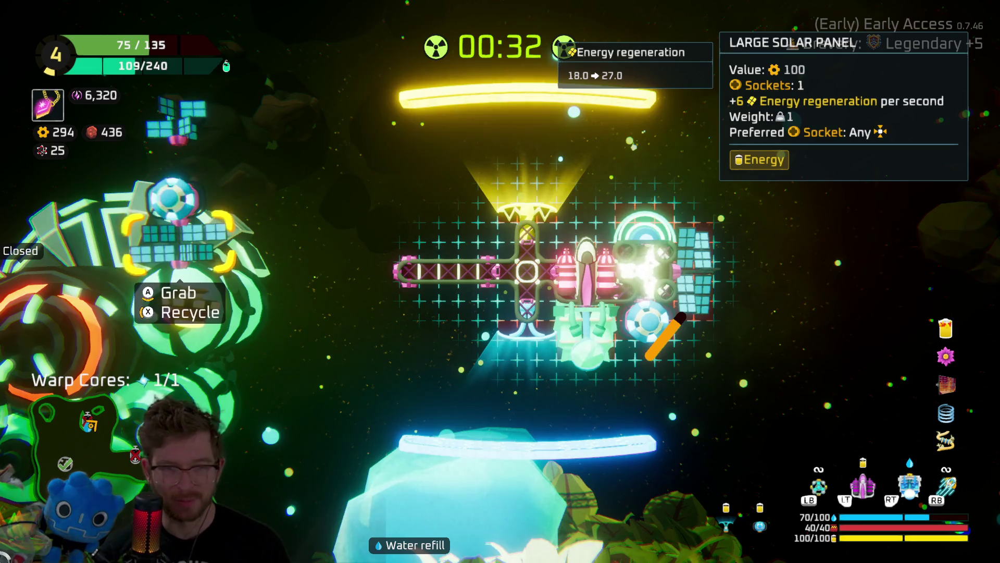
# Mount the Large Solar Panel and Fireballs at the left end, the Shield Drone top-center, and resume flying.
pyautogui.press('space')
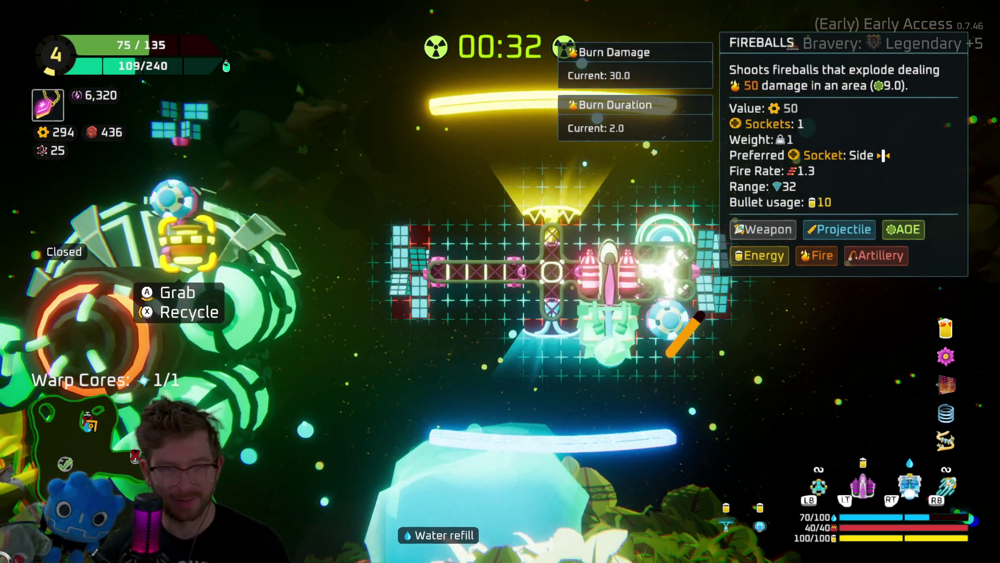
pyautogui.press('space')
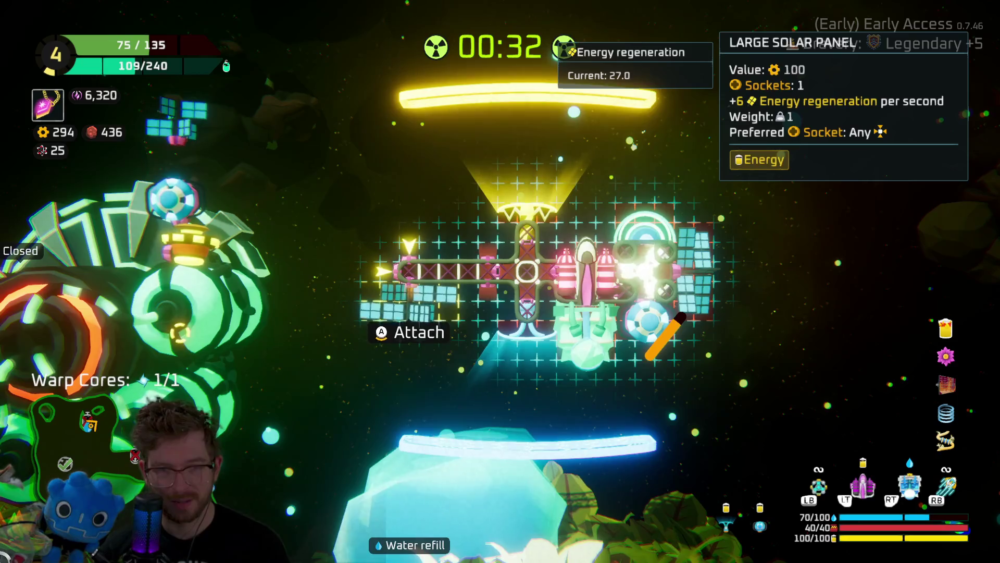
pyautogui.press('space')
pyautogui.press('space')
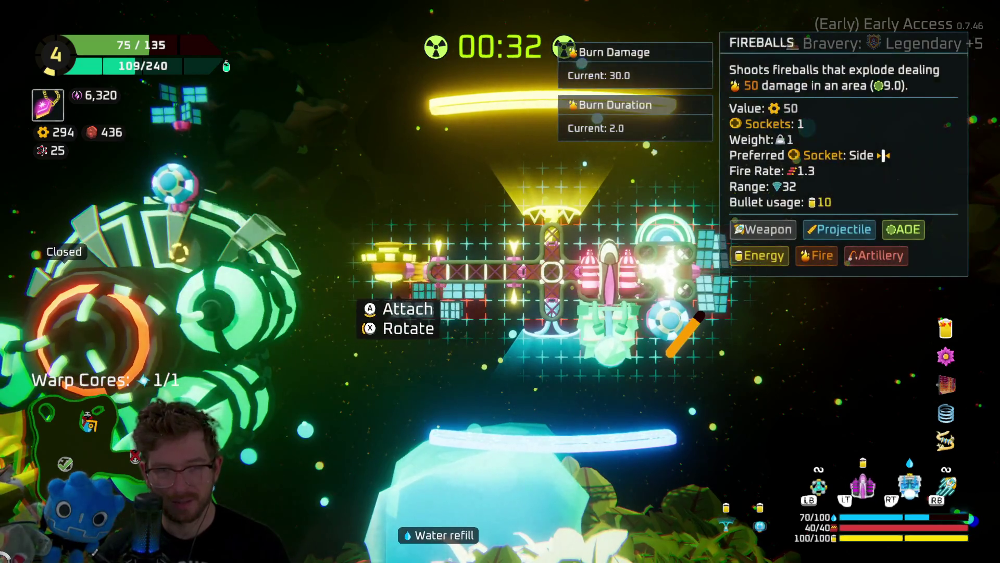
pyautogui.press('space')
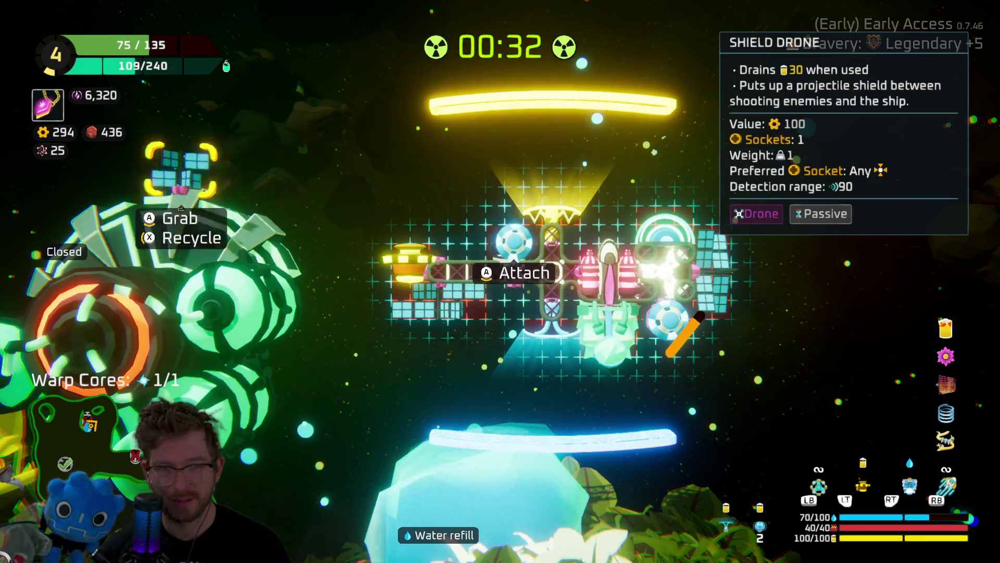
pyautogui.press('space')
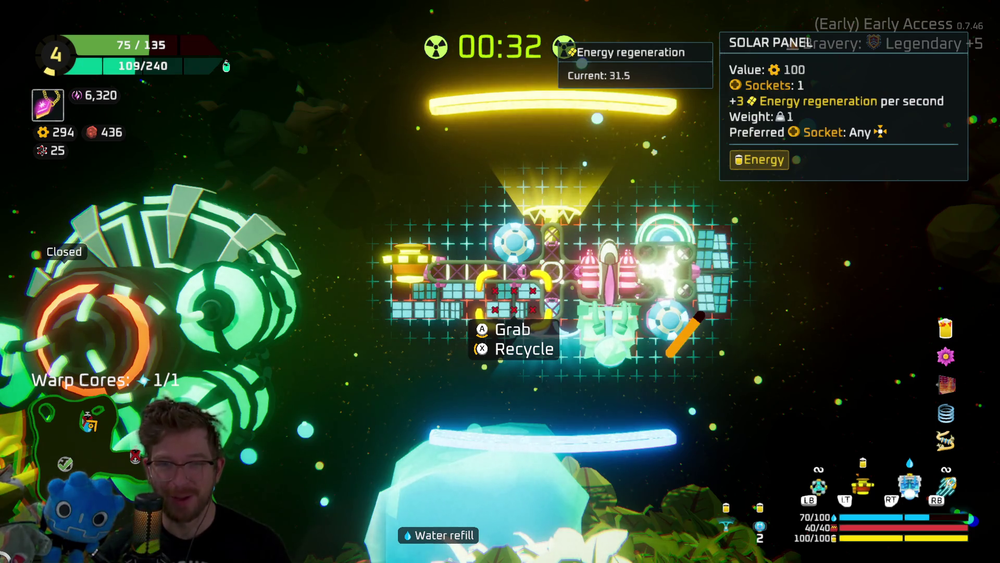
pyautogui.press('Escape')
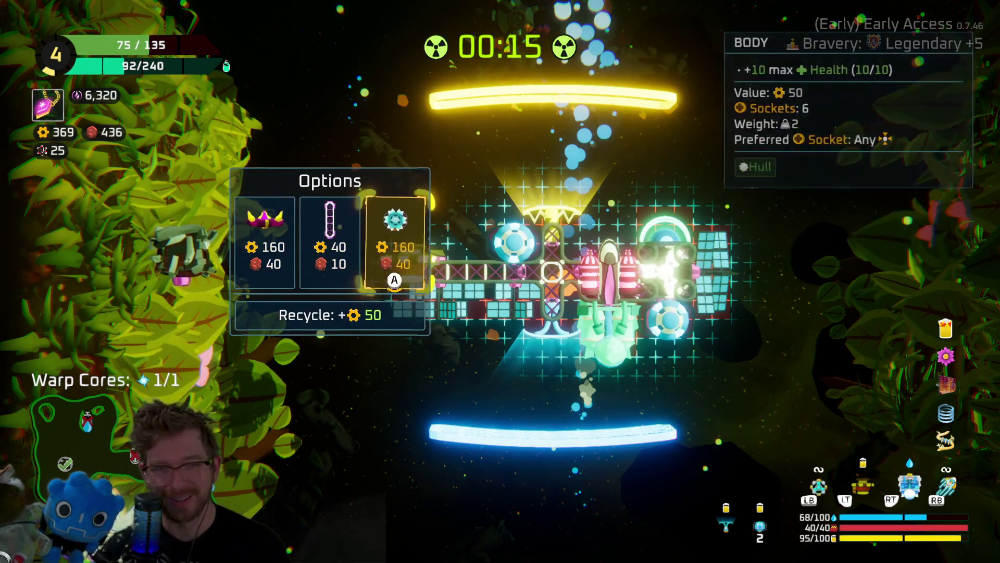
# Craft the Body strut from the Spare Parts for 40 gears instead of the Freeze Drone.
pyautogui.click(327, 245)
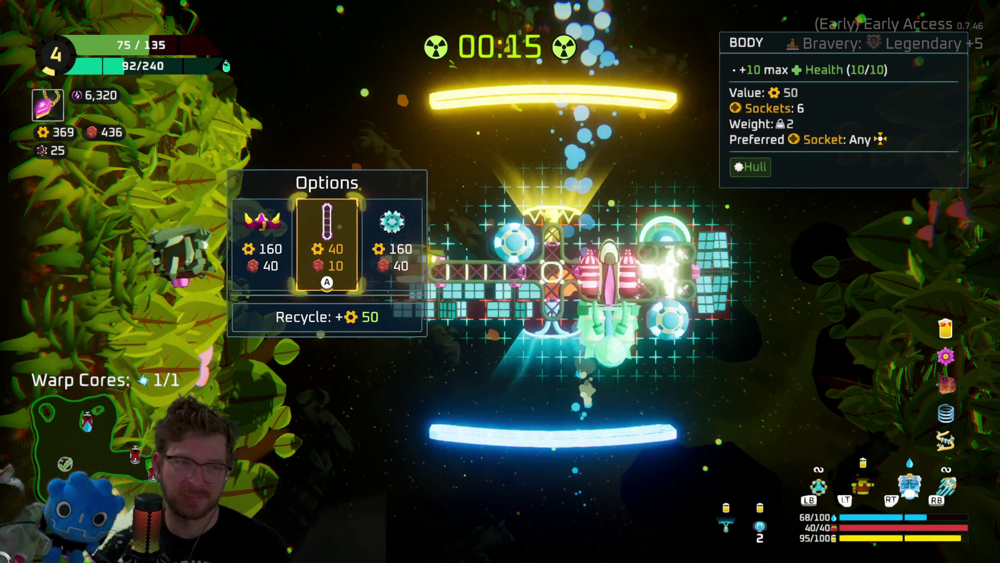
pyautogui.press('Right')
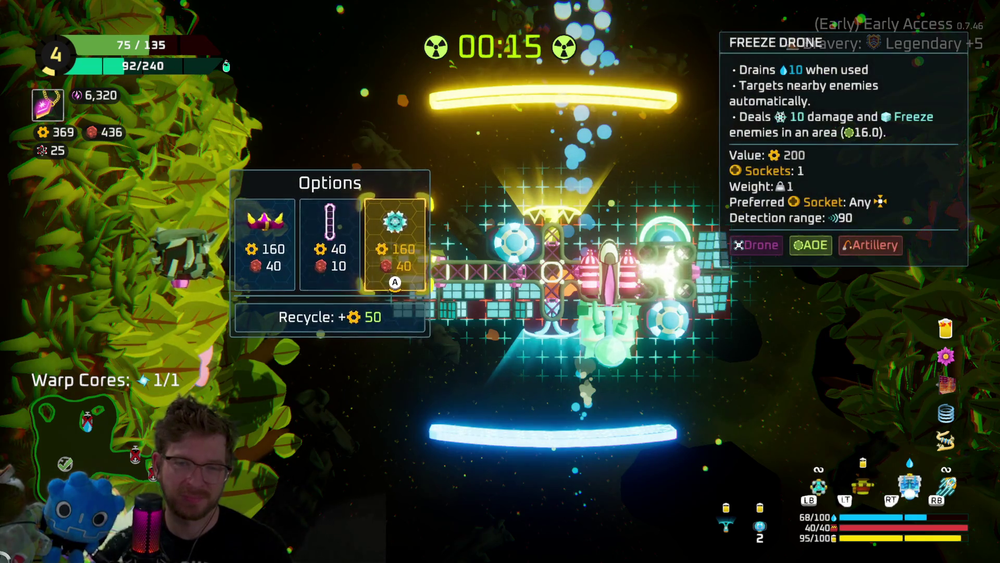
pyautogui.press('Left')
pyautogui.press('Right')
pyautogui.press('Left')
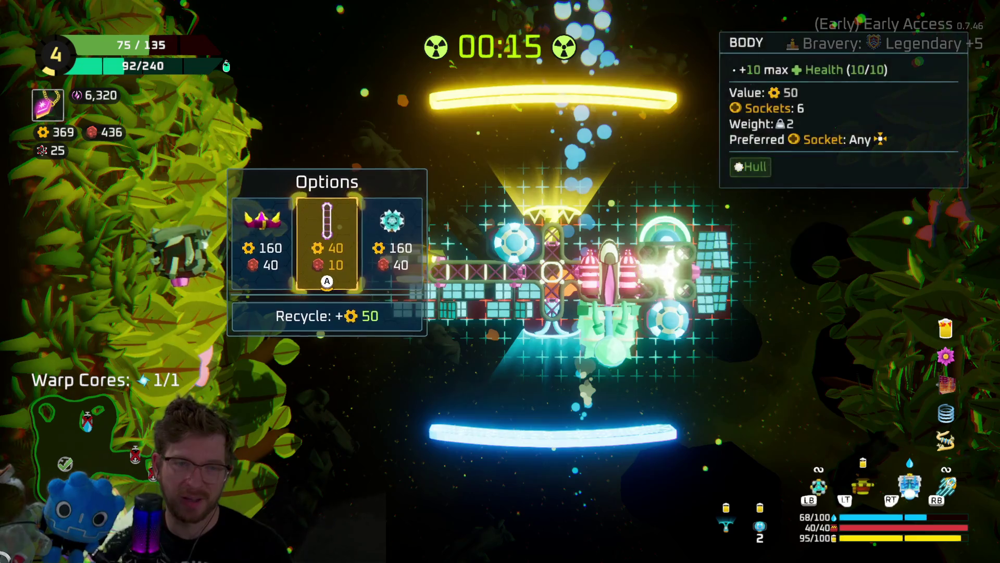
pyautogui.press('Return')
# Set the small solar panel aside, attach the Body strut upright below the hull, and resume combat.
pyautogui.press('Down')
pyautogui.press('Right')
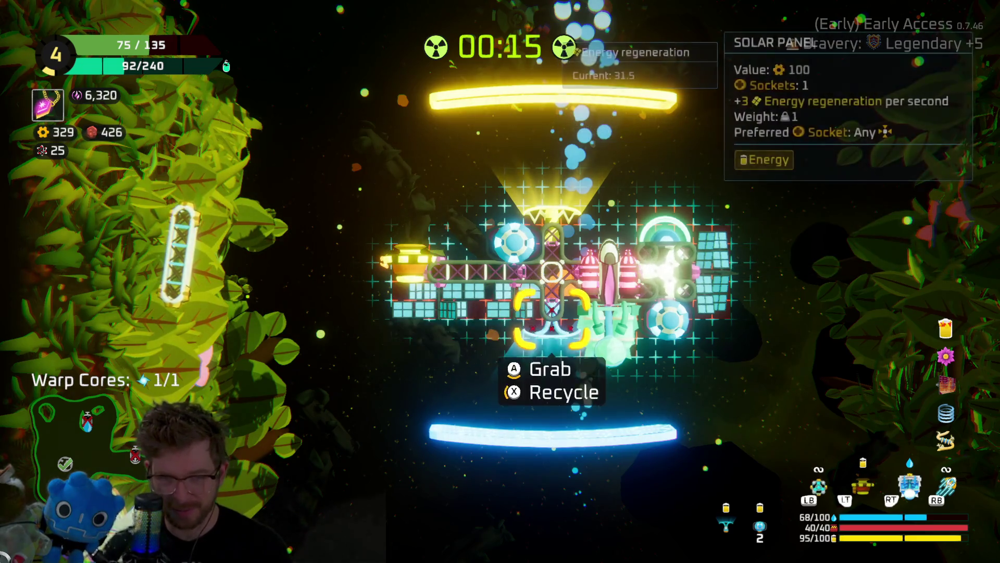
pyautogui.press('Left')
pyautogui.press('Right')
pyautogui.press('Return')
pyautogui.press('Left')
pyautogui.press('Escape')
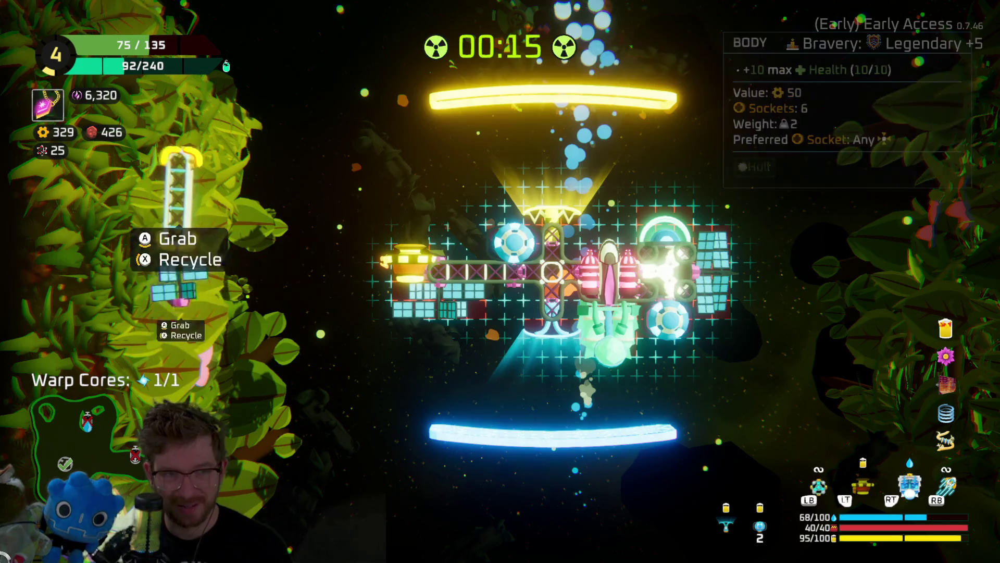
pyautogui.press('Return')
pyautogui.press('Return')
pyautogui.press('Return')
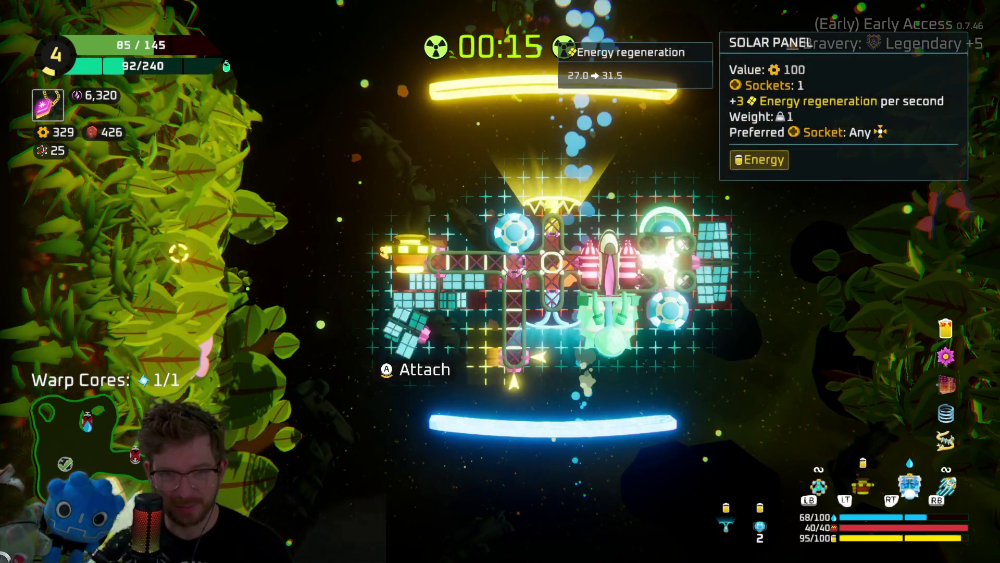
pyautogui.press('Return')
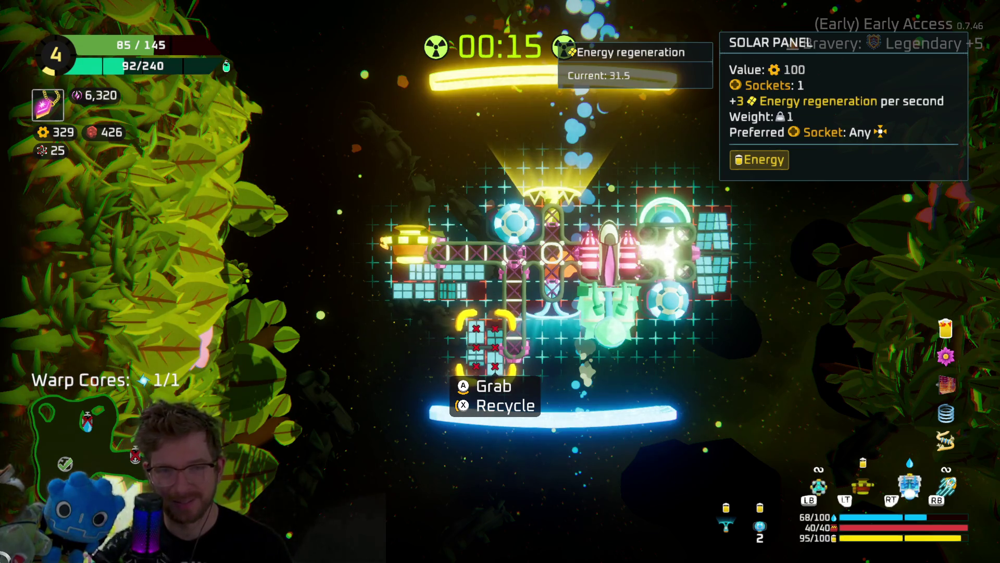
pyautogui.press('Escape')
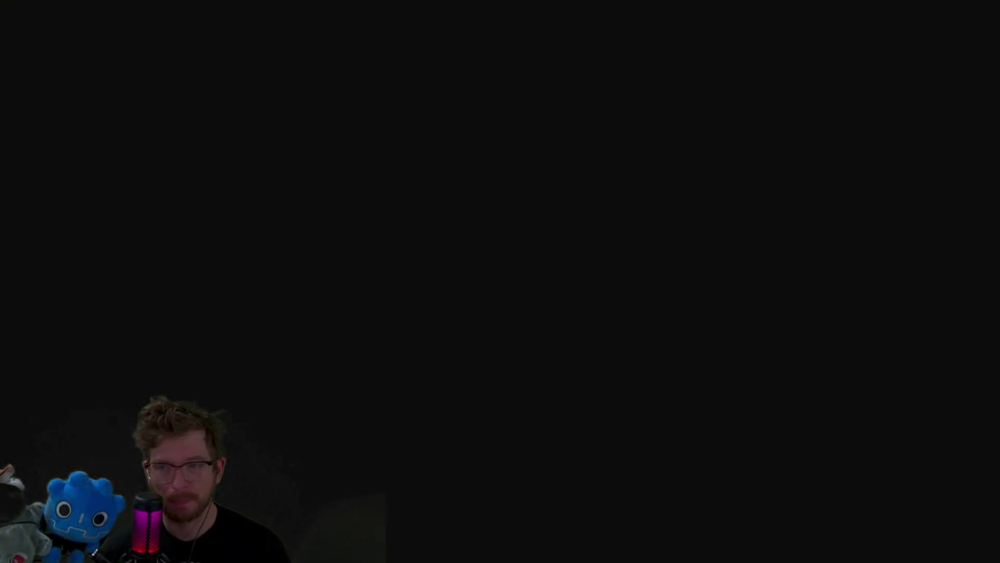
# Select the Cargo Ship node on the star map and travel there.
pyautogui.press('Up')
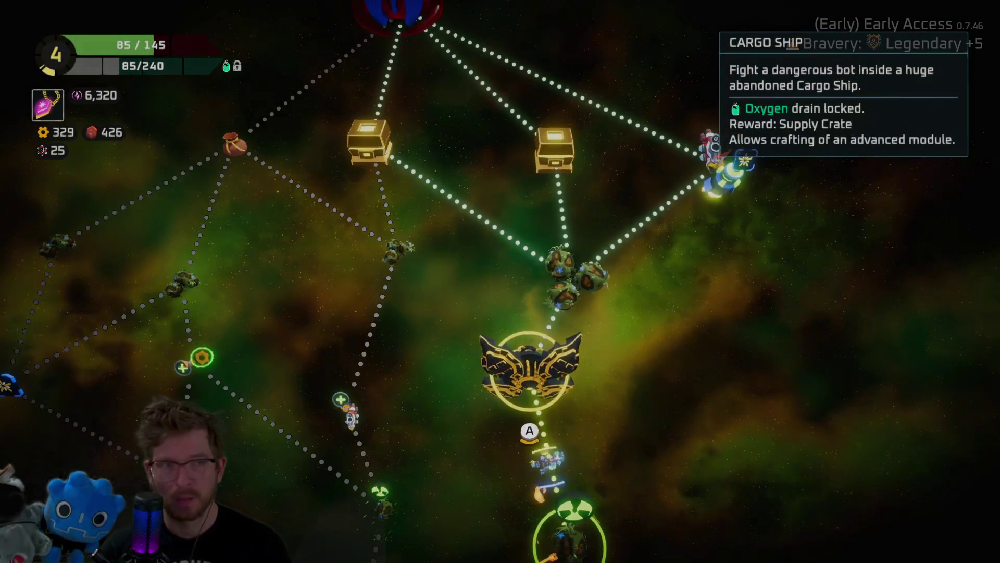
pyautogui.press('Return')
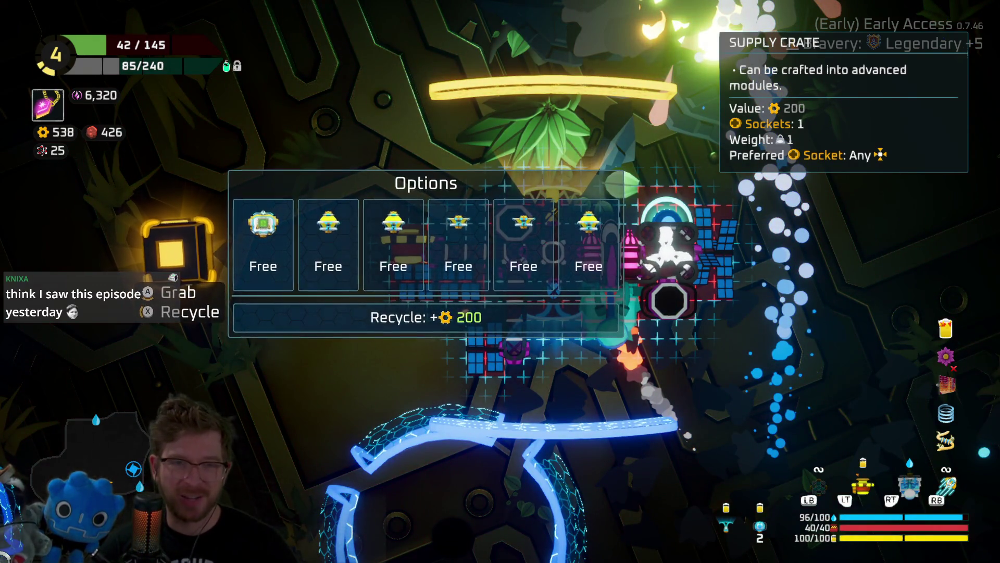
# Compare the free Chipped Body, Circle Transformer and Line Transformer modules, then take the Circle Transformer.
pyautogui.click(262, 245)
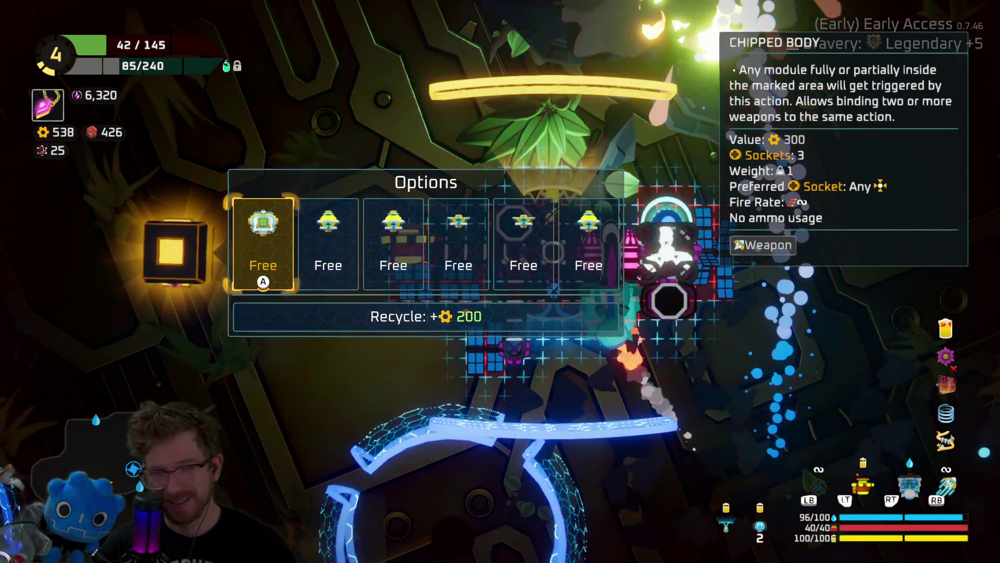
pyautogui.click(328, 244)
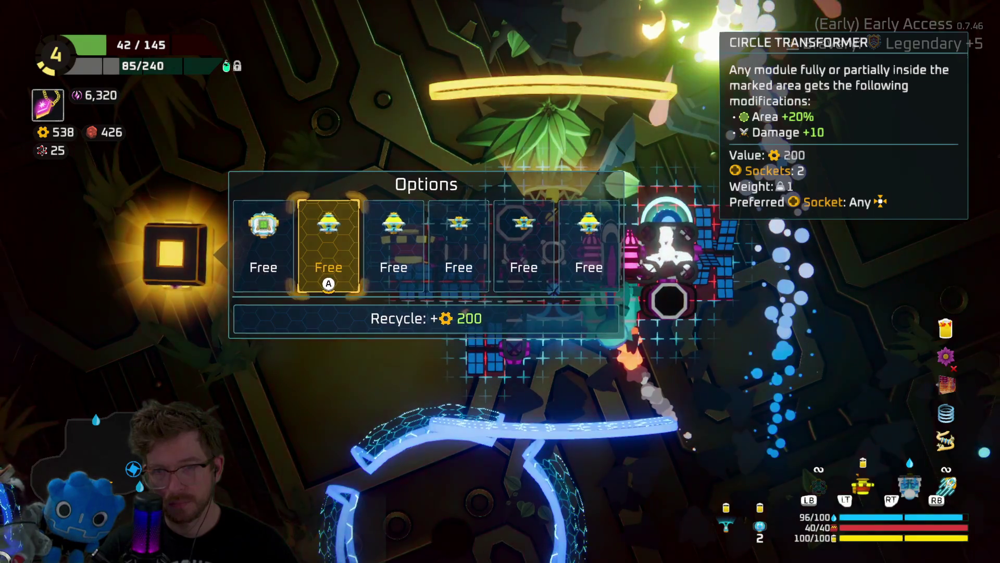
pyautogui.click(392, 244)
pyautogui.click(458, 242)
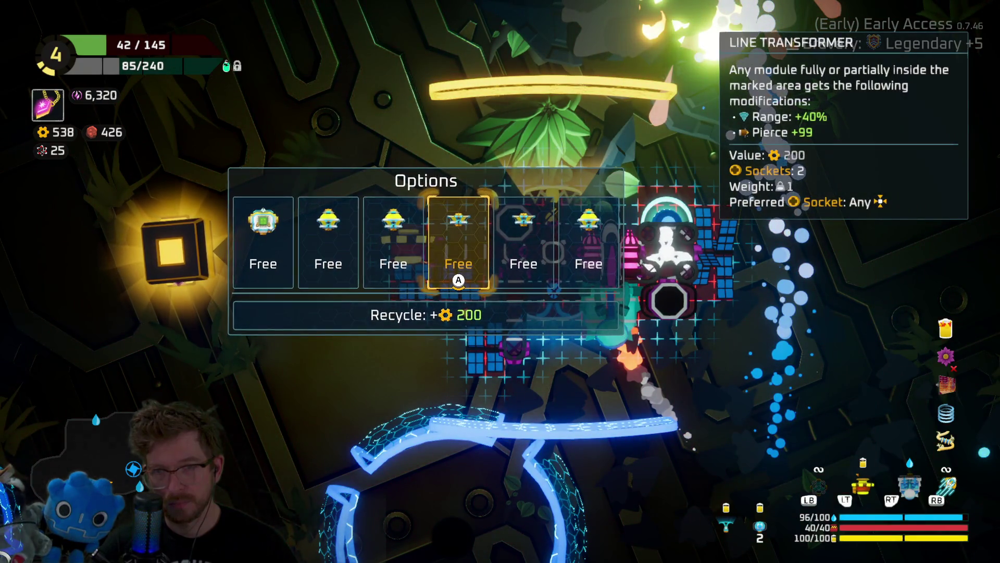
pyautogui.click(524, 245)
pyautogui.click(589, 245)
pyautogui.click(457, 245)
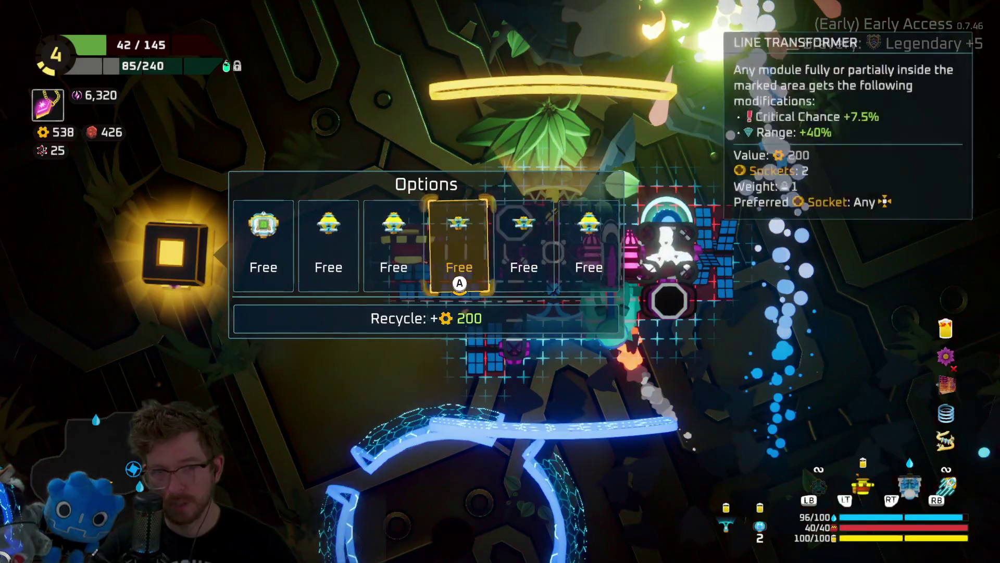
pyautogui.click(328, 244)
pyautogui.click(329, 245)
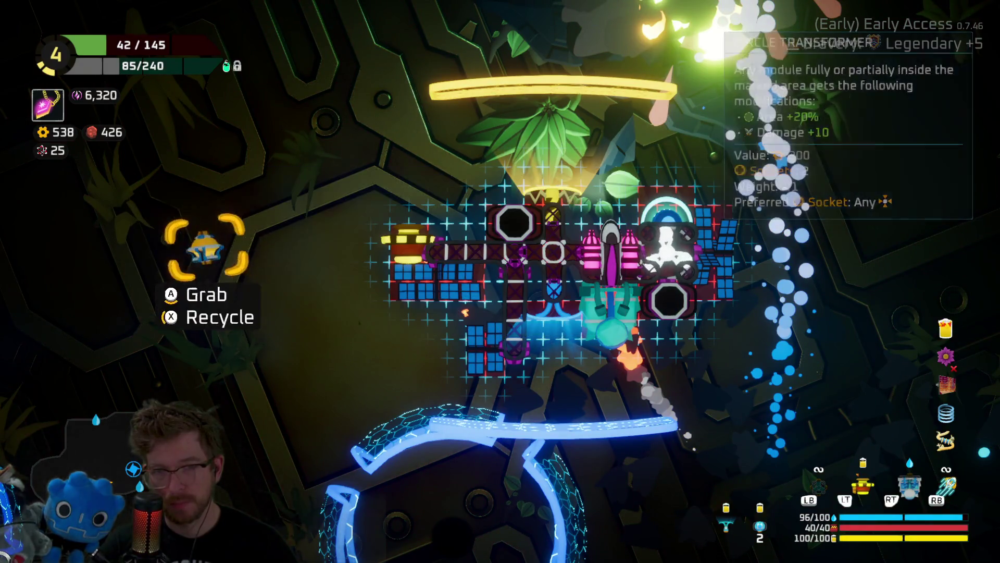
# Attach the Circle Transformer over the lower section and detach the Shield Drone.
pyautogui.click(607, 312)
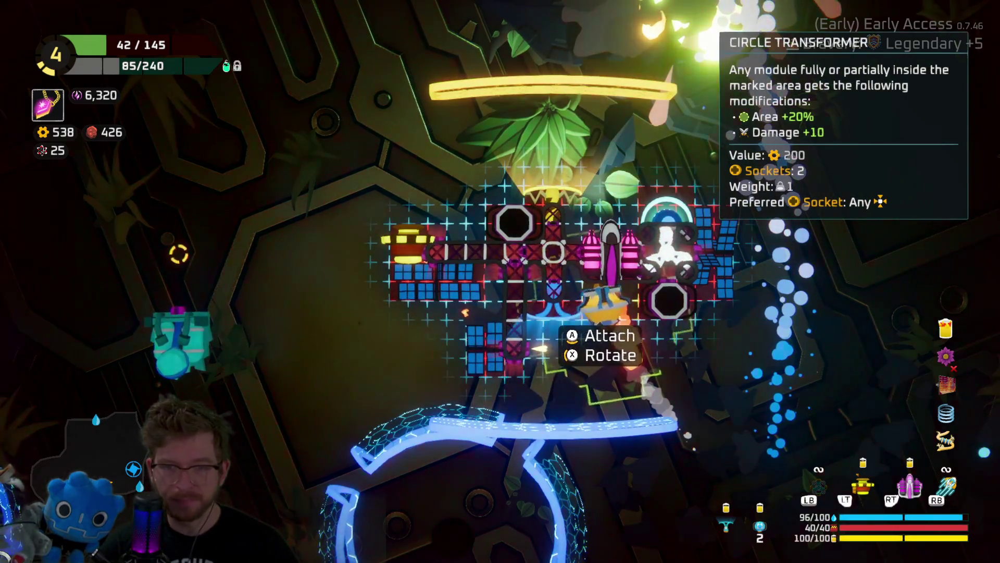
pyautogui.click(597, 344)
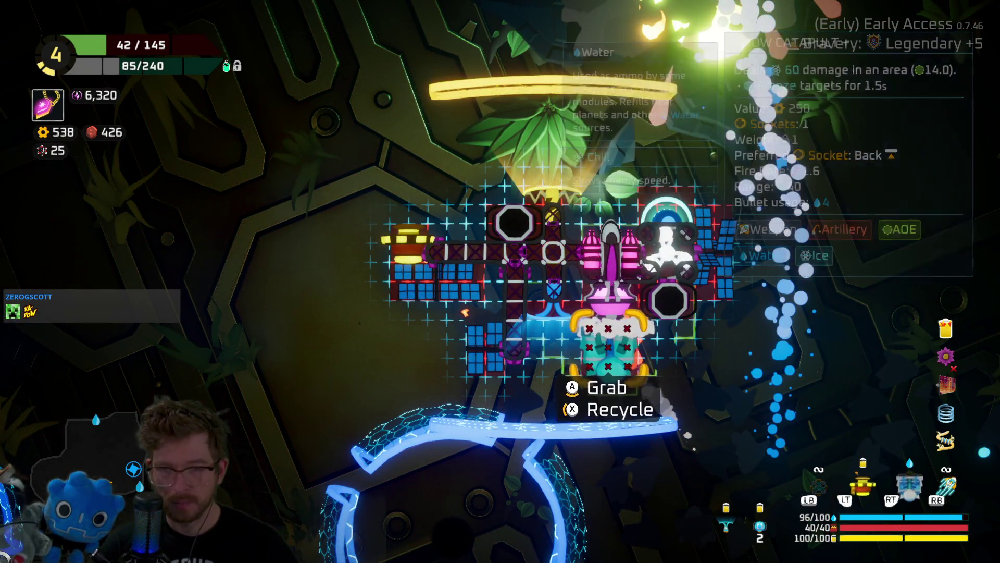
pyautogui.click(667, 299)
pyautogui.click(667, 222)
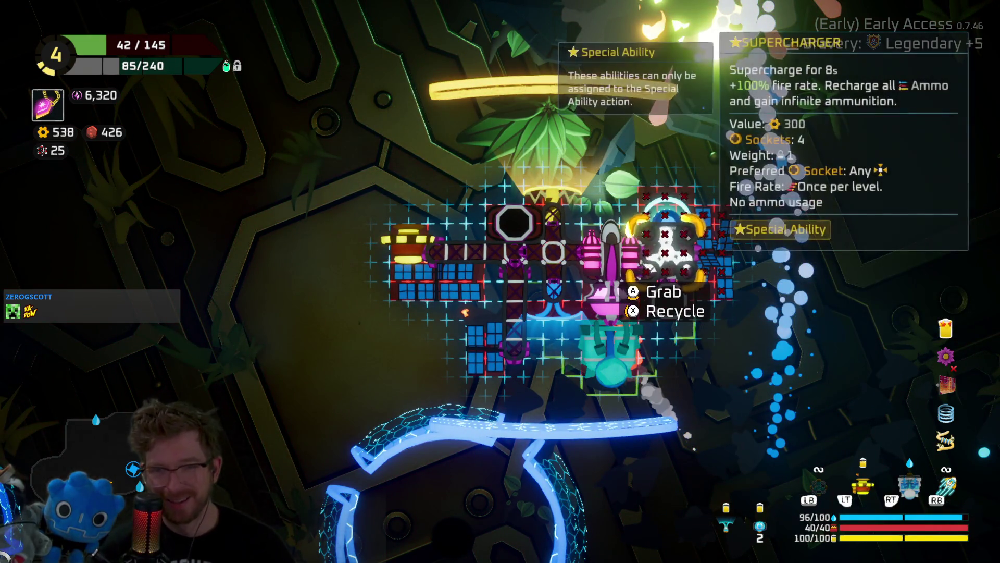
pyautogui.click(667, 299)
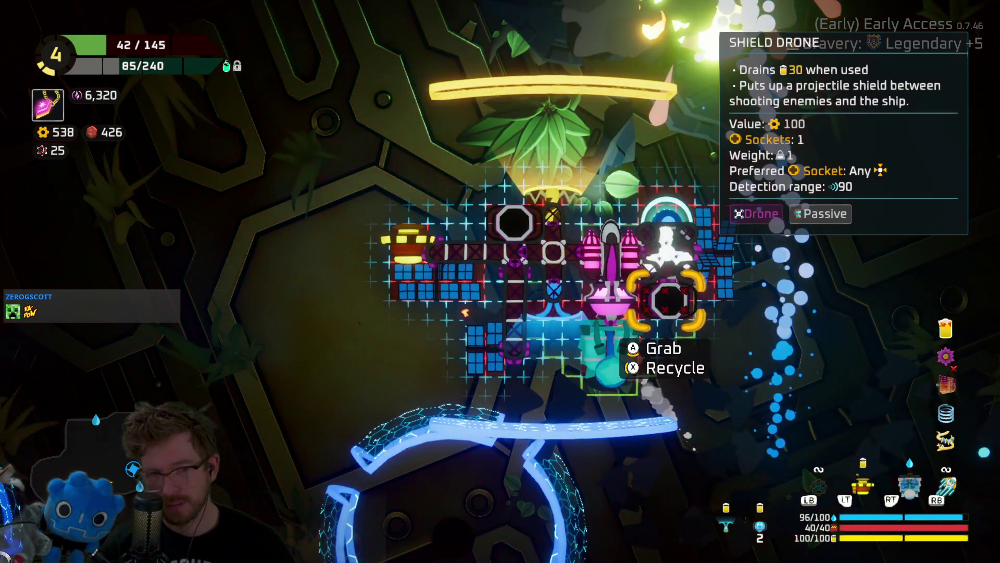
pyautogui.click(609, 359)
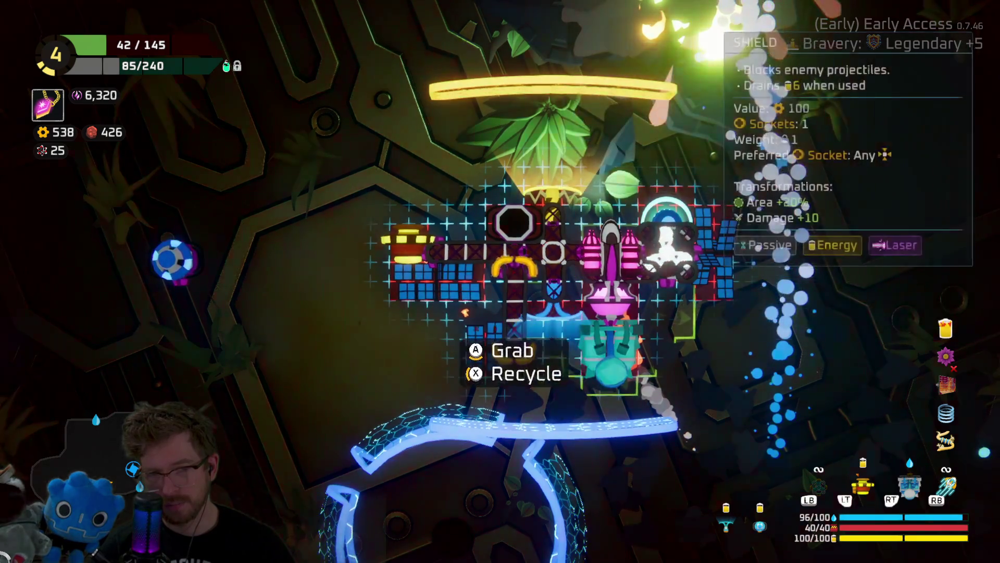
# Move the Body strut to the ship's right side and pick up the Large Solar Panel.
pyautogui.click(516, 268)
pyautogui.click(516, 291)
pyautogui.click(667, 328)
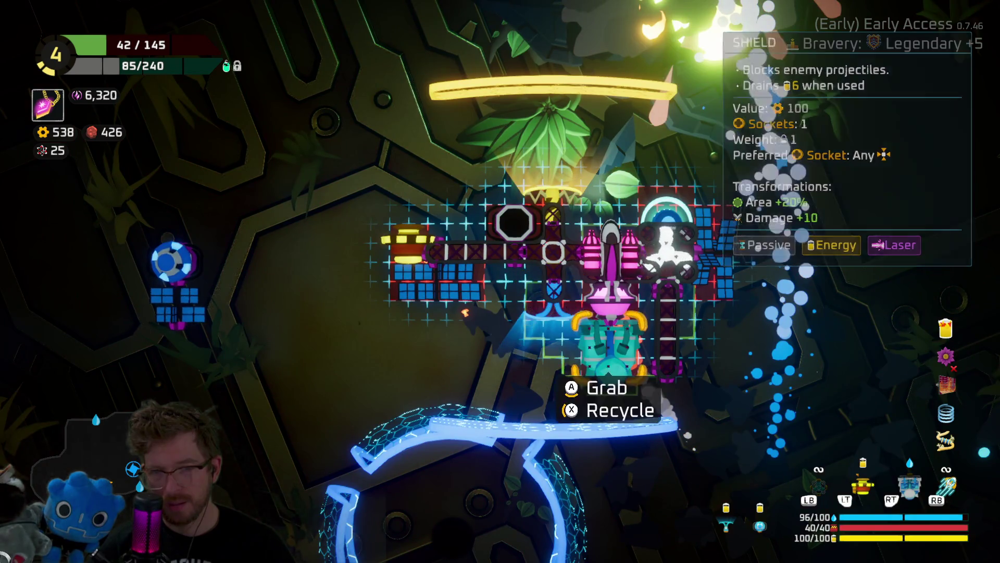
pyautogui.click(719, 244)
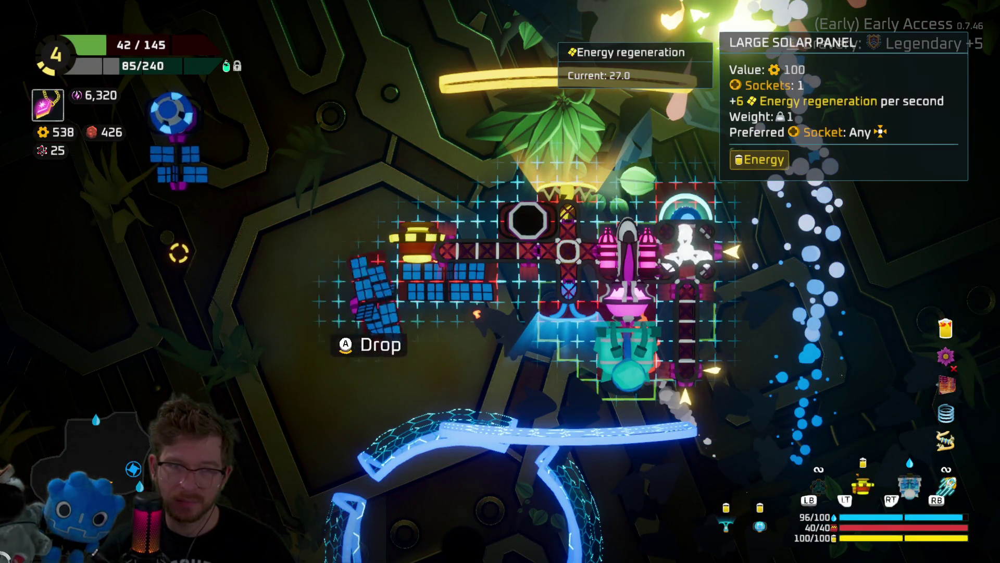
# Release the solar panel, move a body segment to the lower right, and re-place the Circle Transformer.
pyautogui.click(179, 250)
pyautogui.click(625, 292)
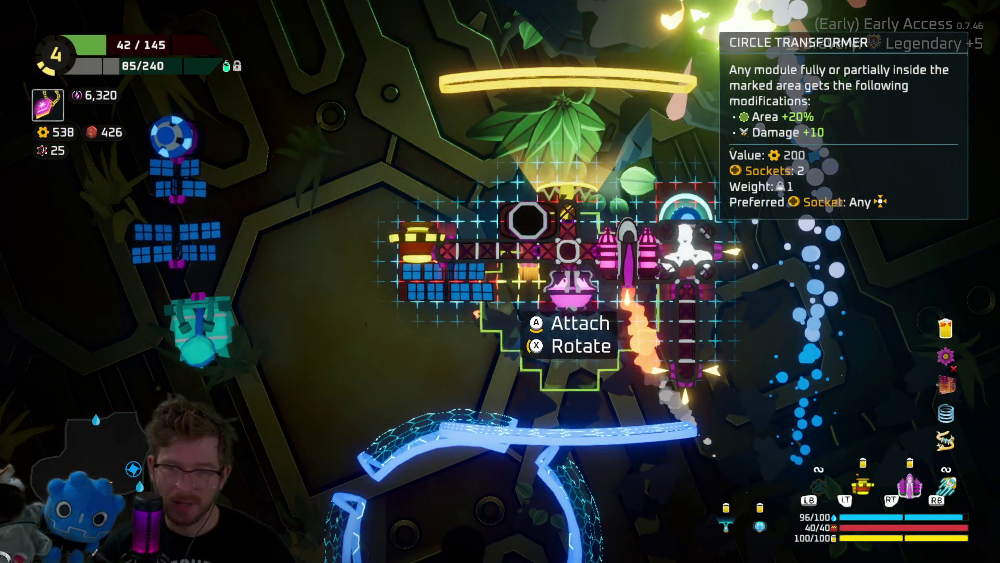
pyautogui.click(177, 245)
pyautogui.click(687, 333)
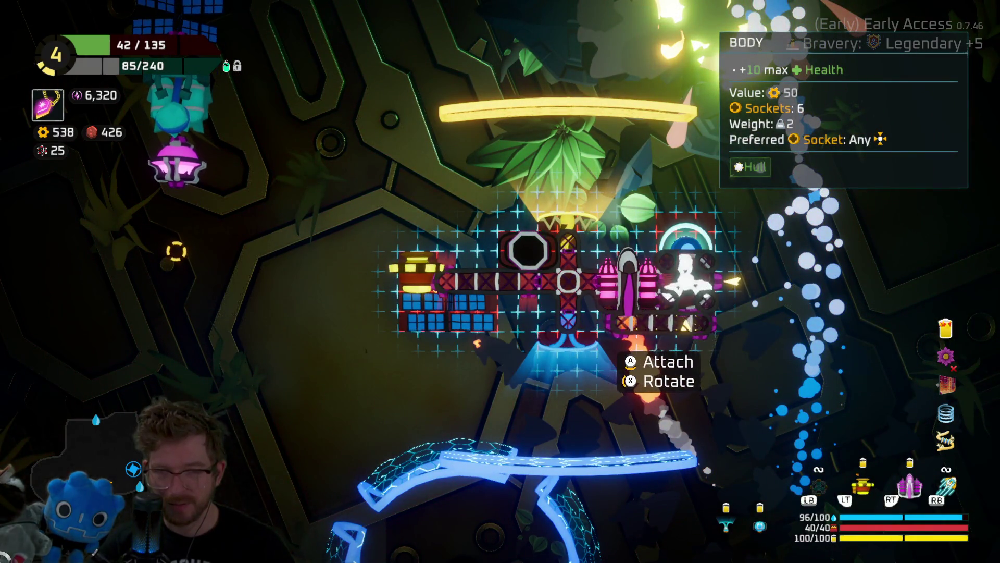
pyautogui.click(667, 323)
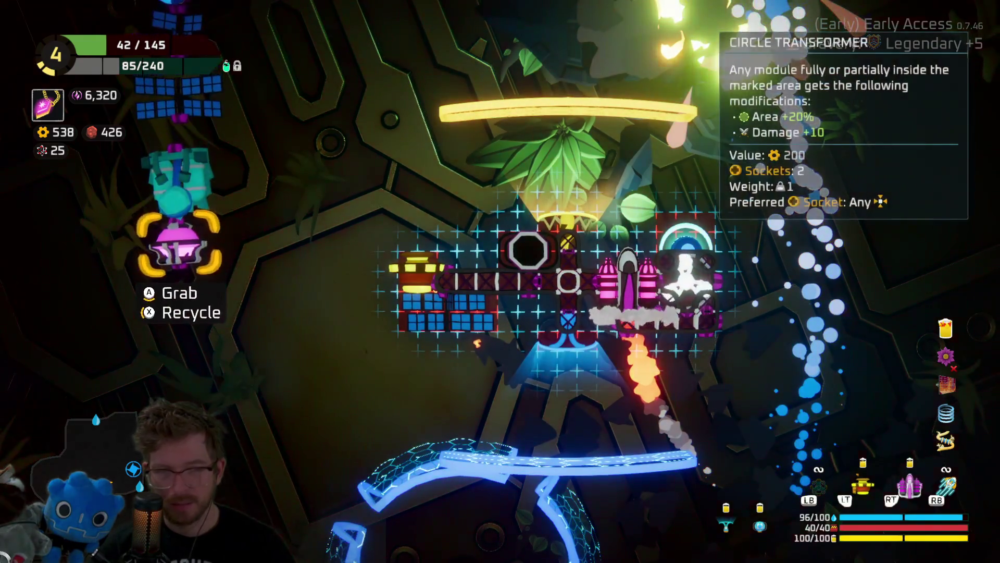
pyautogui.click(177, 243)
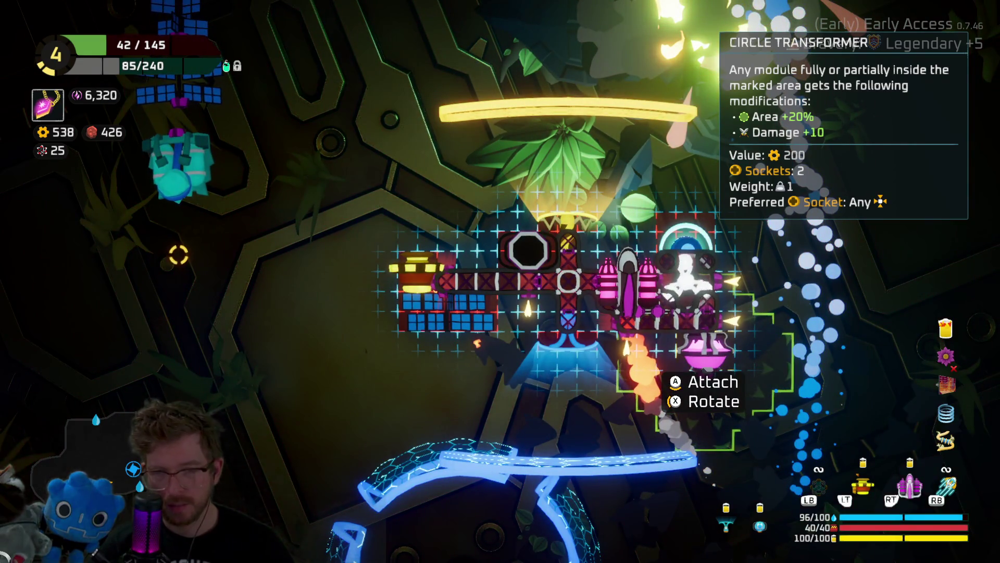
pyautogui.press('a')
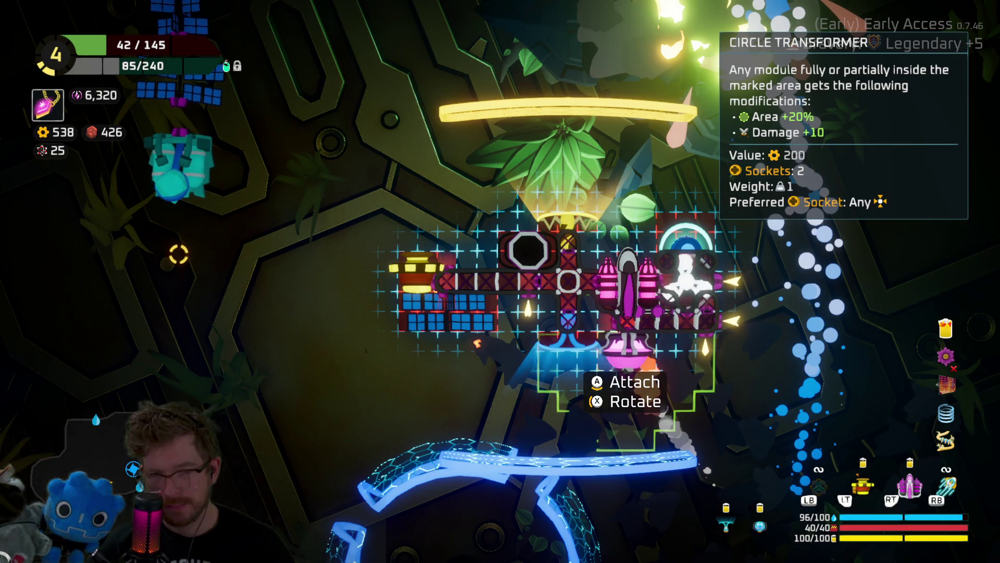
pyautogui.press('space')
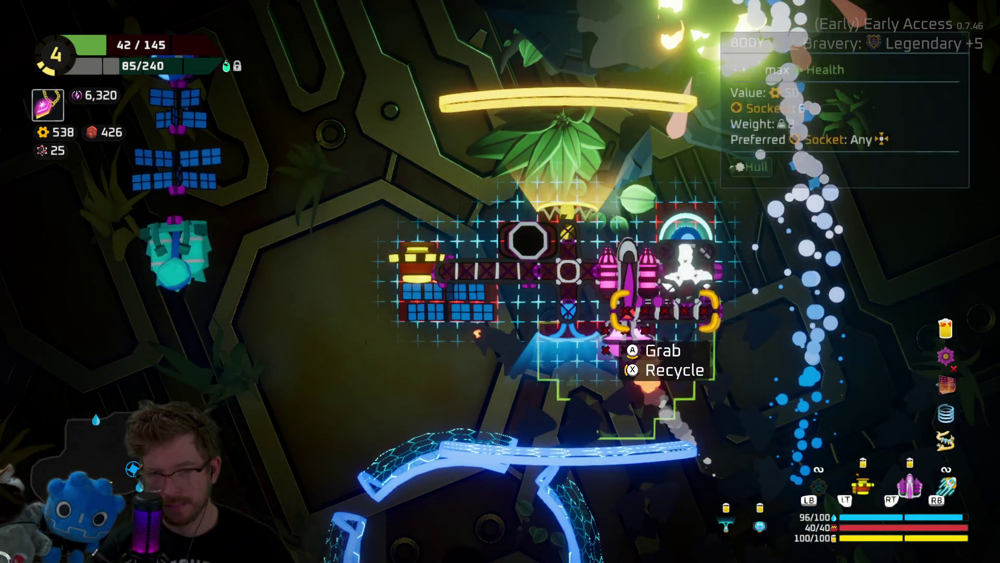
# Store the Supercharger and a hull piece in spares, and reseat the Circle Transformer lower down.
pyautogui.press('space')
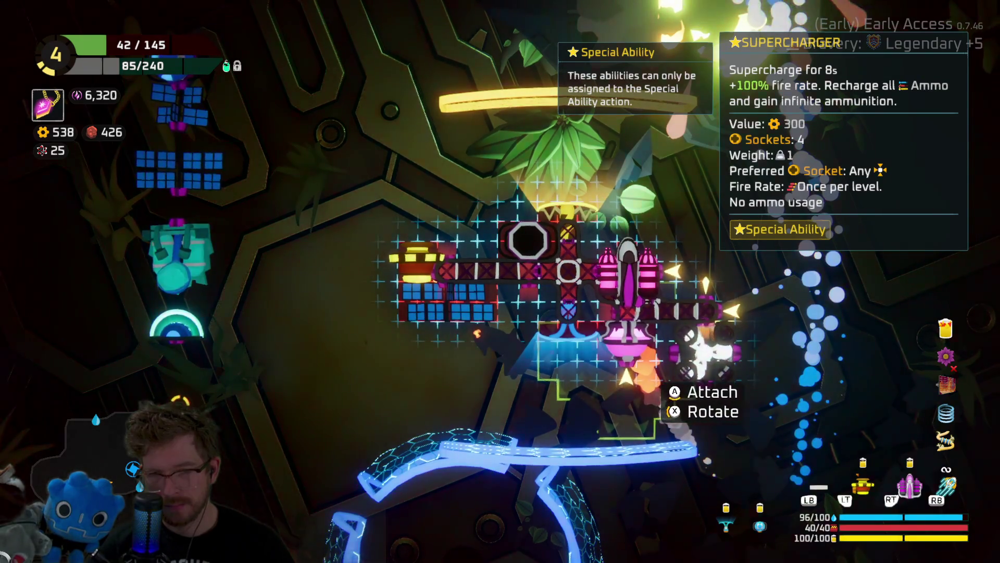
pyautogui.scroll(-3, 179, 252)
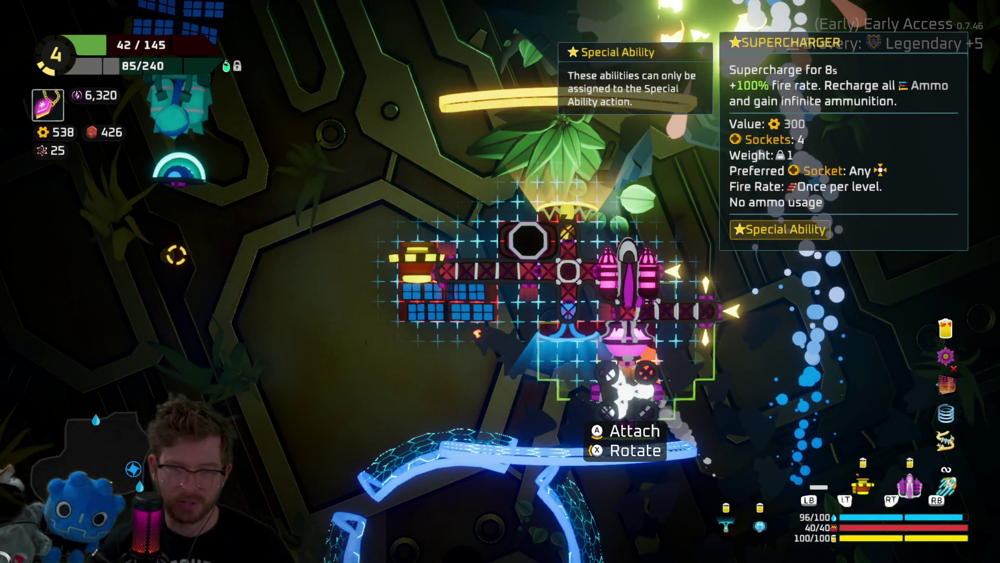
pyautogui.click(179, 250)
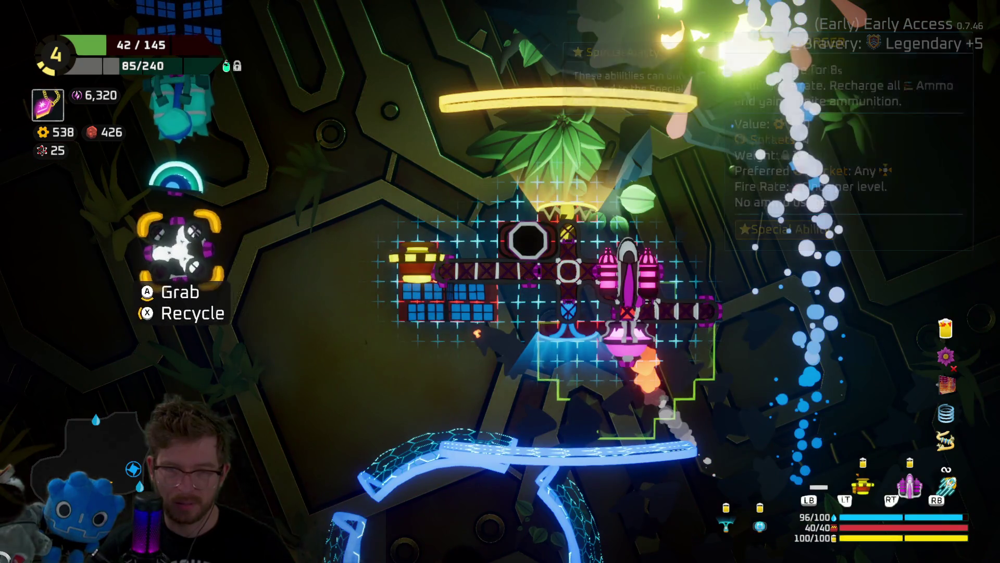
pyautogui.click(625, 336)
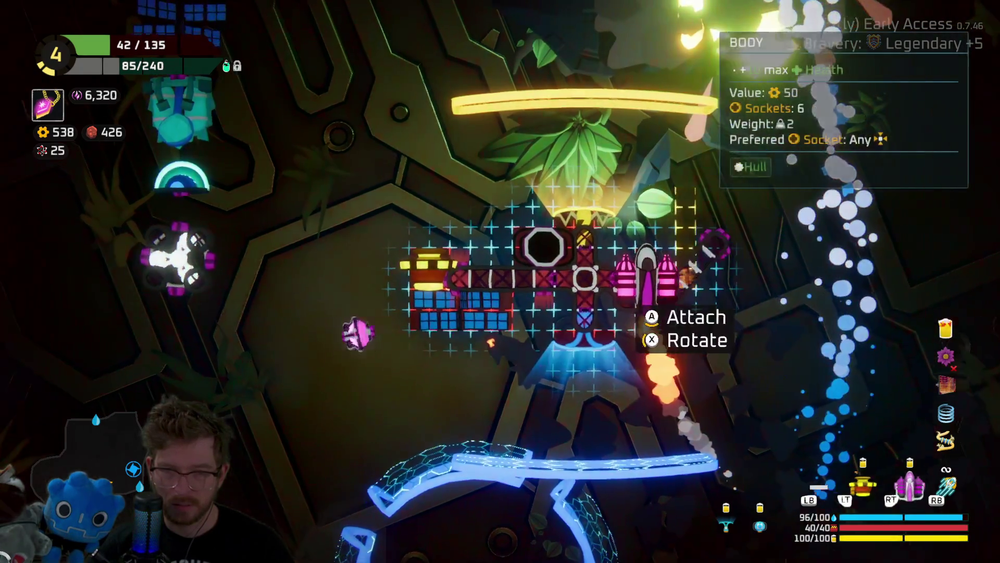
pyautogui.click(180, 245)
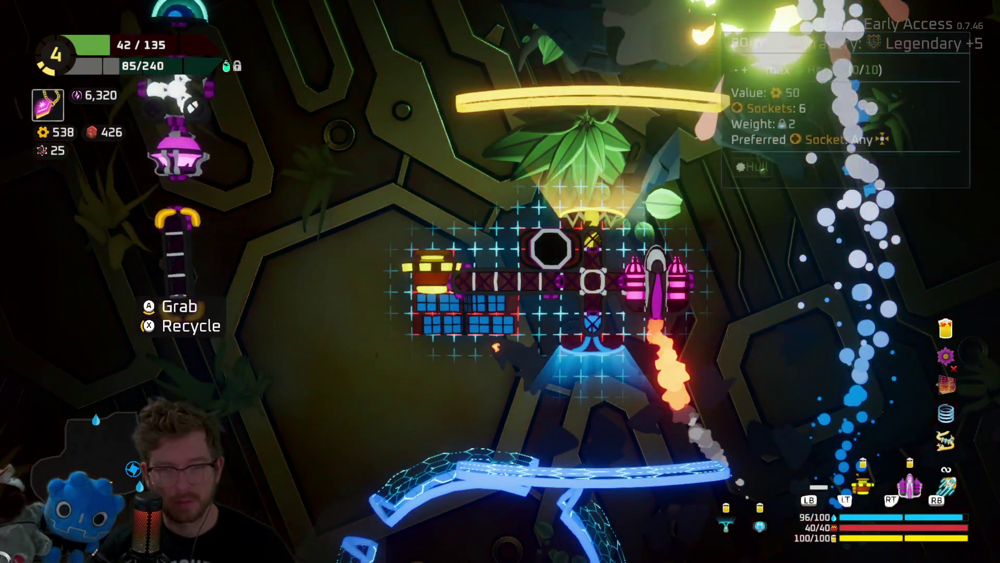
pyautogui.click(177, 151)
pyautogui.click(649, 365)
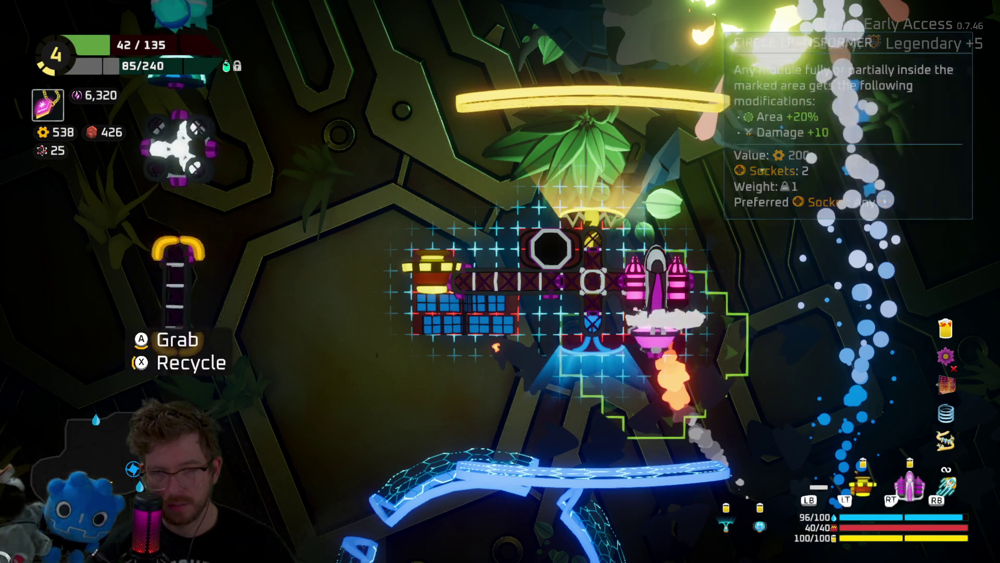
# Attach the Body hull bar at the ship's bottom and the Snow Catapult below it.
pyautogui.click(177, 359)
pyautogui.click(704, 282)
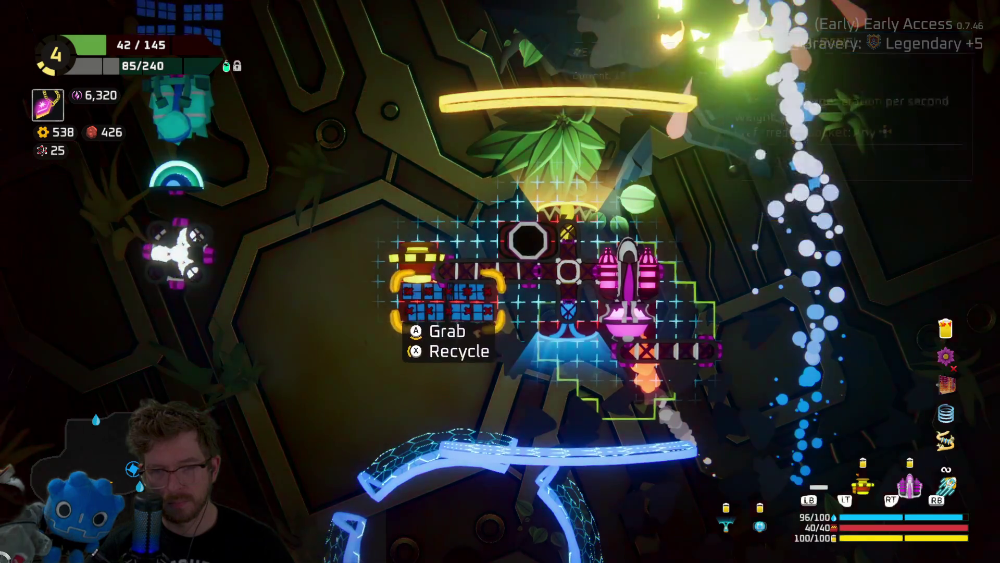
pyautogui.click(663, 348)
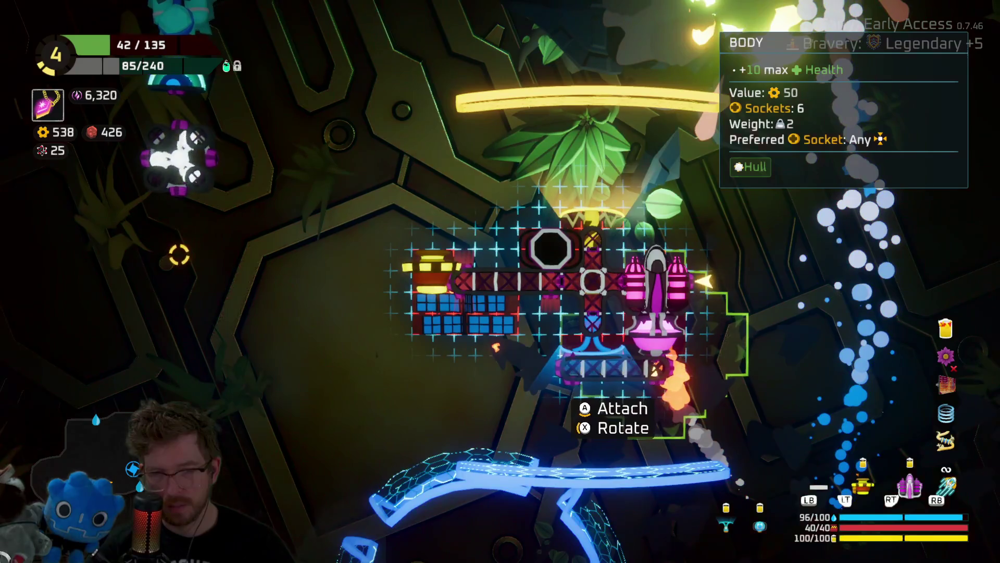
pyautogui.click(609, 367)
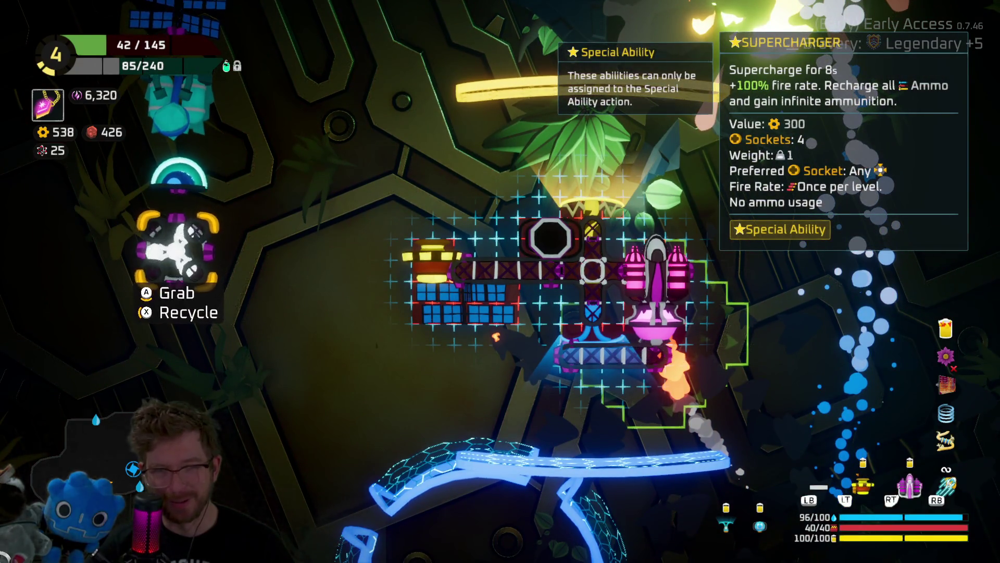
pyautogui.click(178, 243)
pyautogui.click(654, 383)
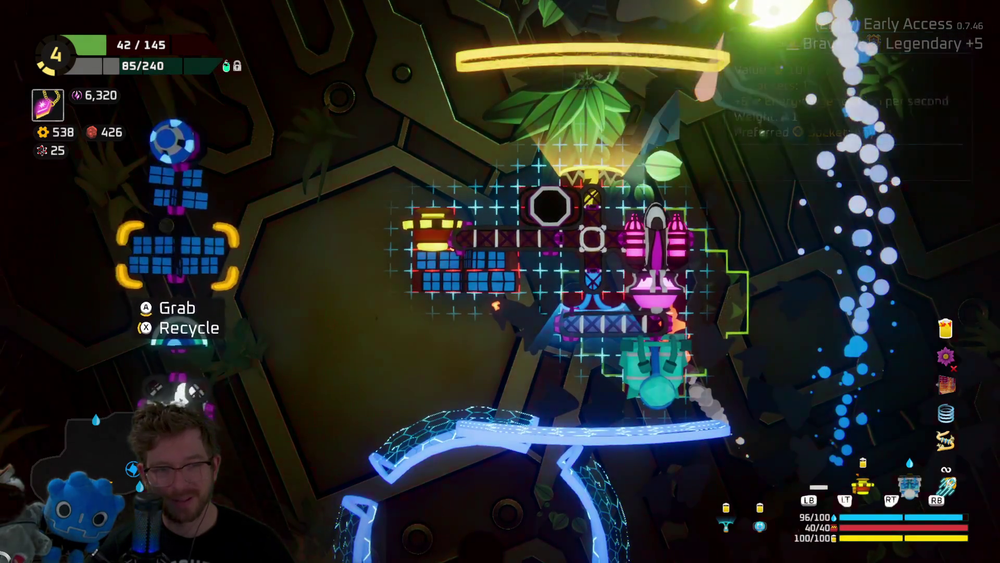
# Turn the Fireballs launcher upright and attach it beside the engines in the boosted area.
pyautogui.click(432, 229)
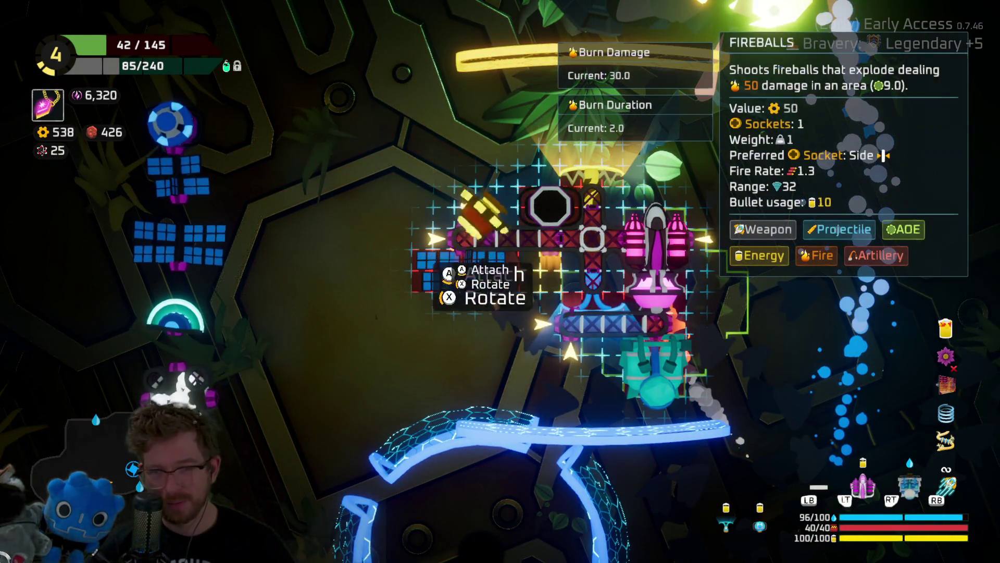
pyautogui.press('r')
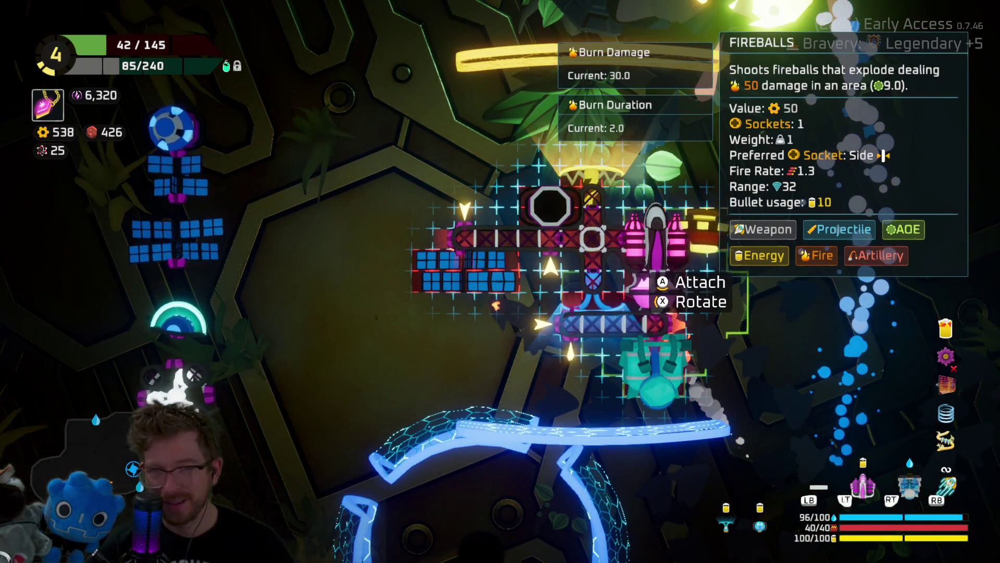
pyautogui.click(657, 245)
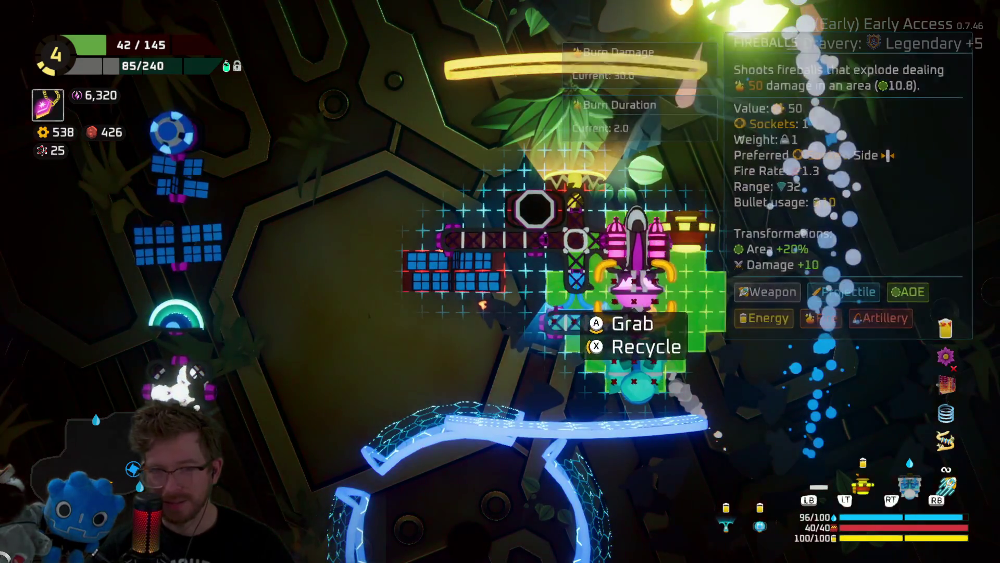
pyautogui.click(630, 360)
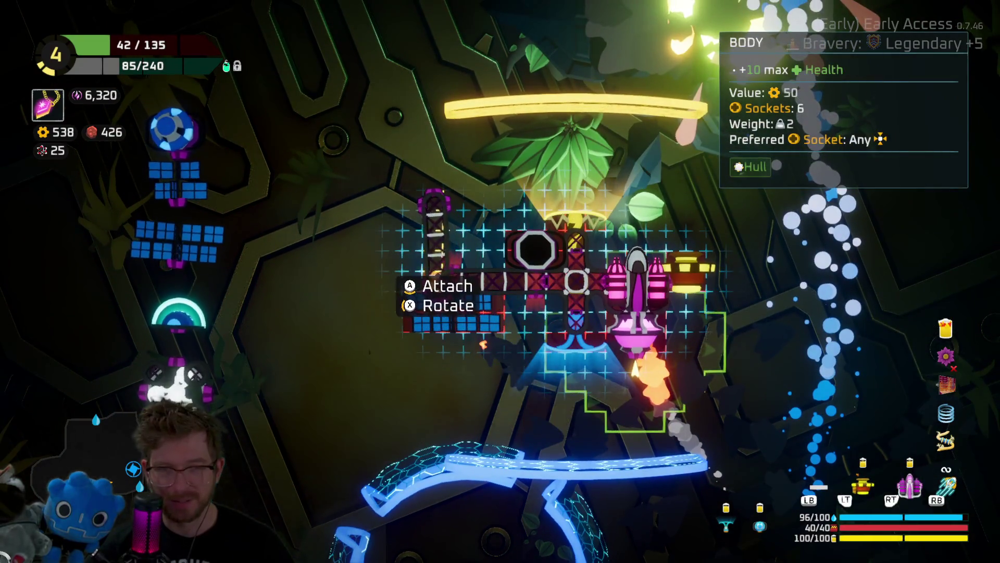
# Attach the Body part at the upper left and the Snow Catapult under the engine.
pyautogui.click(432, 213)
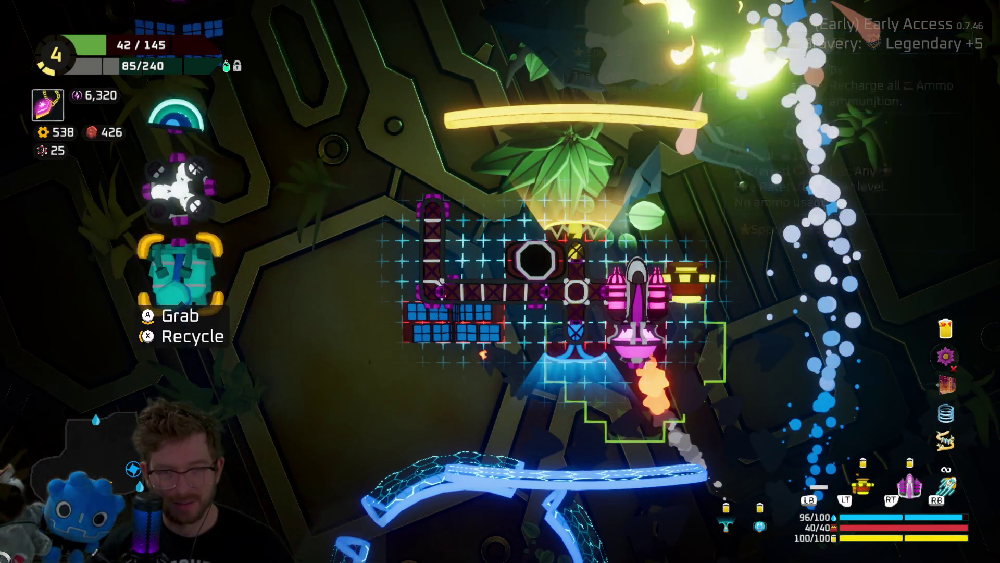
pyautogui.click(178, 249)
pyautogui.click(636, 365)
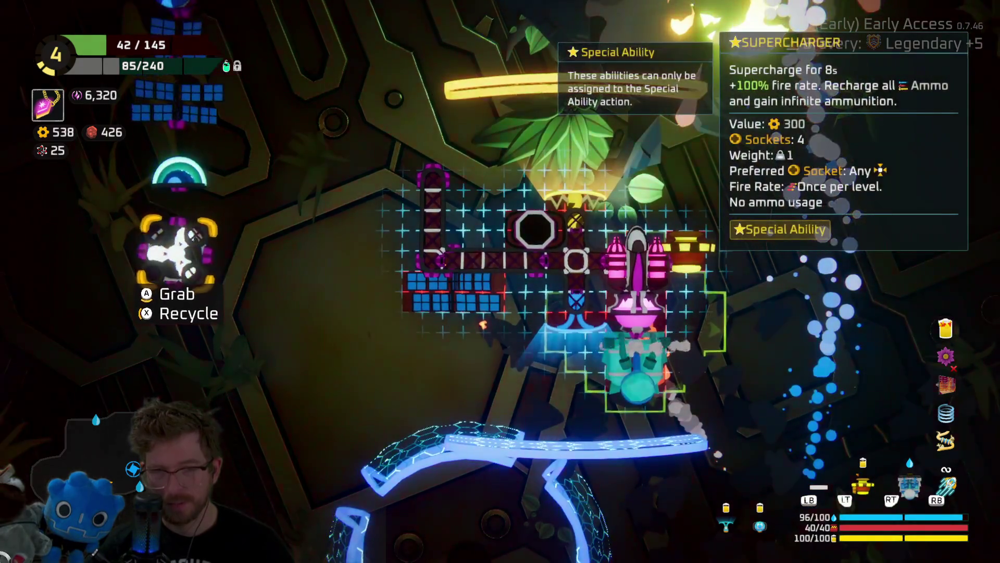
pyautogui.scroll(1, 177, 249)
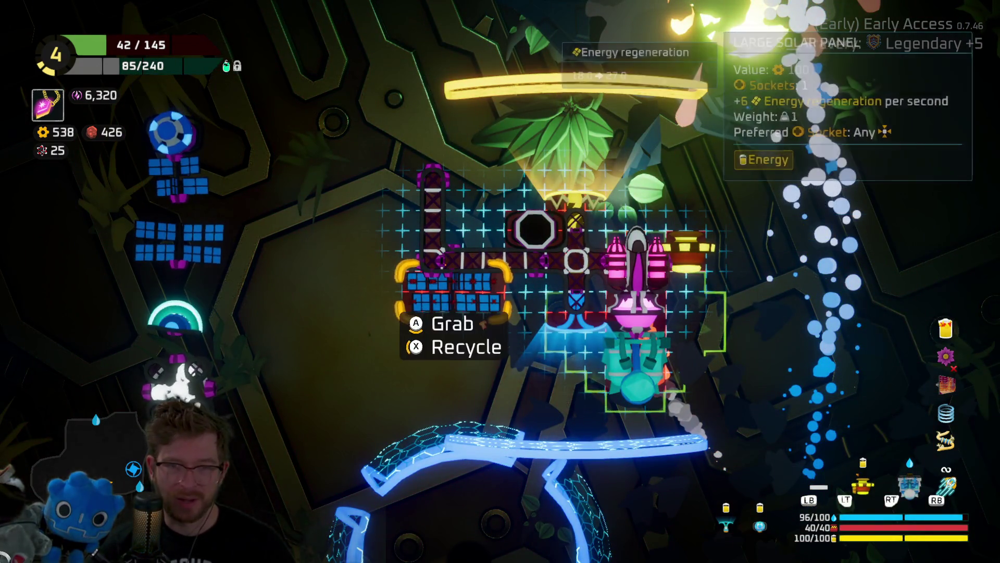
# Swap the Shield out for the Supercharger next to the engine.
pyautogui.click(576, 311)
pyautogui.click(179, 249)
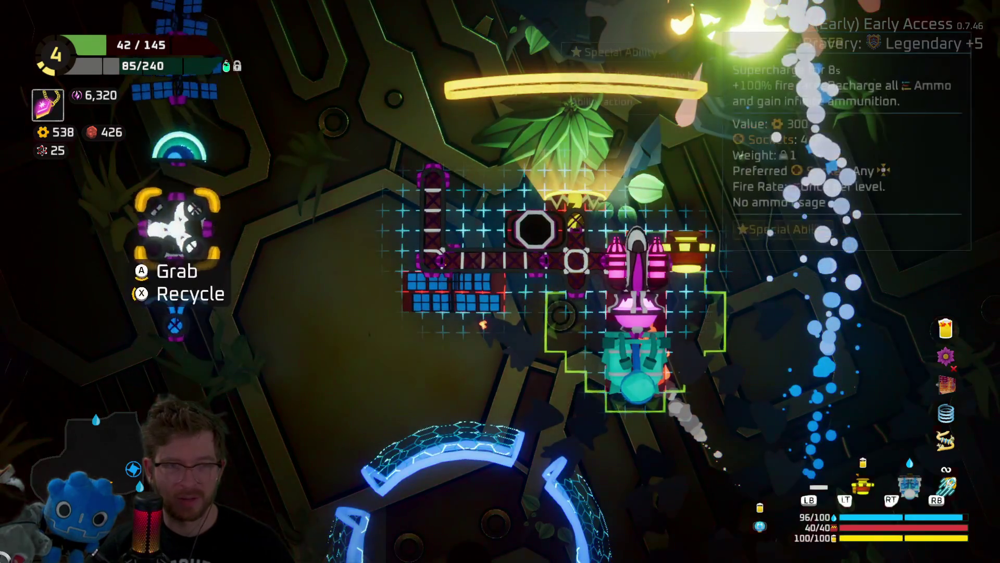
pyautogui.click(179, 249)
pyautogui.click(573, 315)
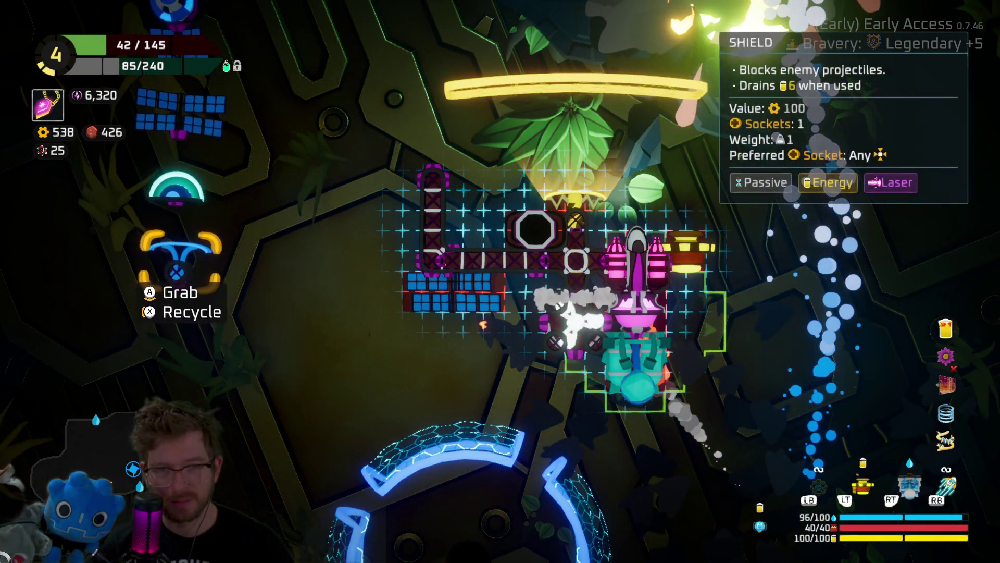
# Store the Large Solar Panel, reattach the horizontal strut, and fit a Large Solar Panel.
pyautogui.click(454, 292)
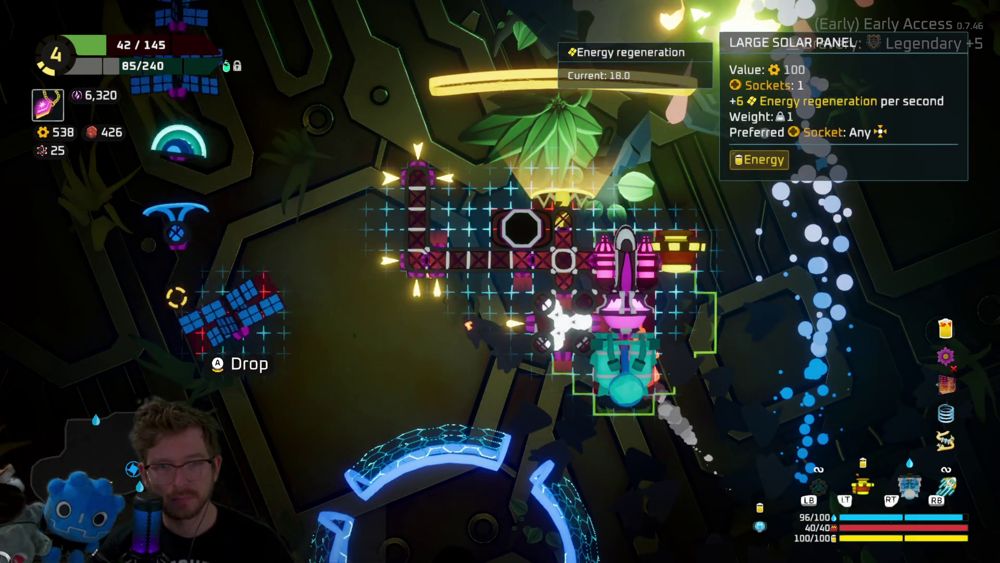
pyautogui.click(176, 303)
pyautogui.click(463, 261)
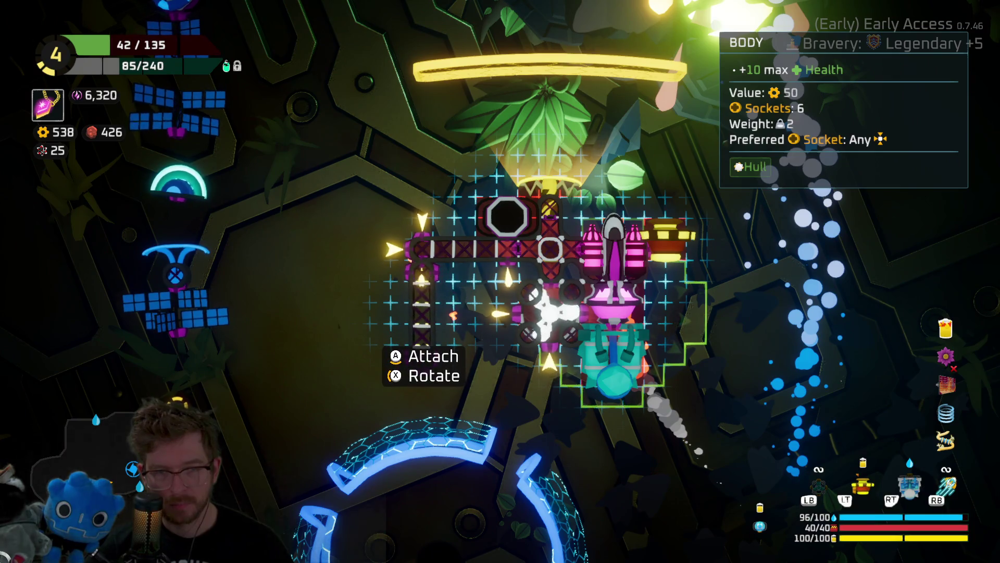
pyautogui.click(422, 292)
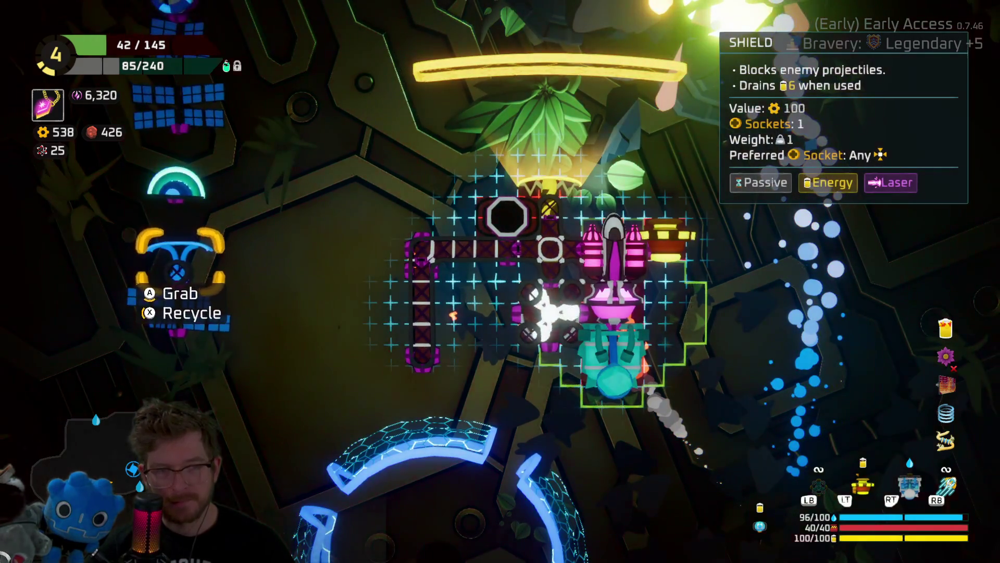
pyautogui.click(177, 109)
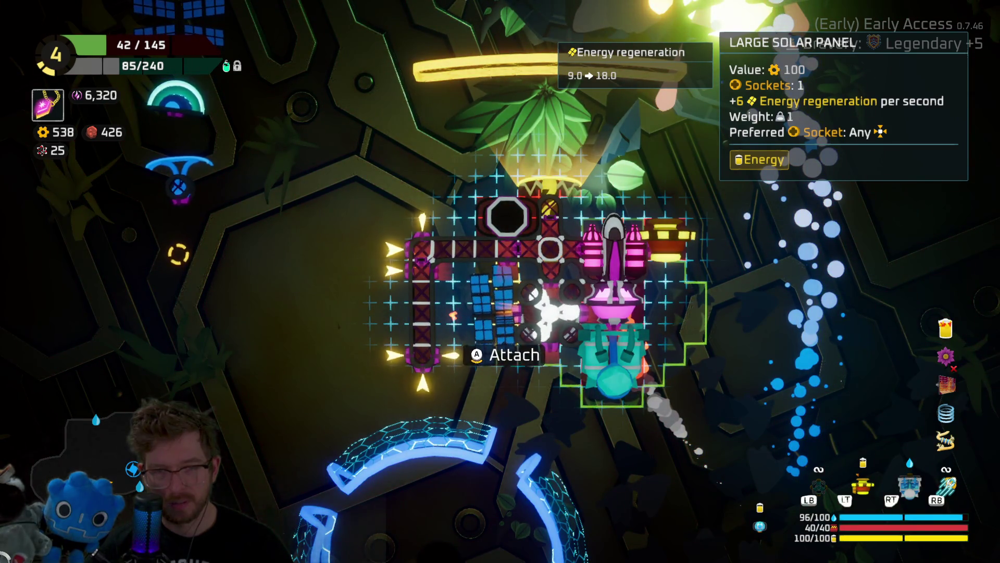
pyautogui.click(492, 307)
# Fit the Shield on the lower grid, the scan booster upper left, and the shield drone left.
pyautogui.click(178, 235)
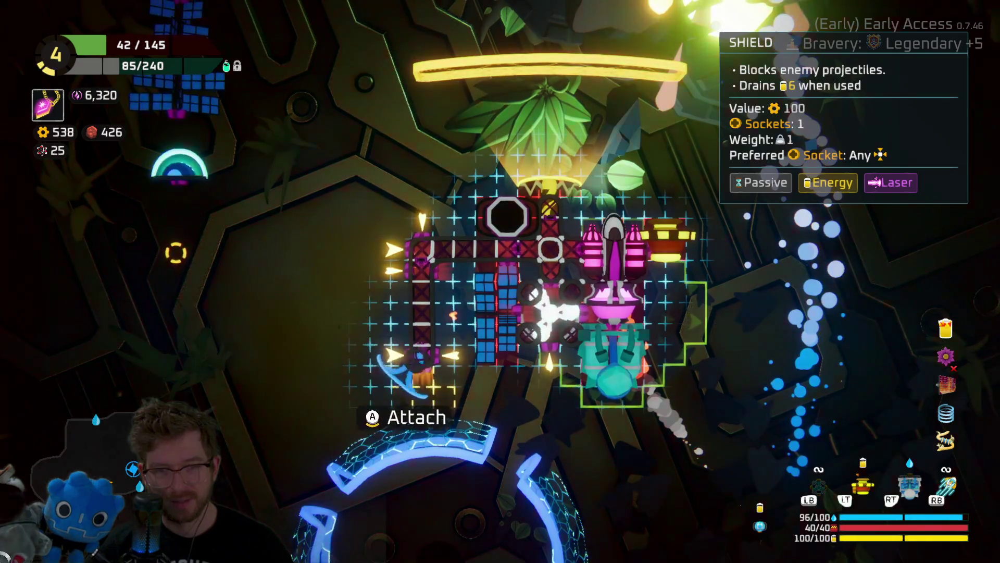
pyautogui.click(541, 359)
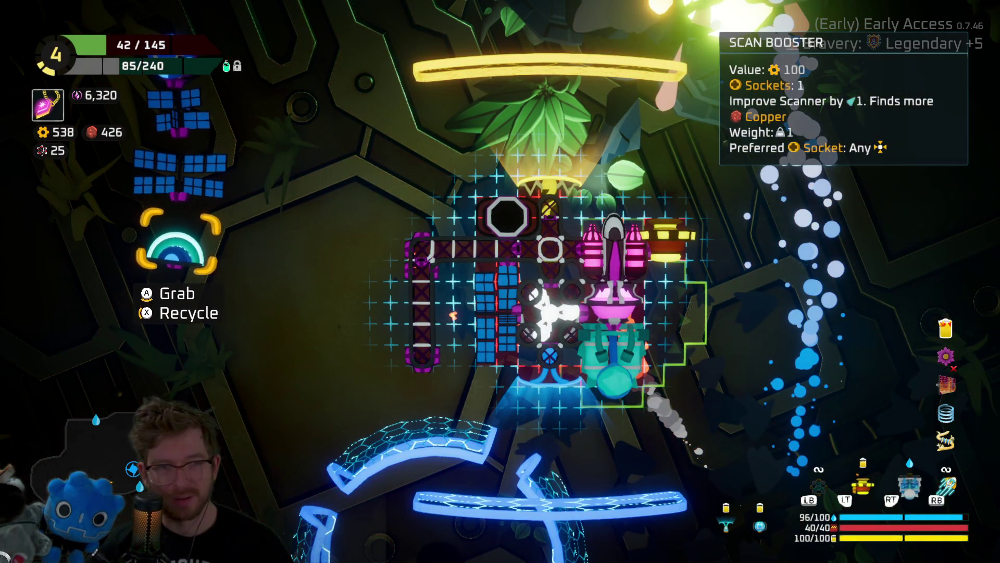
pyautogui.click(424, 224)
pyautogui.click(336, 261)
pyautogui.click(414, 268)
# Attach a solar panel and a large solar panel on the left, then exit build mode.
pyautogui.click(190, 232)
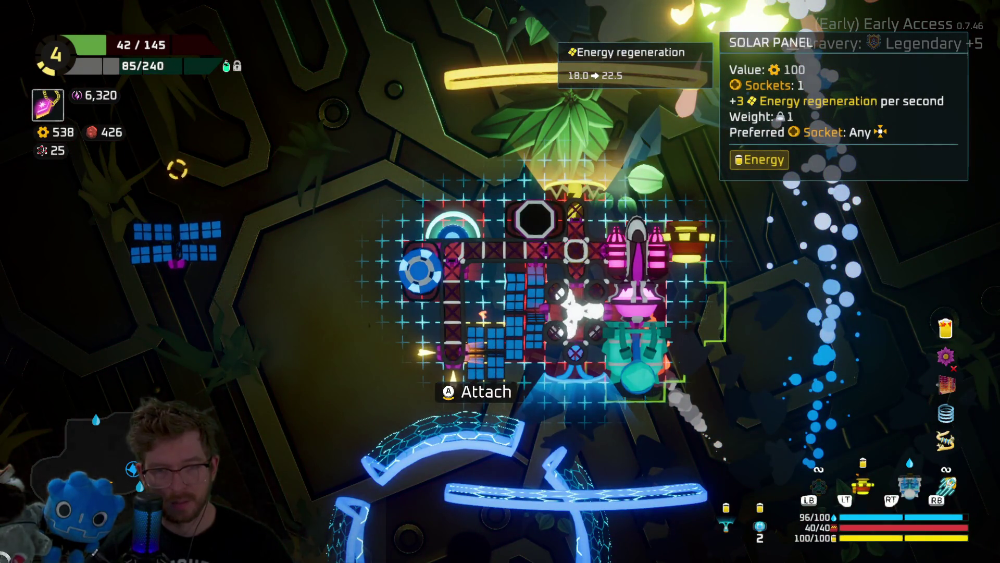
pyautogui.click(482, 344)
pyautogui.click(177, 242)
pyautogui.click(411, 339)
pyautogui.press('Escape')
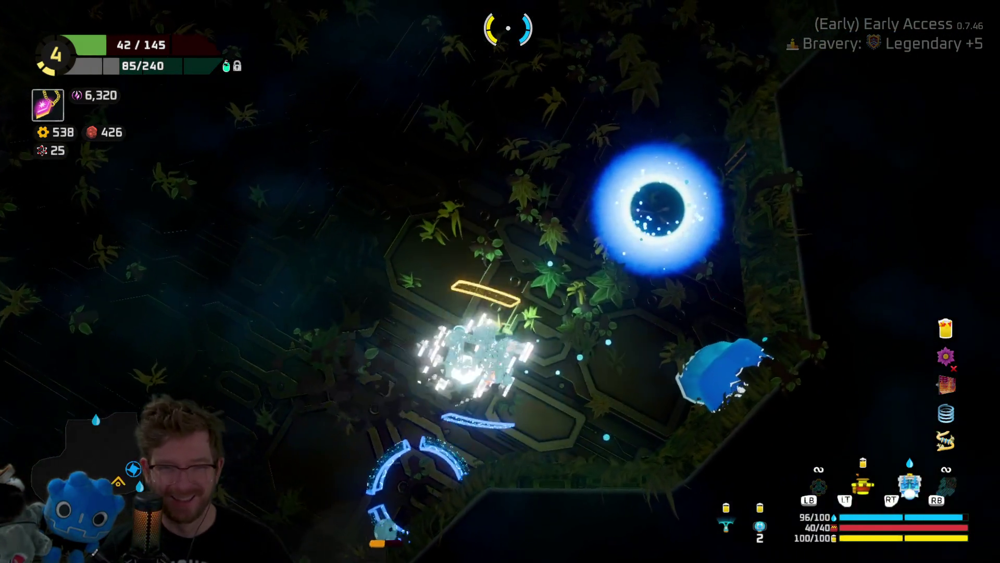
# Warp through the blue portal with E and play until the run ends.
pyautogui.press('e')
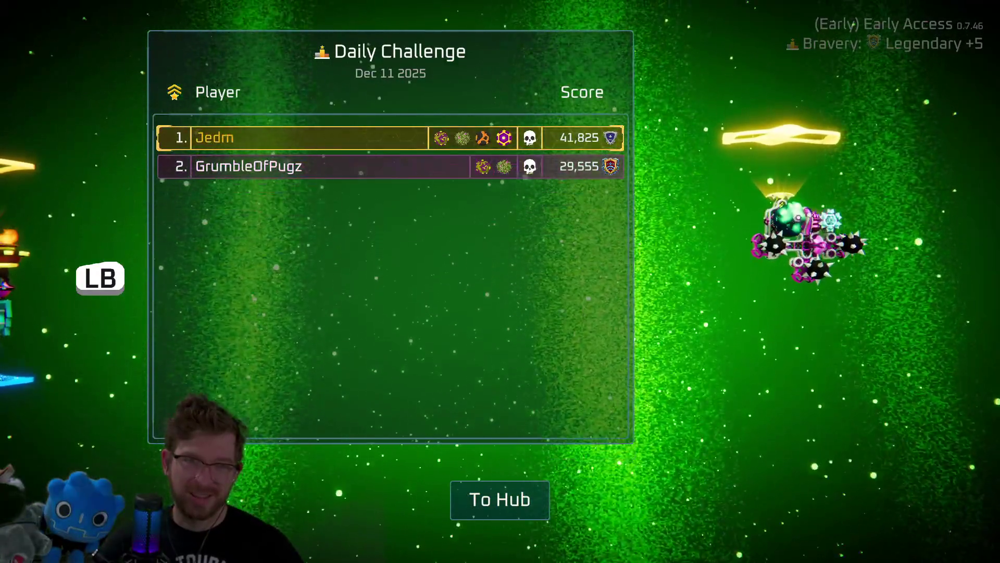
# Skip past the leaderboard, pause, and choose Quit then To Desktop.
pyautogui.press('e')
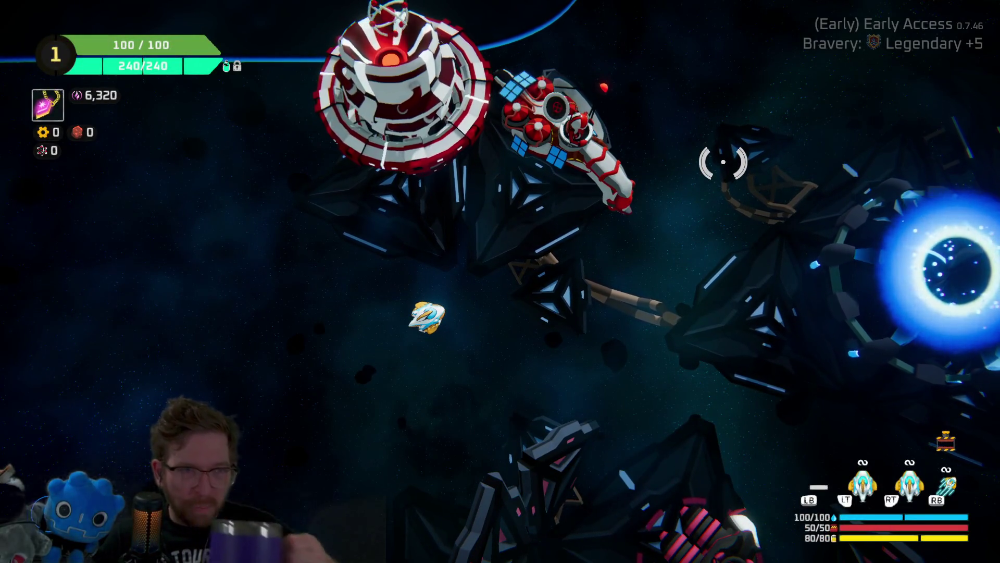
pyautogui.press('Escape')
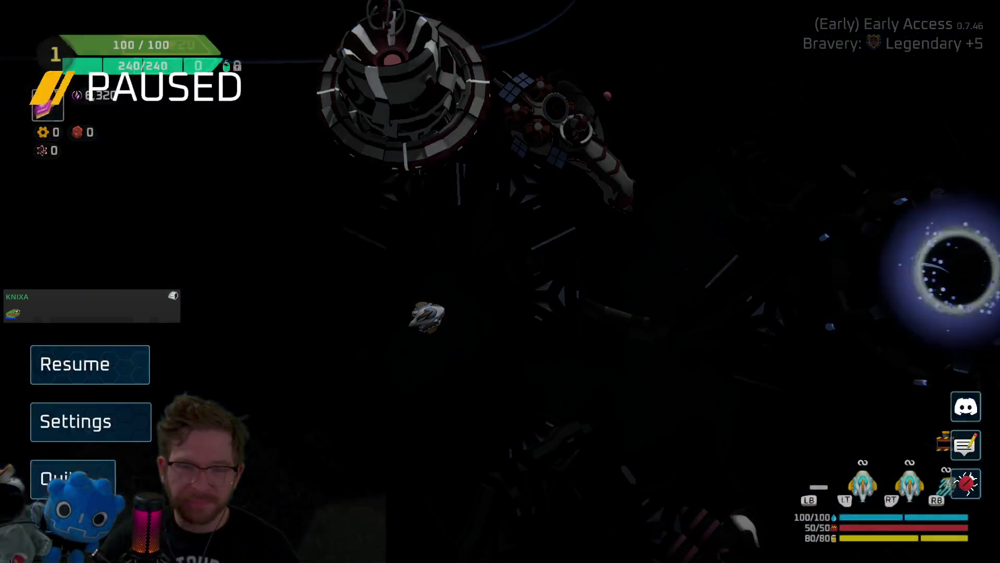
pyautogui.press('Down')
pyautogui.press('Down')
pyautogui.press('Return')
pyautogui.press('Right')
pyautogui.press('Right')
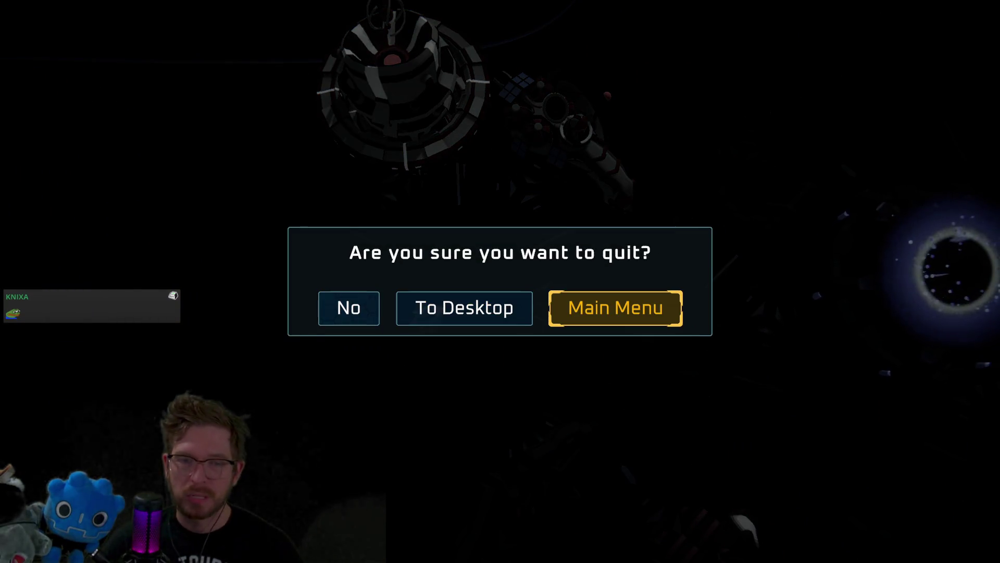
pyautogui.press('Left')
pyautogui.press('Return')
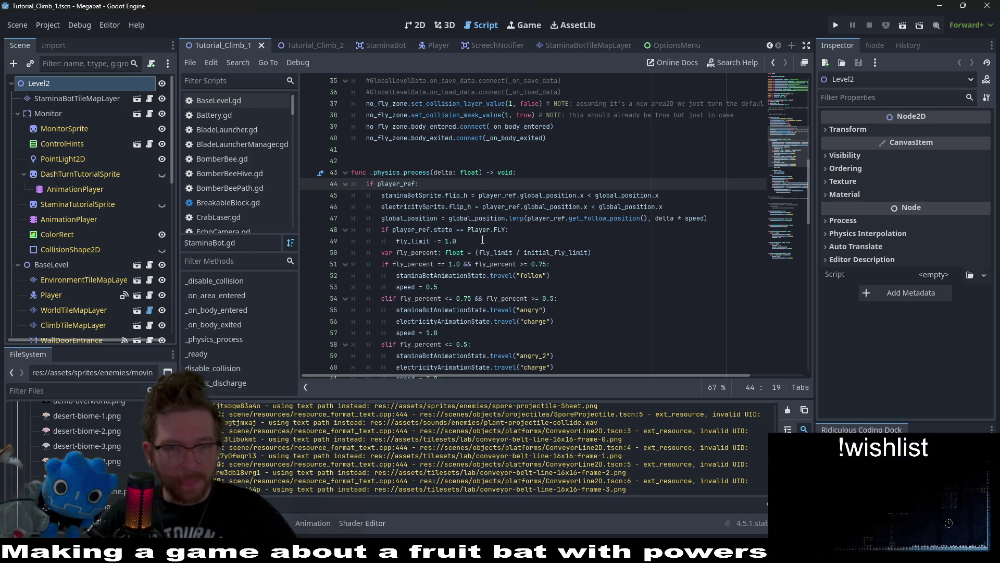
# Review StaminaBot.gd at the Player.FLY check (line 48) and the angry_2 animation (line 59).
pyautogui.click(618, 229)
pyautogui.scroll(-9, 612, 230)
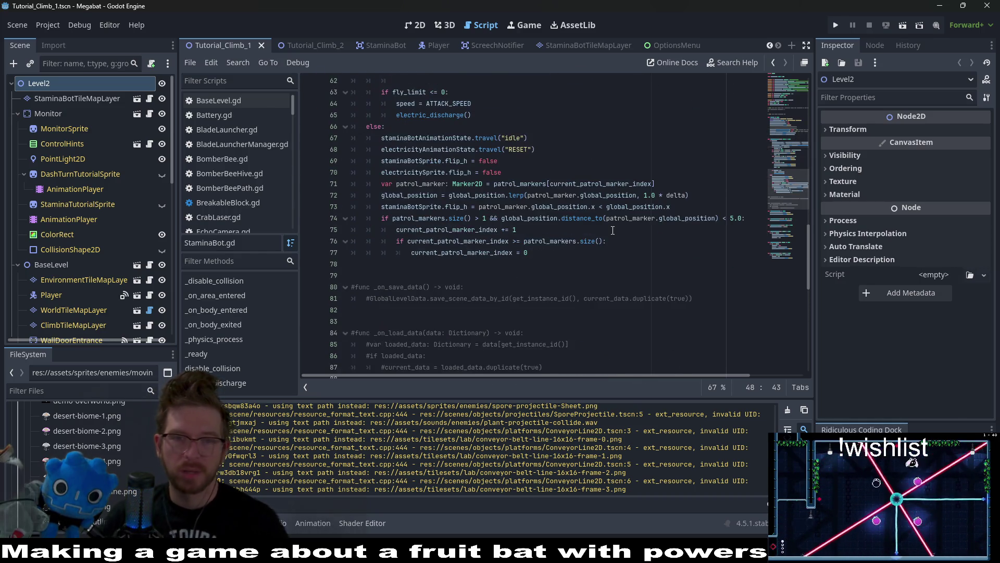
pyautogui.moveTo(611, 219)
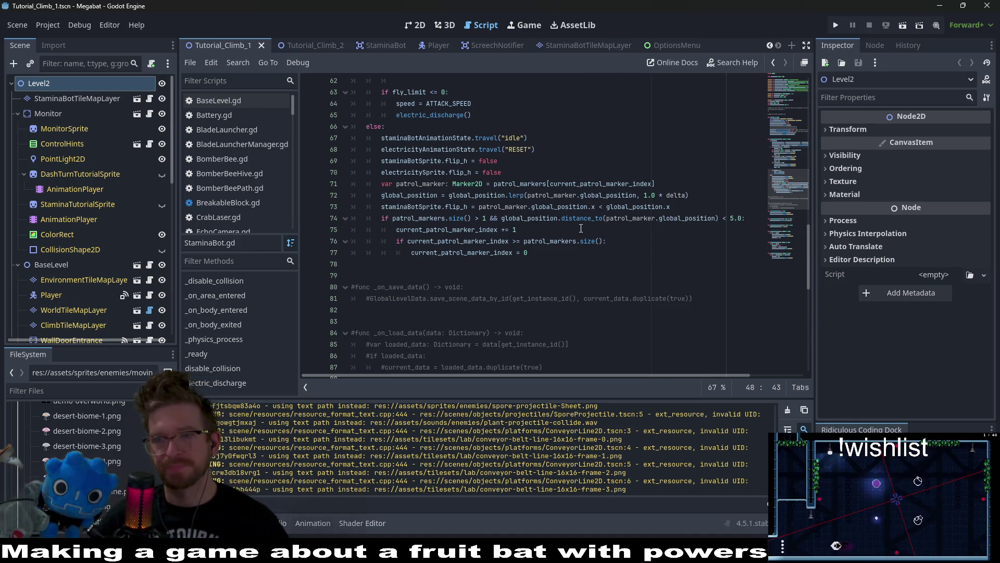
pyautogui.scroll(5, 549, 201)
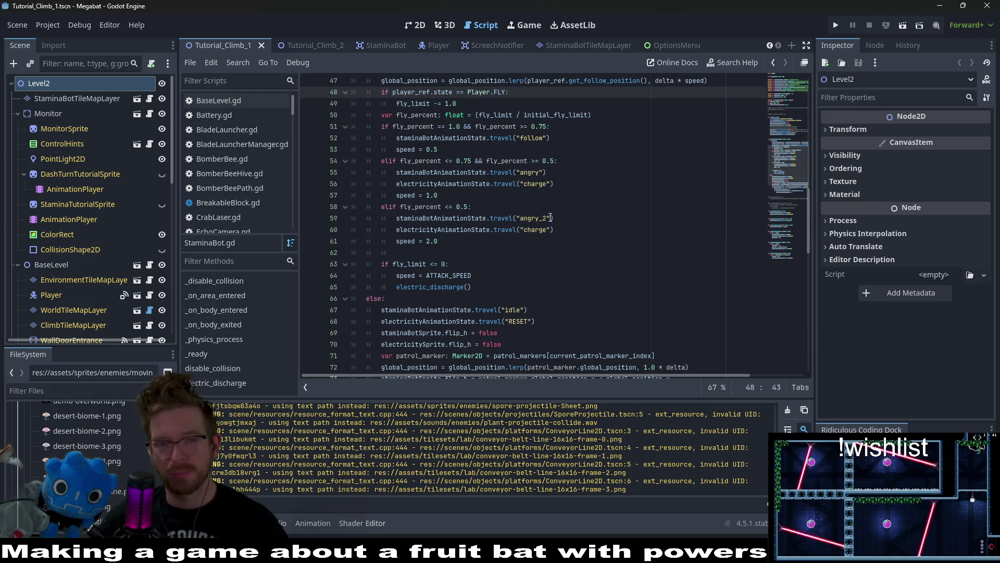
pyautogui.click(550, 218)
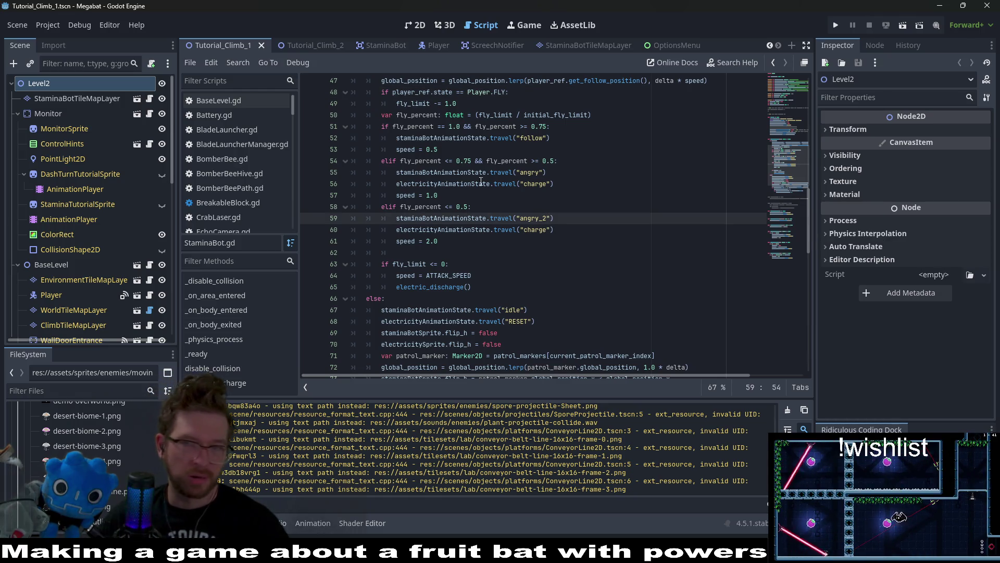
pyautogui.scroll(4, 669, 223)
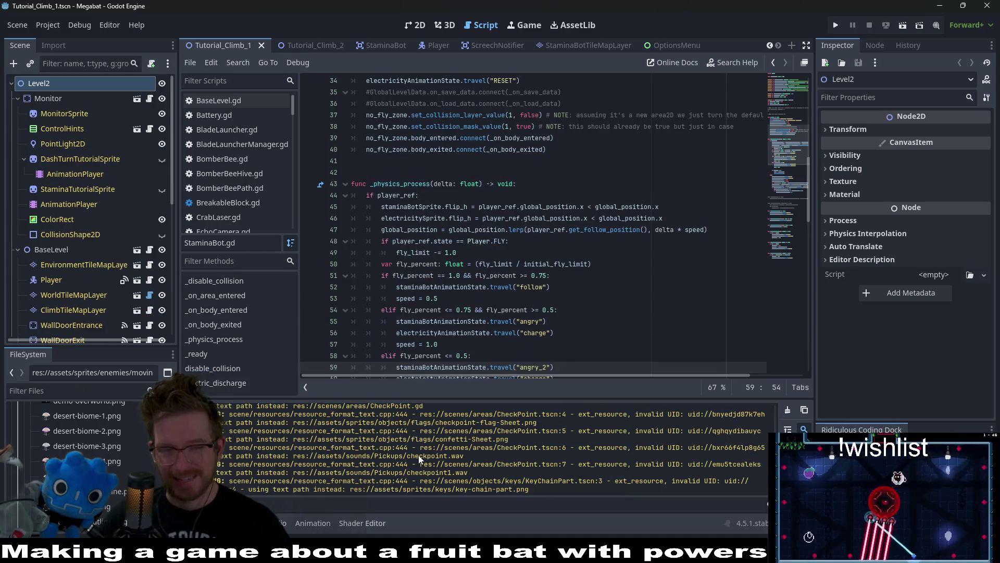
# Select the latest lines and the CheckPoint warnings in the Output log.
pyautogui.moveTo(554, 493)
pyautogui.mouseDown()
pyautogui.moveTo(469, 448)
pyautogui.moveTo(468, 407)
pyautogui.mouseUp()
pyautogui.click(436, 456)
pyautogui.scroll(2, 435, 456)
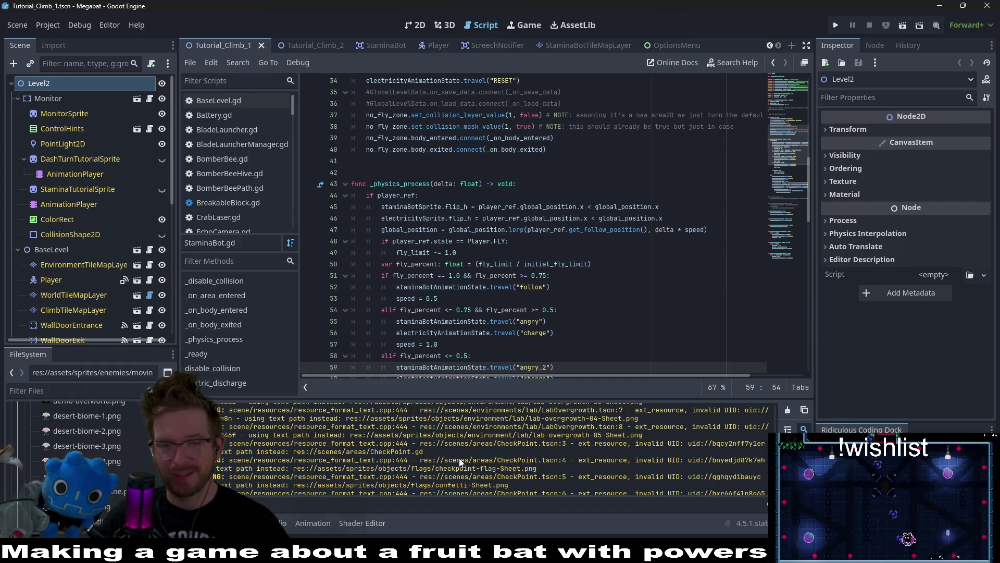
pyautogui.scroll(-2, 554, 479)
pyautogui.moveTo(534, 490)
pyautogui.mouseDown()
pyautogui.moveTo(313, 454)
pyautogui.moveTo(216, 414)
pyautogui.mouseUp()
pyautogui.click(548, 474)
pyautogui.scroll(2, 548, 474)
pyautogui.scroll(-2, 553, 474)
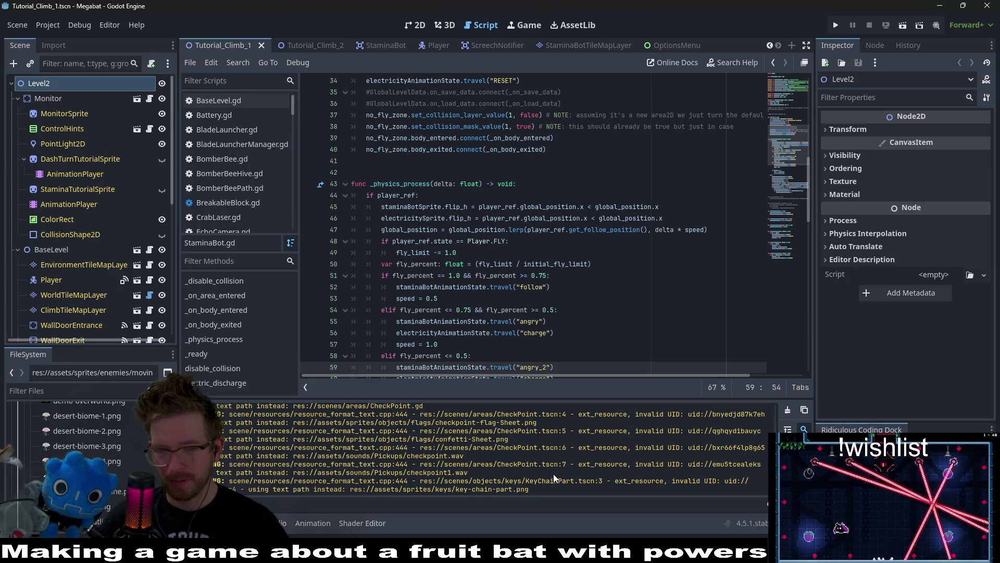
pyautogui.moveTo(537, 489); pyautogui.dragTo(216, 412)
# Check the charge animation on line 56, then switch to the 2D view of Tutorial_Climb_1.
pyautogui.scroll(5, 415, 463)
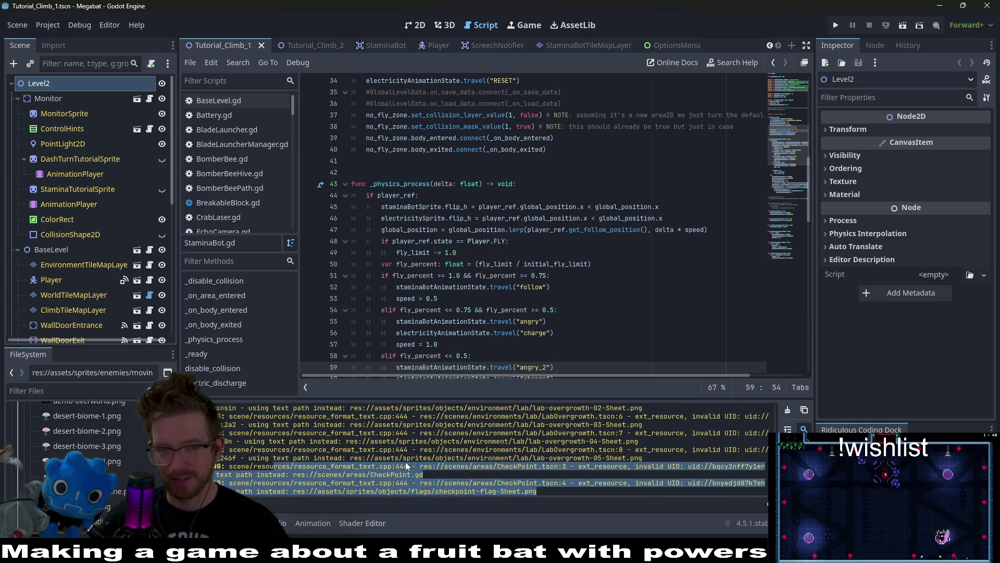
pyautogui.click(597, 332)
pyautogui.click(415, 25)
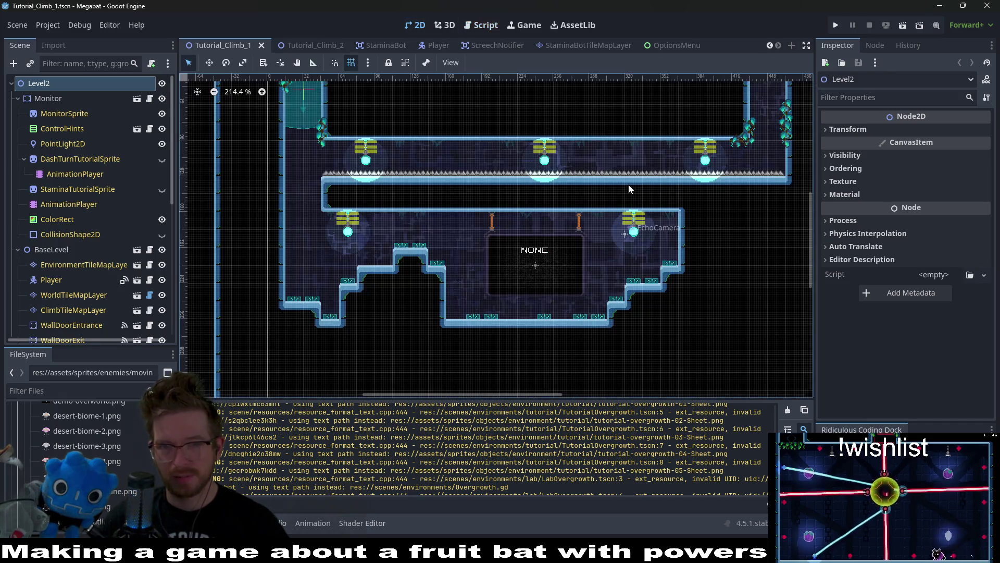
pyautogui.moveTo(643, 164); pyautogui.dragTo(613, 200)
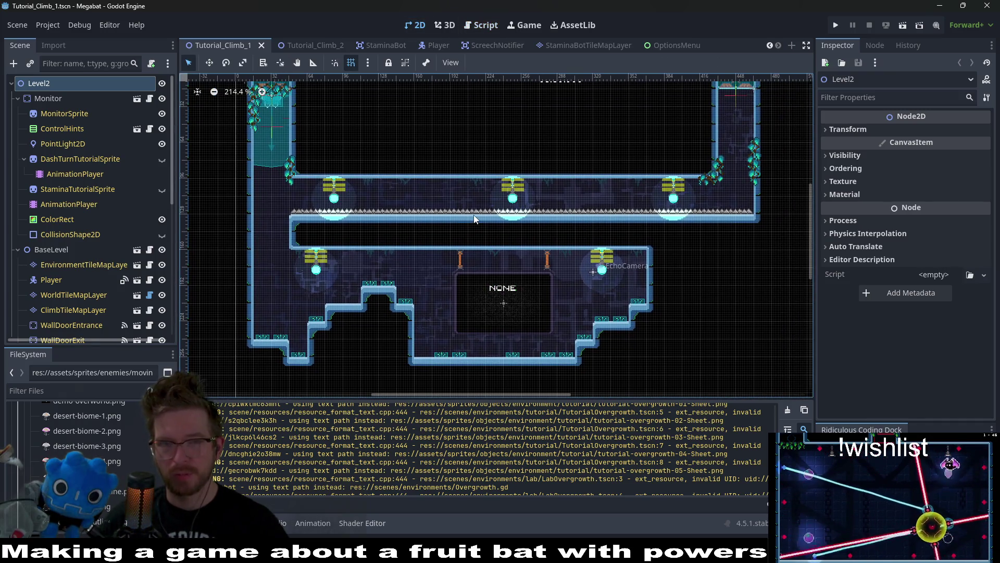
pyautogui.click(308, 49)
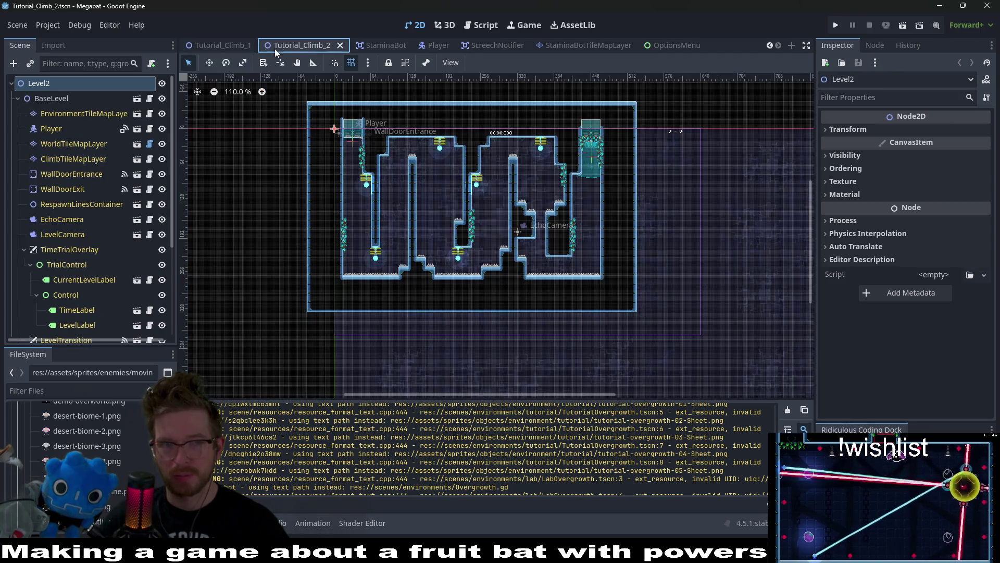
pyautogui.click(236, 48)
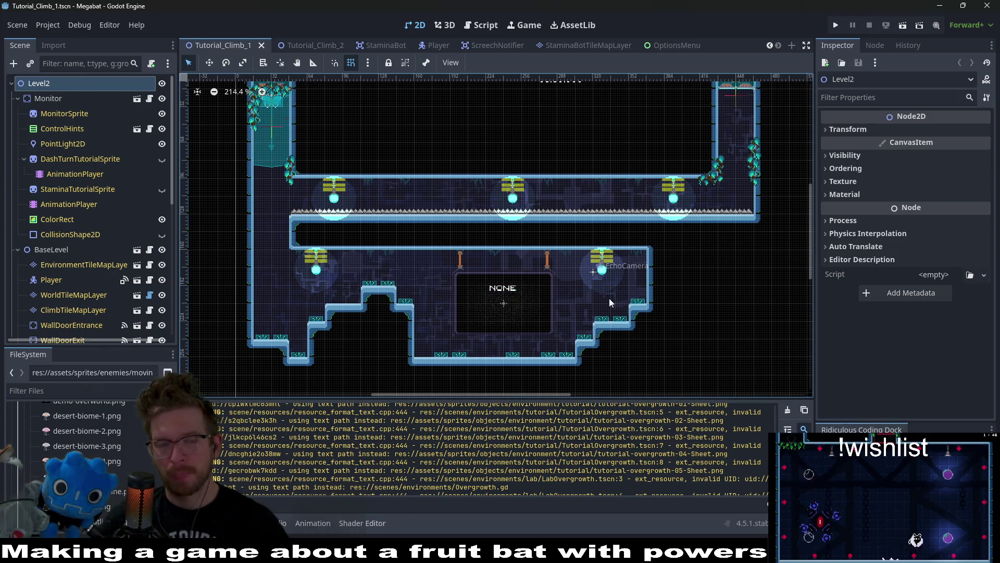
pyautogui.scroll(5, 527, 263)
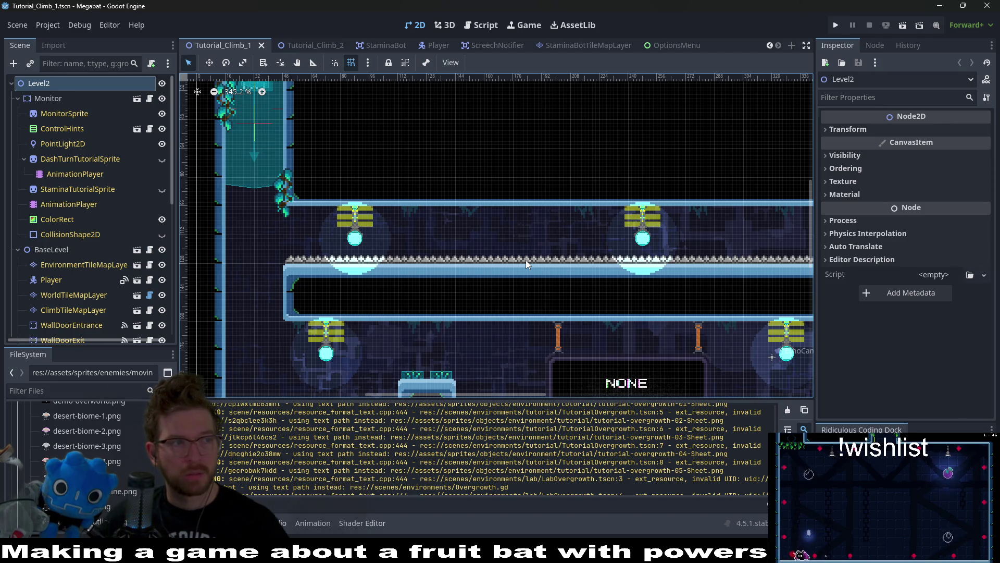
pyautogui.hscroll(2, 547, 248)
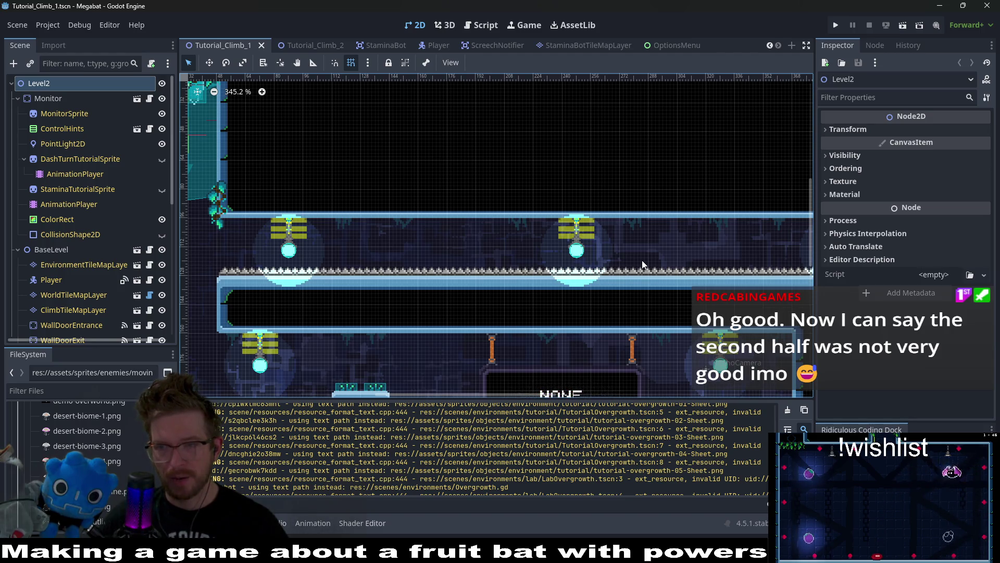
pyautogui.scroll(-1, 532, 270)
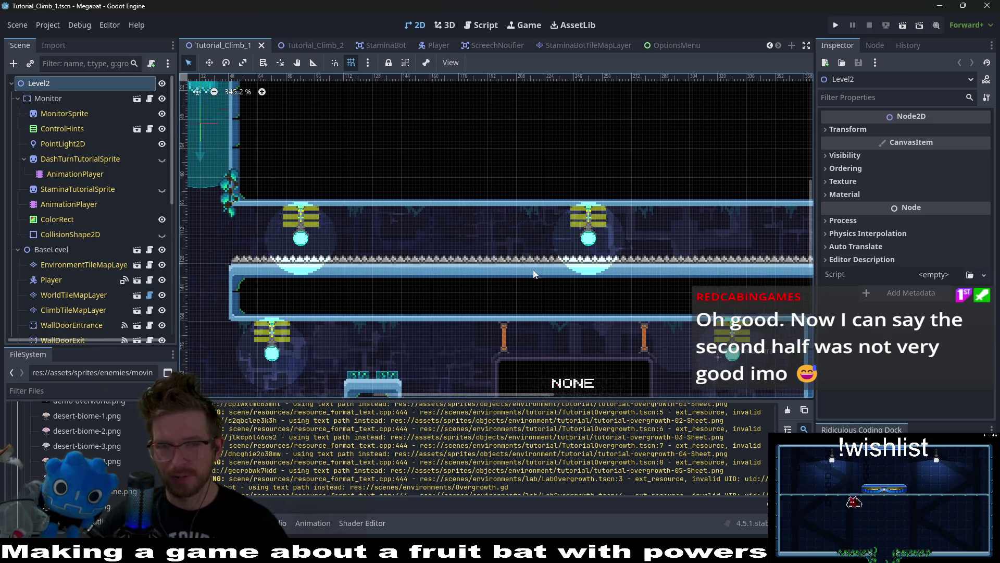
pyautogui.scroll(-2, 533, 269)
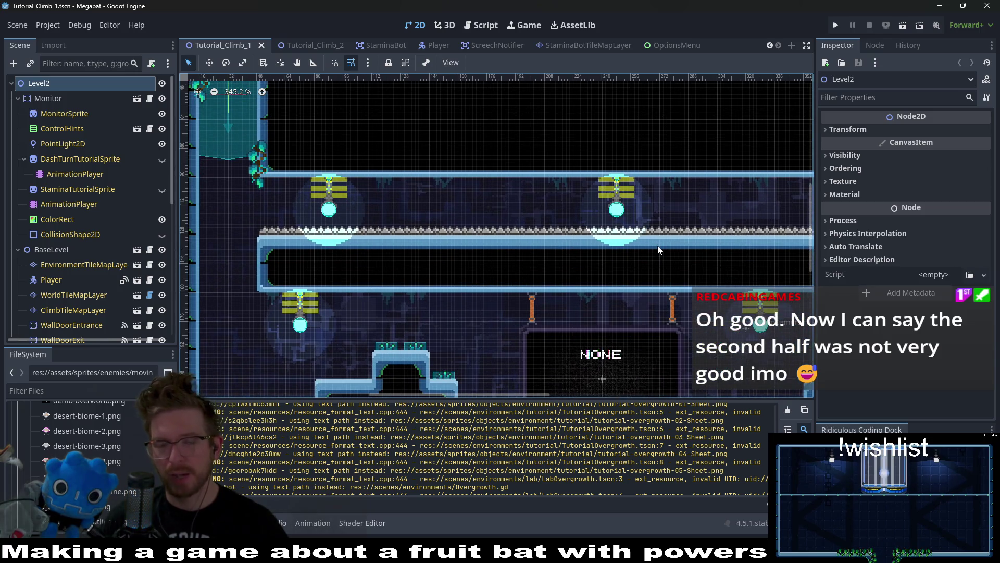
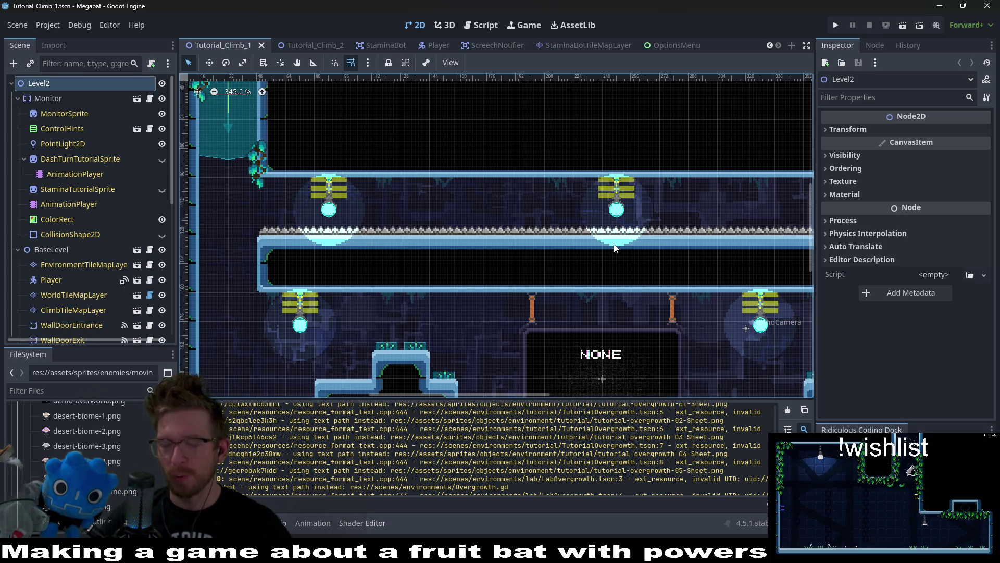
# Look over the level, then review the pending changes in Visual Studio Code.
pyautogui.moveTo(693, 311)
pyautogui.mouseDown()
pyautogui.moveTo(601, 264)
pyautogui.moveTo(650, 180)
pyautogui.moveTo(705, 214)
pyautogui.moveTo(716, 245)
pyautogui.moveTo(684, 311)
pyautogui.mouseUp()
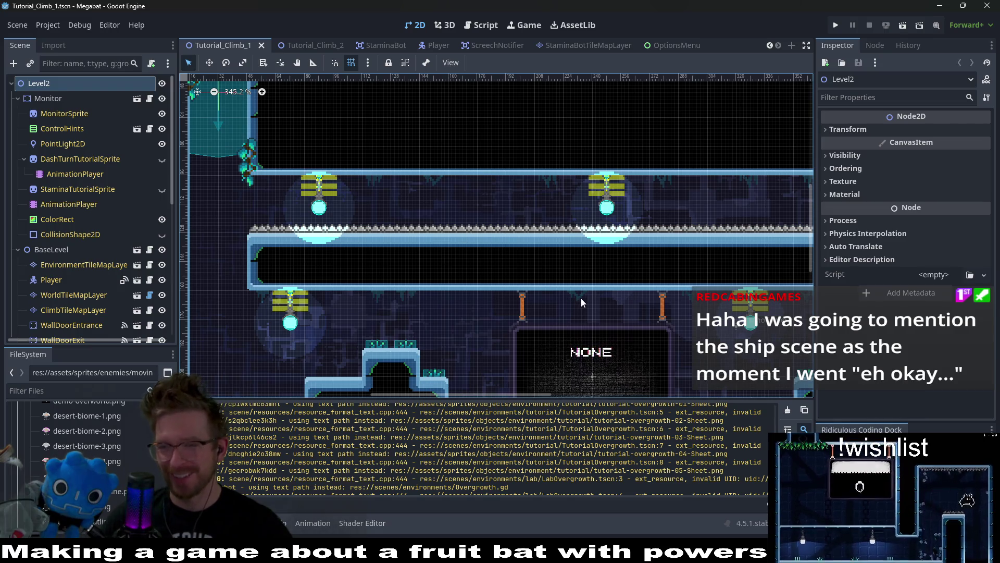
pyautogui.scroll(5, 521, 224)
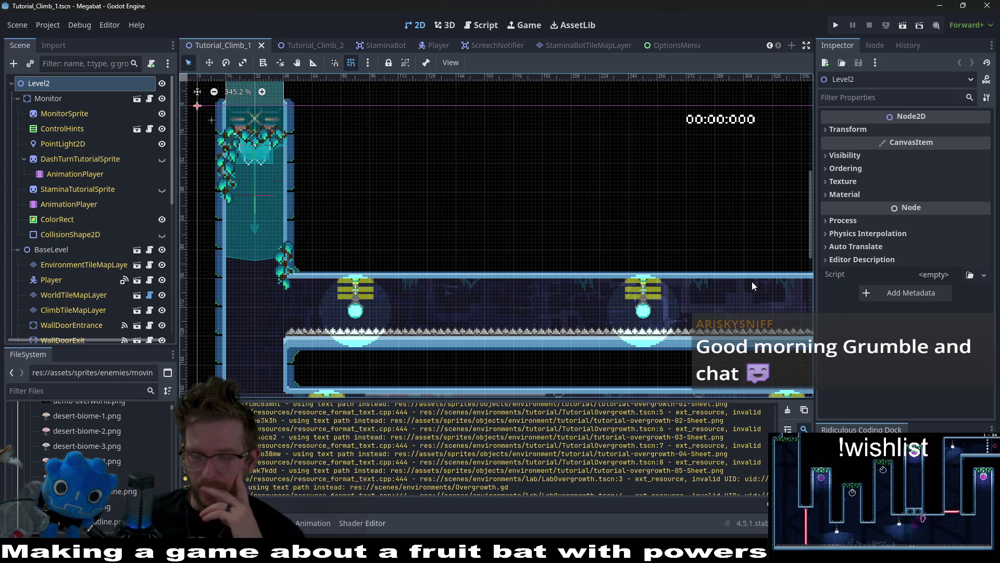
pyautogui.scroll(-5, 644, 176)
pyautogui.hscroll(3, 645, 176)
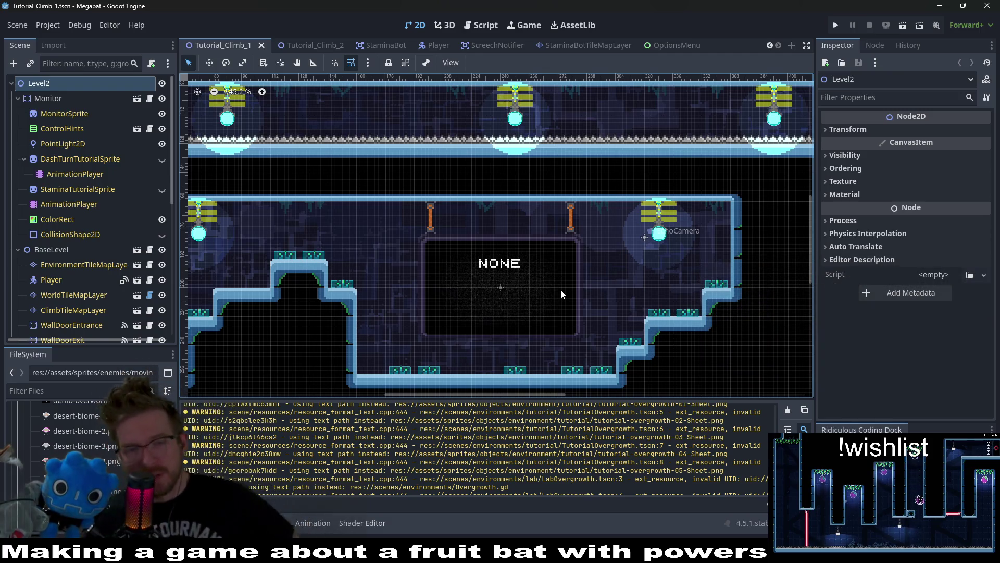
pyautogui.scroll(-4, 560, 289)
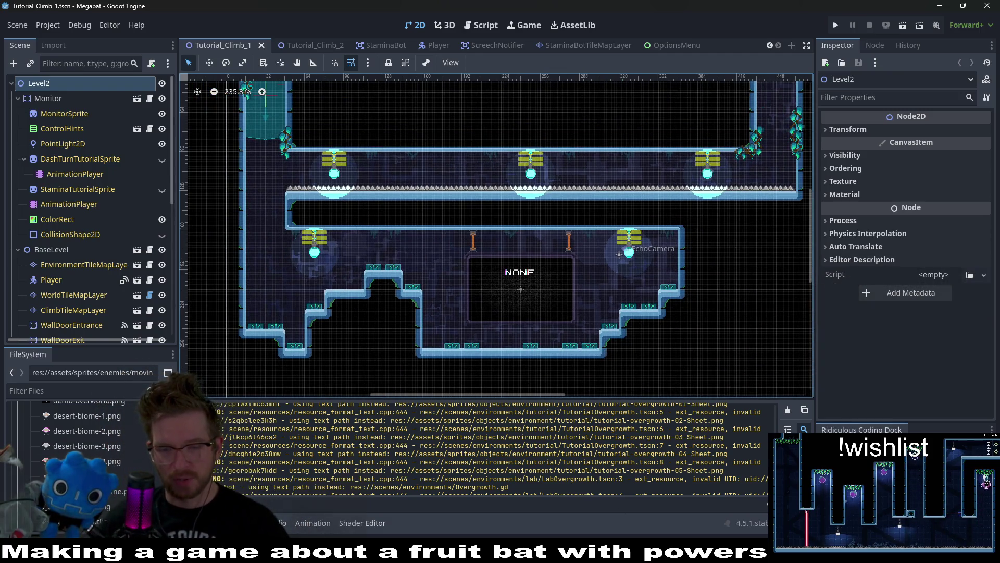
pyautogui.hotkey('alt', 'Tab')
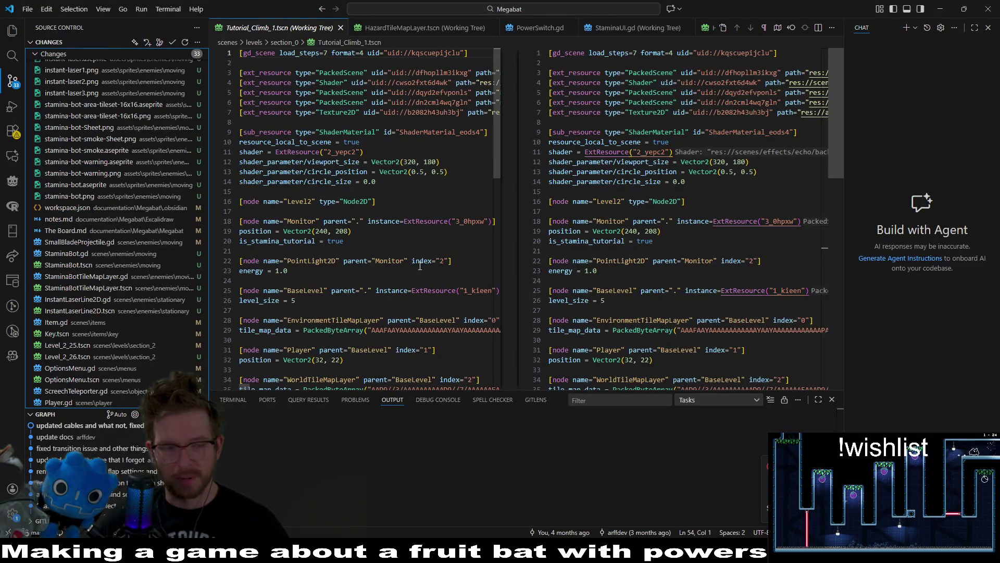
pyautogui.scroll(3, 156, 265)
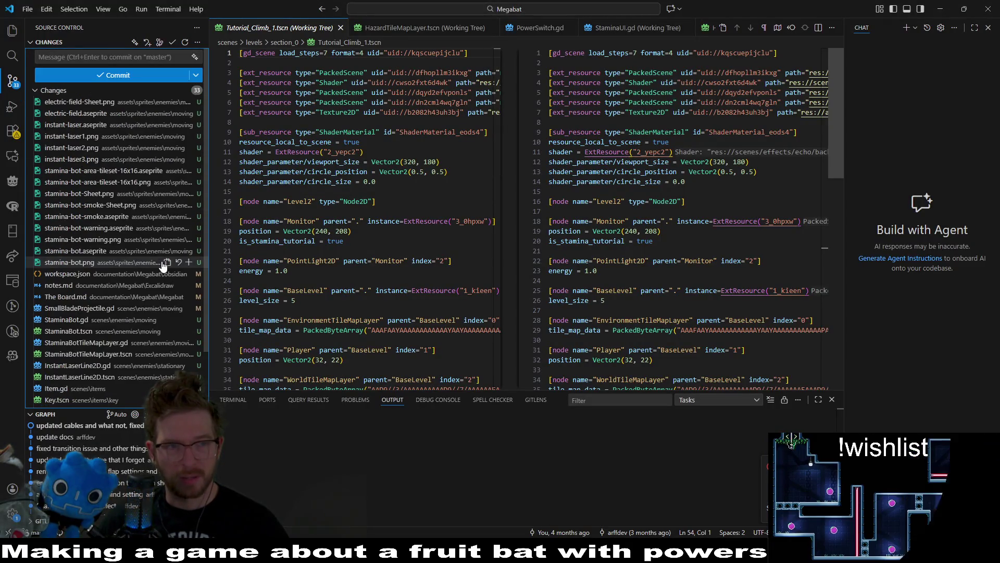
pyautogui.scroll(-2, 86, 112)
pyautogui.scroll(2, 120, 286)
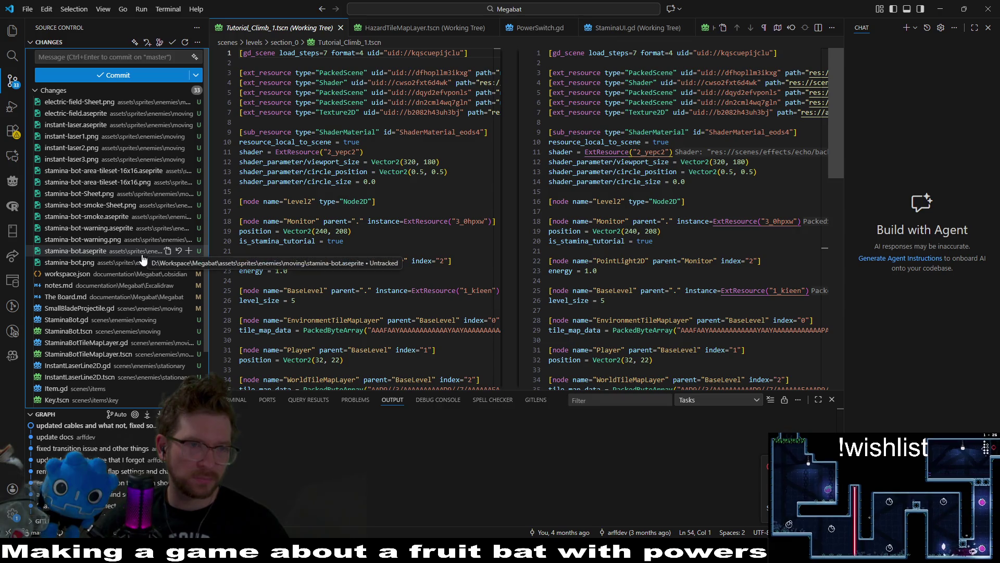
# Discard the three untracked instant-laser PNG images to the Recycle Bin.
pyautogui.click(92, 159)
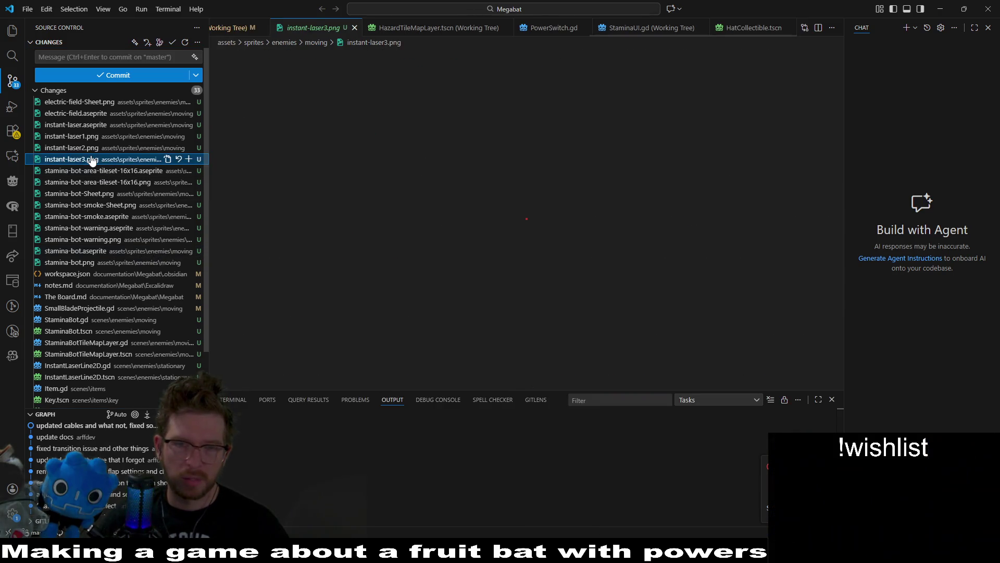
pyautogui.keyDown('shift'); pyautogui.click(82, 138); pyautogui.keyUp('shift')
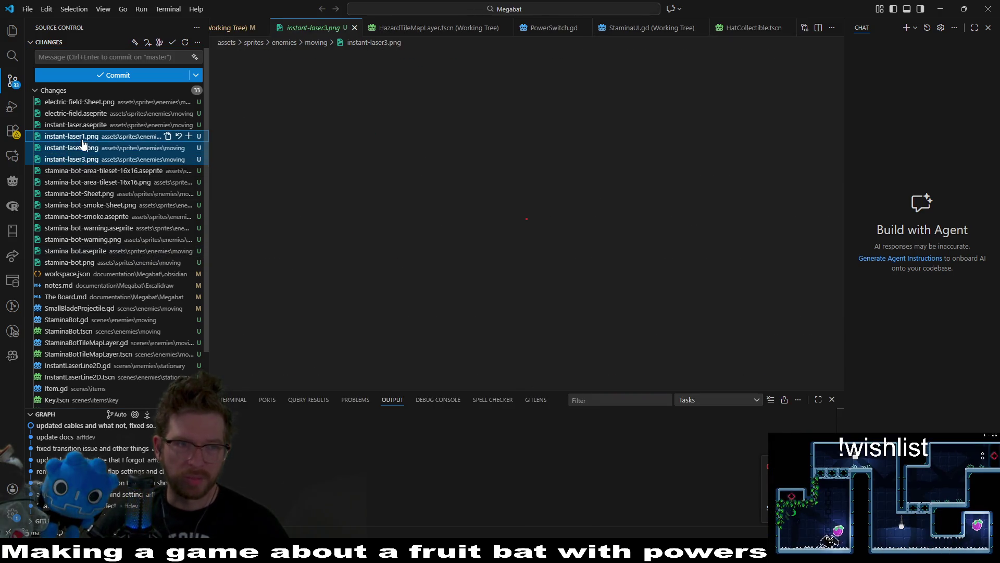
pyautogui.click(180, 137)
pyautogui.click(518, 284)
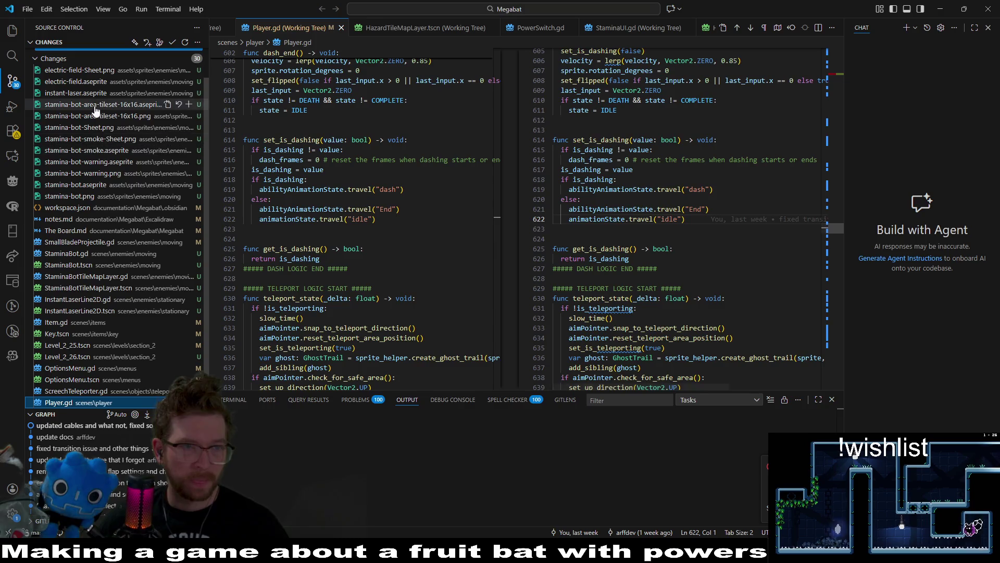
# Discard instant-laser.aseprite, then discard the two InstantLaserLine2D files.
pyautogui.click(99, 93)
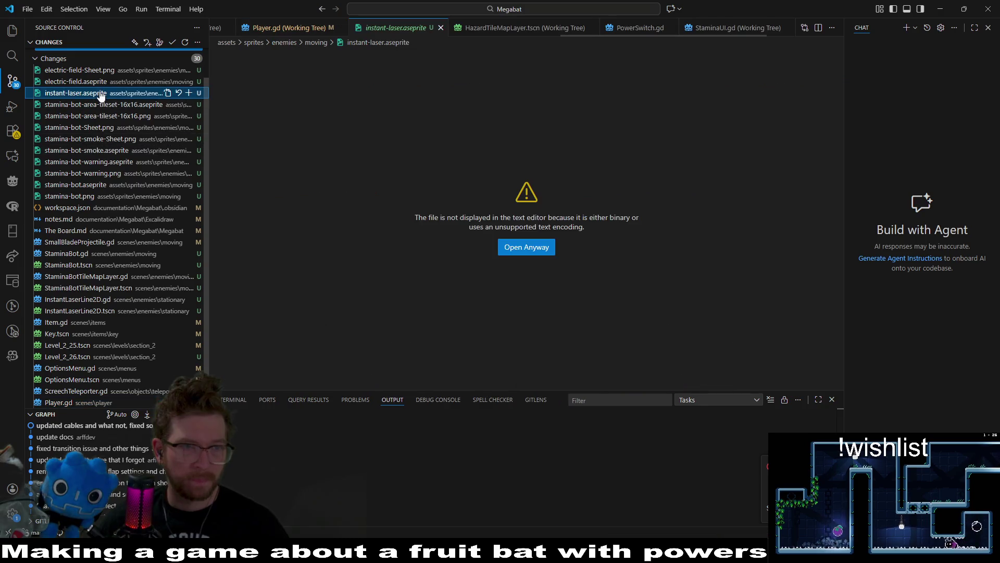
pyautogui.click(179, 93)
pyautogui.click(483, 288)
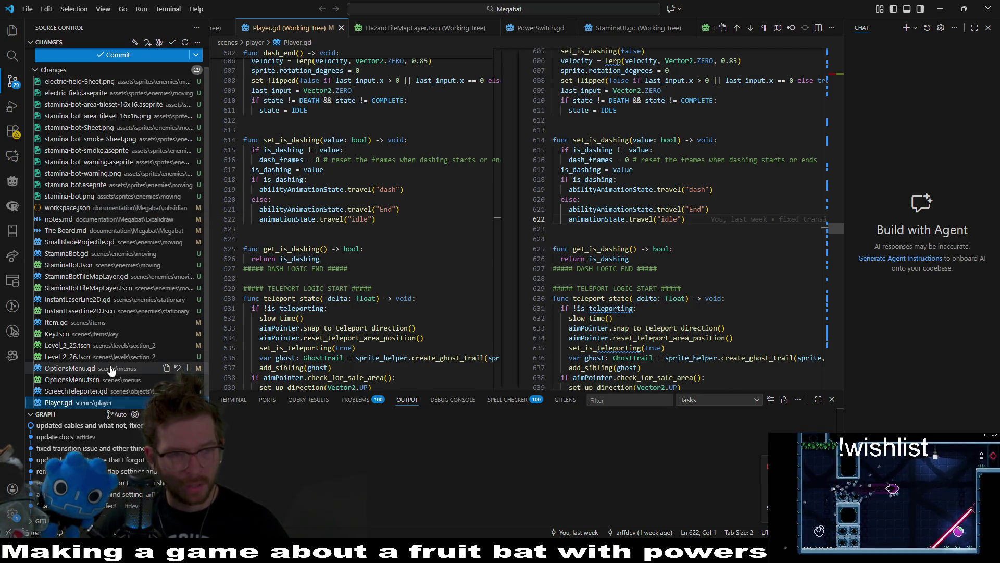
pyautogui.click(78, 311)
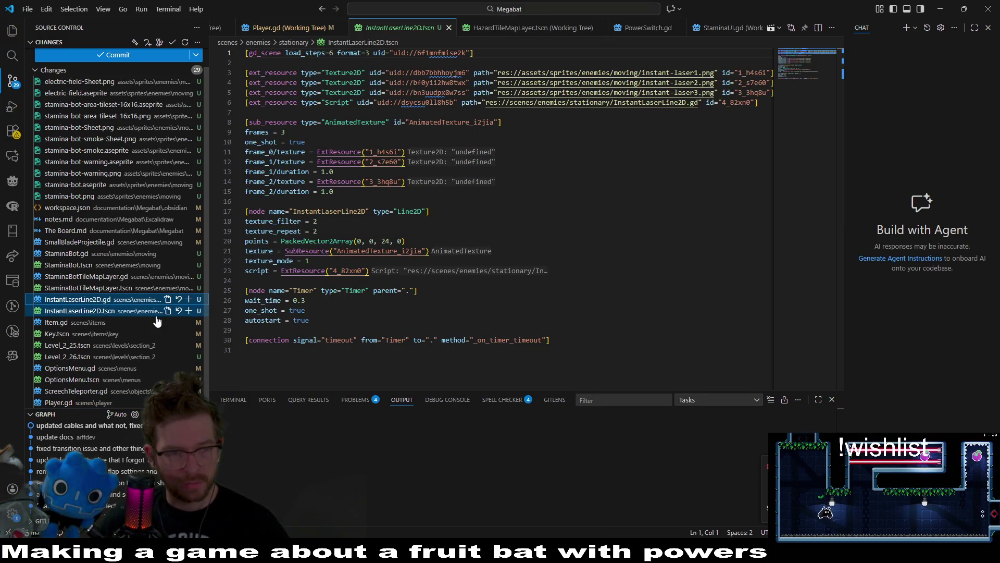
pyautogui.click(179, 299)
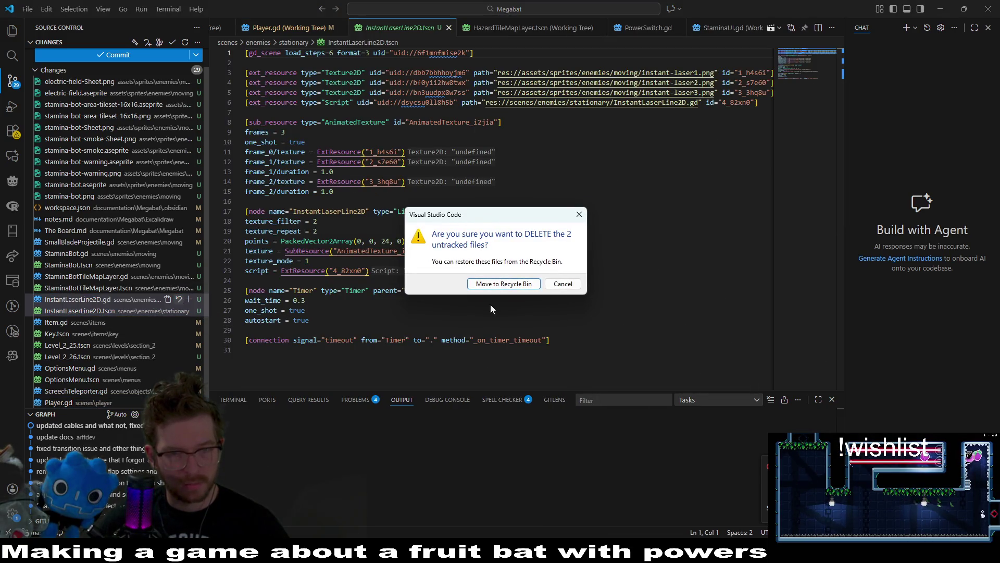
# Move the InstantLaserLine2D scene and script to the Recycle Bin and stage all remaining changes.
pyautogui.click(498, 284)
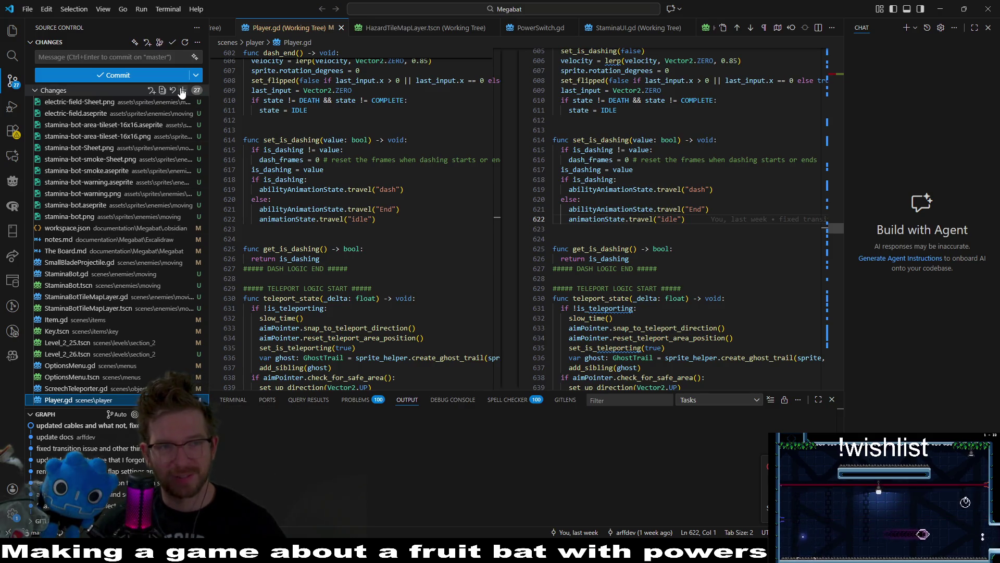
pyautogui.click(182, 90)
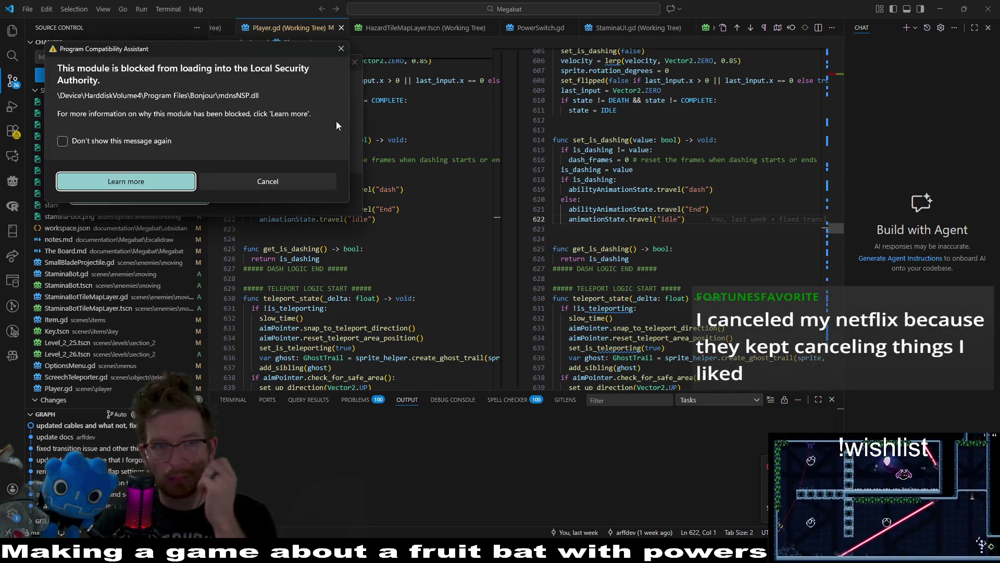
# Dismiss the security warning that appears after staging the 26 changes.
pyautogui.click(341, 48)
# Dismiss the second warning, hide the Output panel, and close the Player.gd and HazardTileMapLayer.tscn diffs.
pyautogui.click(355, 61)
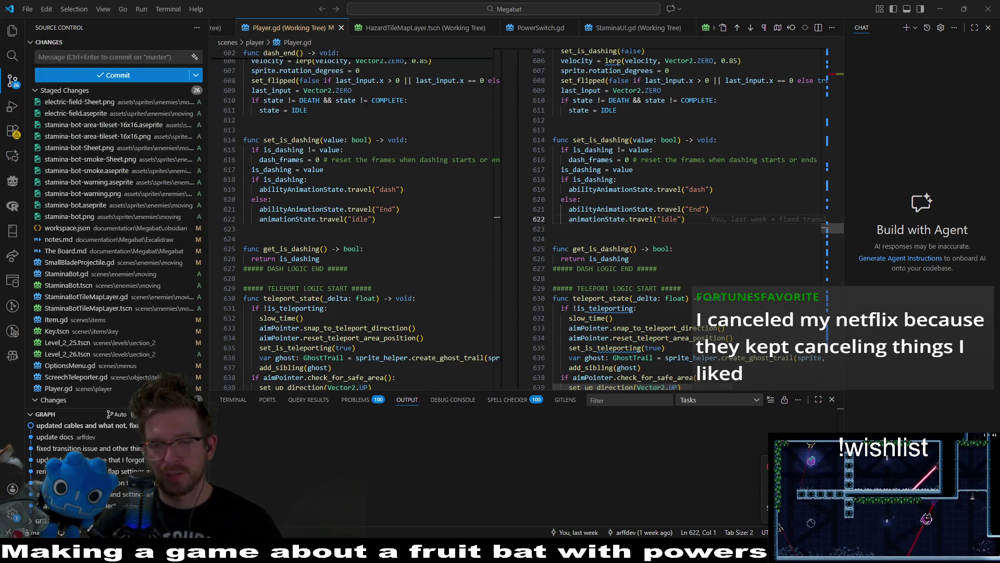
pyautogui.click(831, 400)
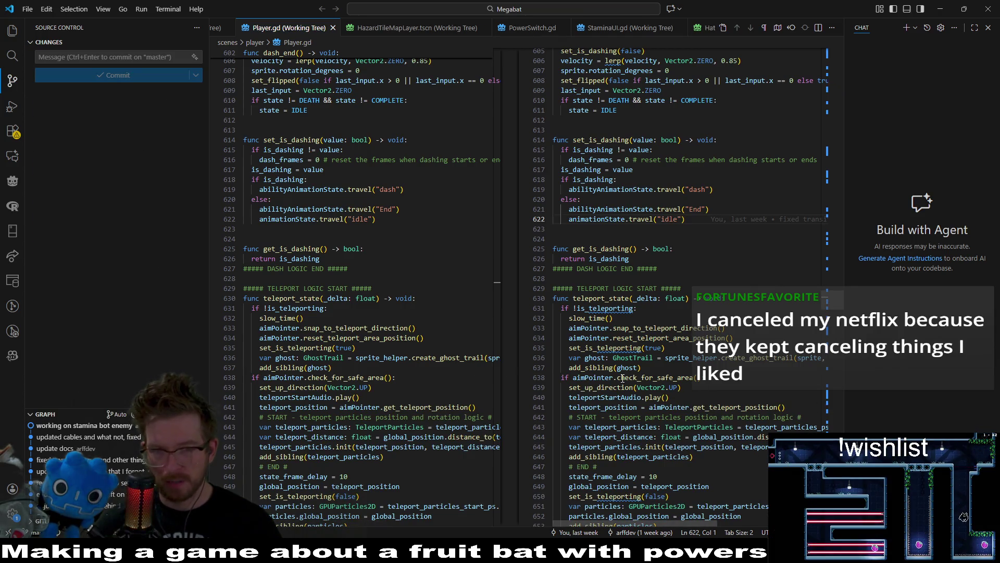
pyautogui.click(333, 27)
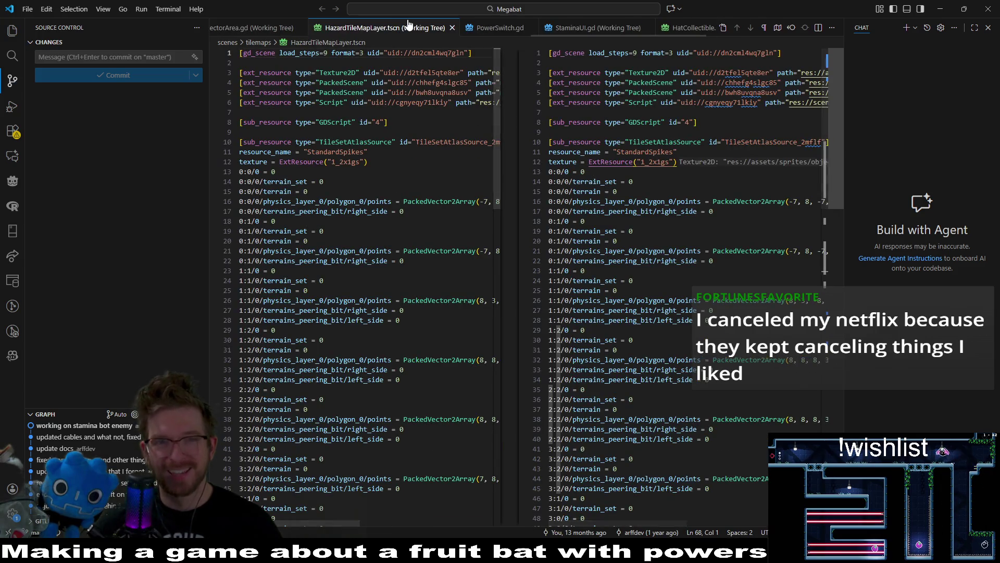
pyautogui.click(452, 28)
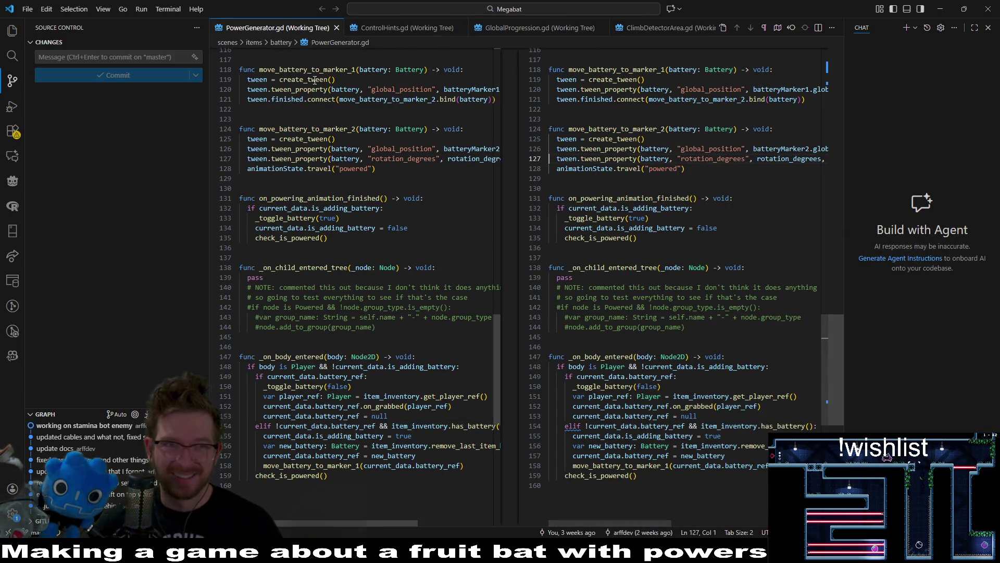
# Close the PowerGenerator, ControlHints, GlobalProgression, ClimbDetectorArea and StaminaUI tabs, returning to Godot.
pyautogui.middleClick(315, 32)
pyautogui.middleClick(315, 32)
pyautogui.middleClick(315, 31)
pyautogui.middleClick(315, 32)
pyautogui.middleClick(384, 32)
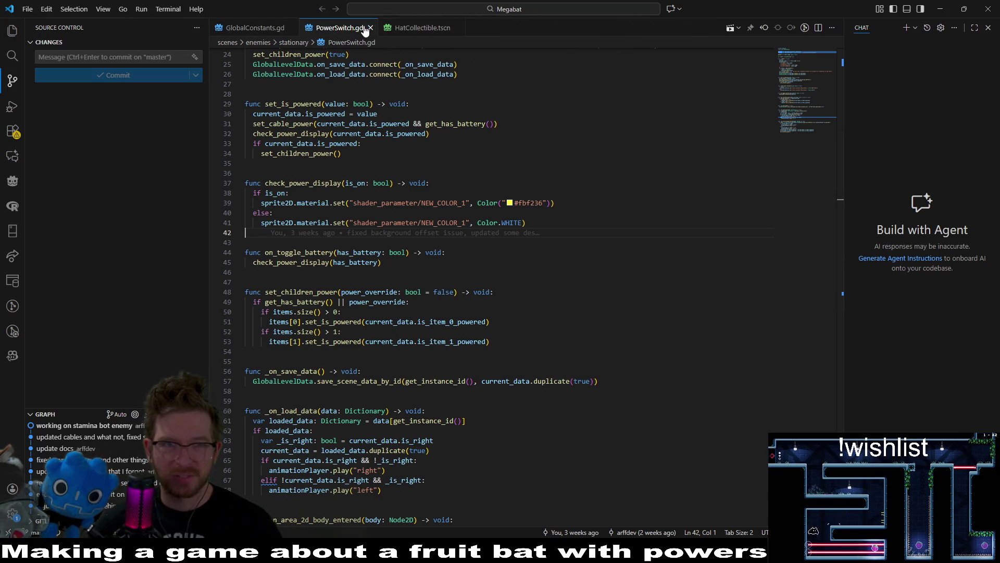
pyautogui.hotkey('alt', 'Tab')
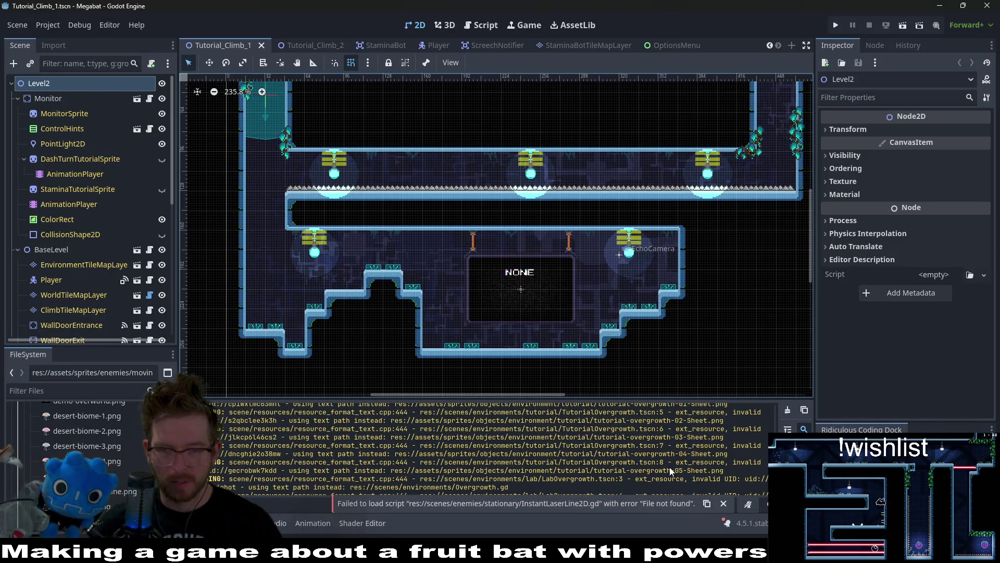
# Reload the current project from the Project menu and run the level to playtest.
pyautogui.click(60, 26)
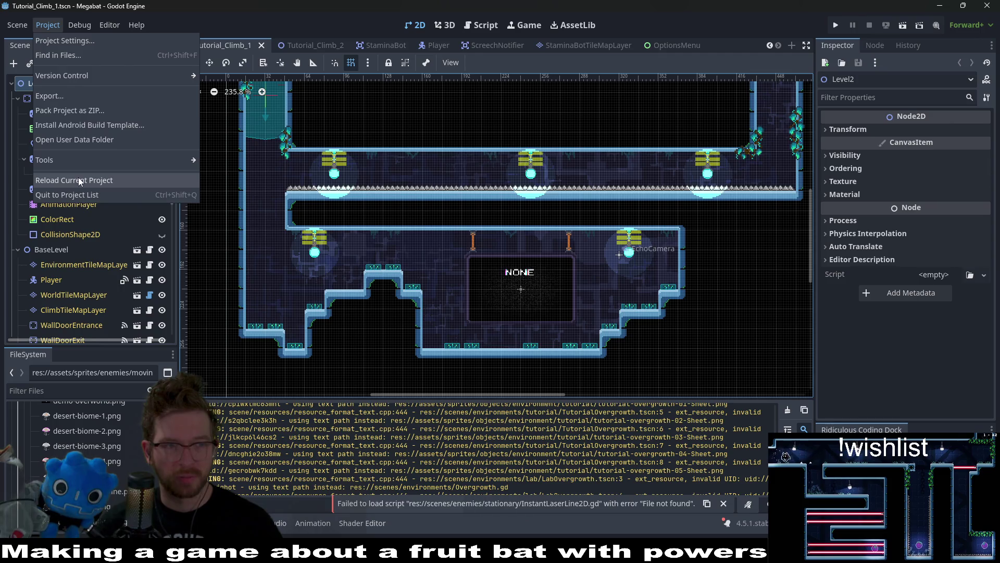
pyautogui.click(101, 179)
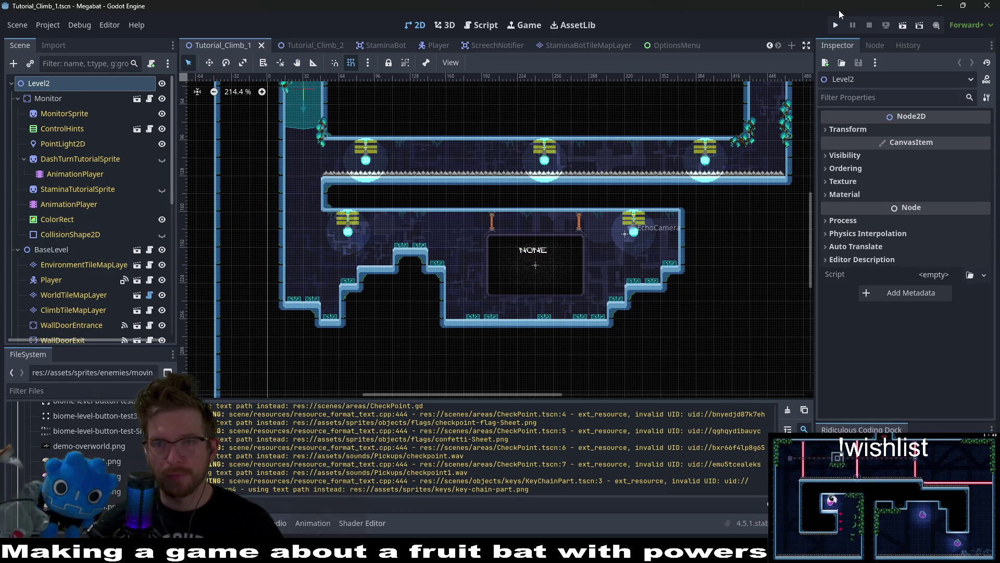
pyautogui.click(903, 25)
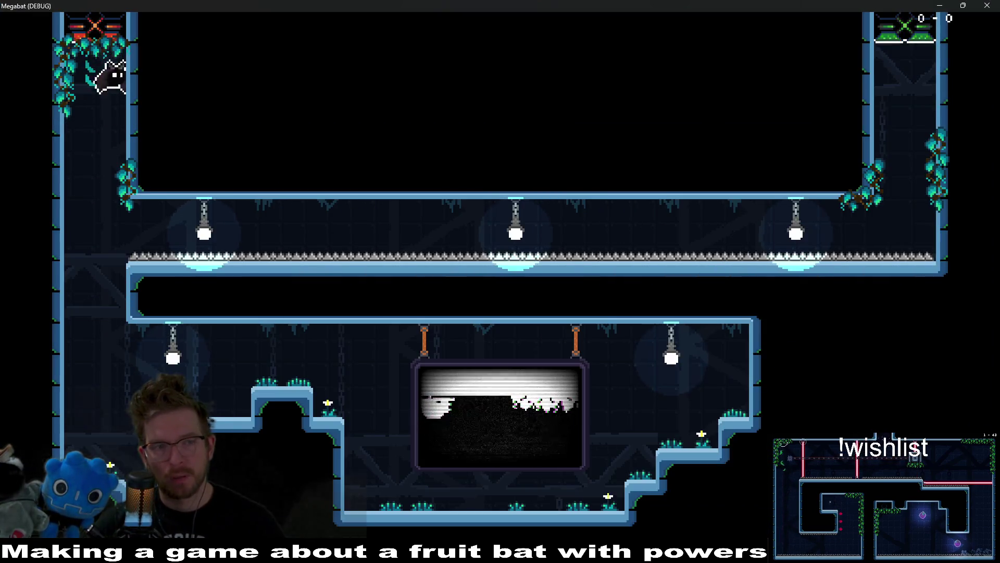
# Fly the bat along the upper corridor and up the right shaft, then close the game window.
pyautogui.press('Right')
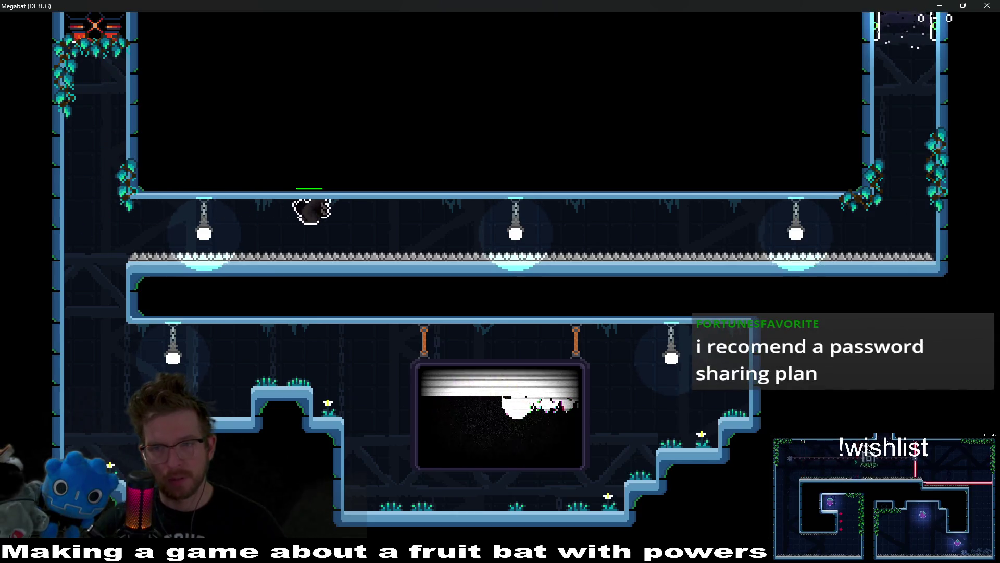
pyautogui.press('Right')
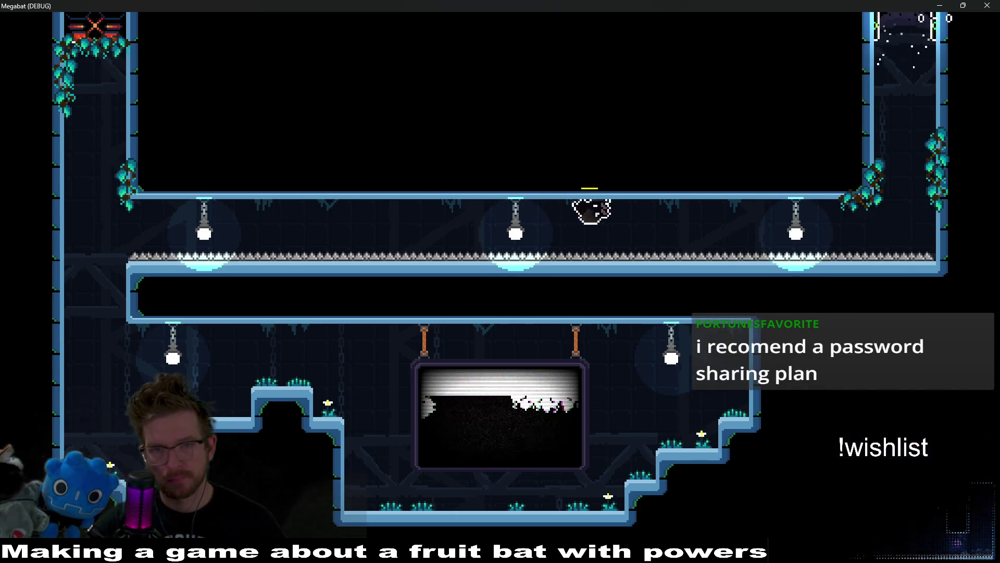
pyautogui.press('Up')
pyautogui.press('Down')
pyautogui.press('Left')
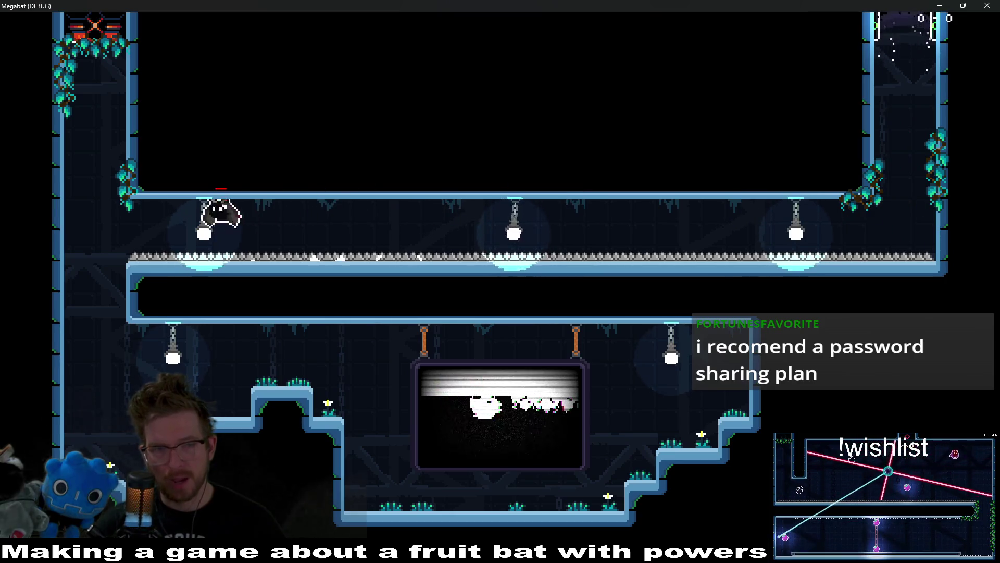
pyautogui.press('Right')
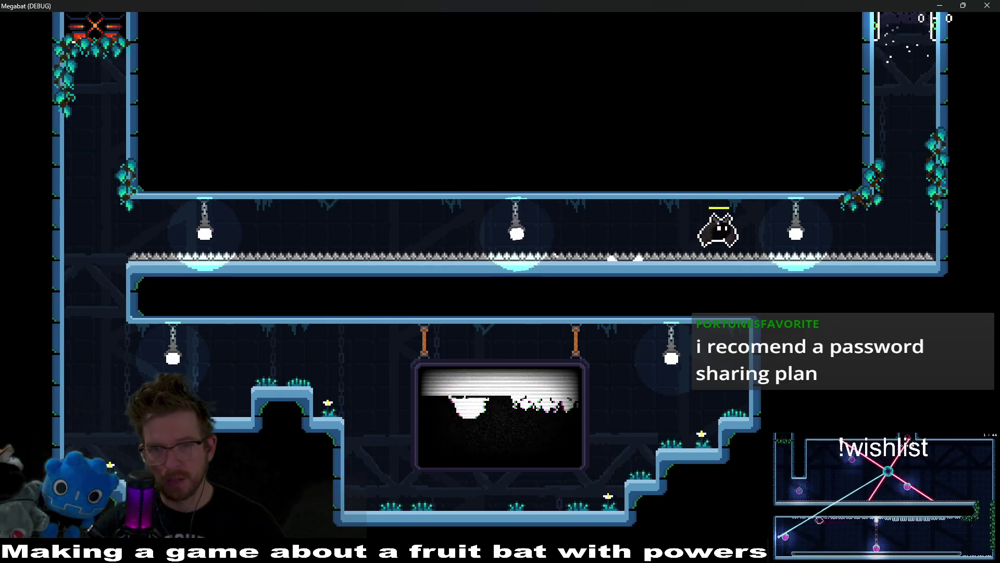
pyautogui.press('Up')
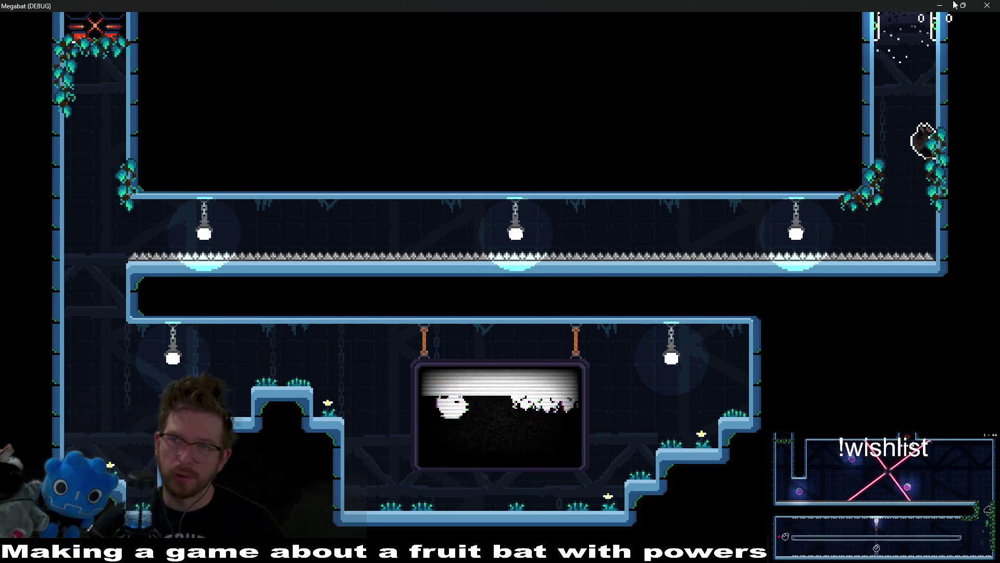
pyautogui.click(982, 7)
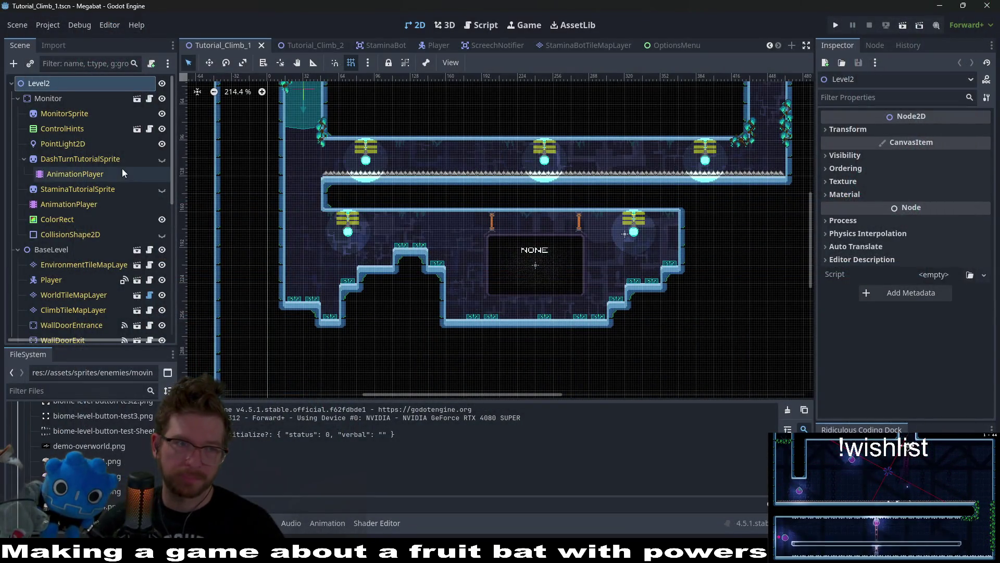
# Erase the upper corridor's spike row on HazardTileMapLayer using the Spikes terrain rectangle tool.
pyautogui.click(83, 327)
pyautogui.click(269, 416)
pyautogui.click(260, 461)
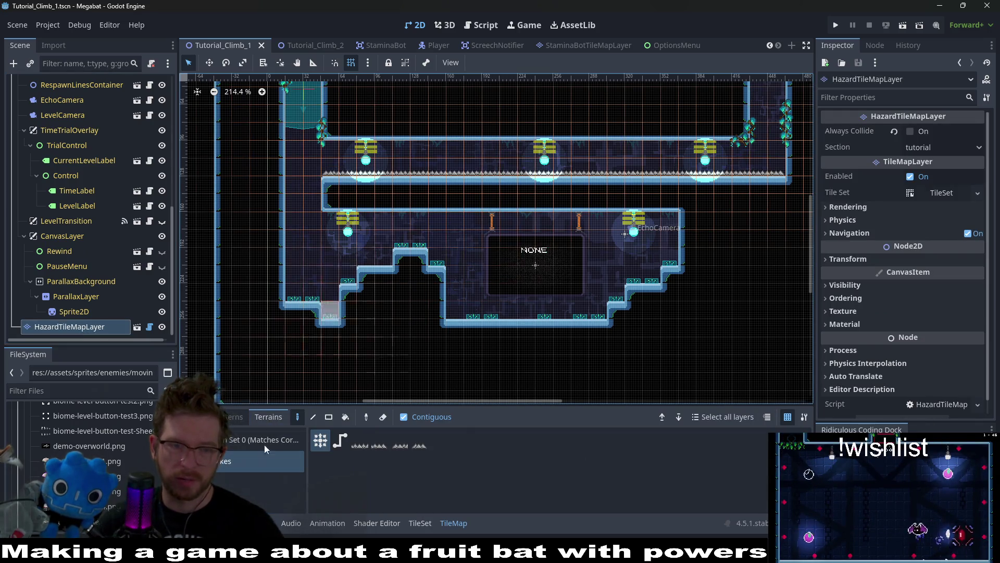
pyautogui.click(327, 418)
pyautogui.moveTo(258, 114); pyautogui.dragTo(760, 279)
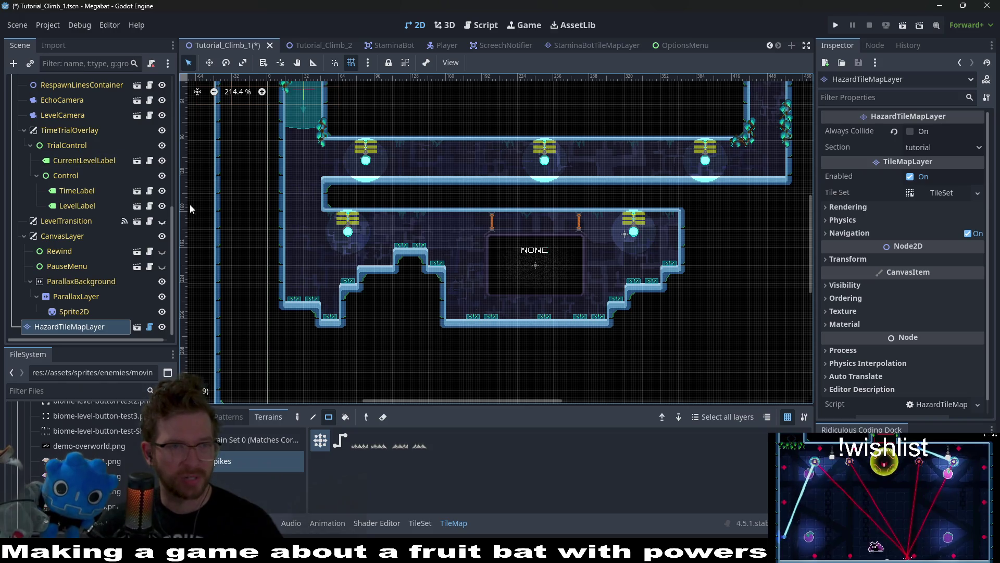
# Select the Monitor node in the scene tree.
pyautogui.scroll(5, 127, 215)
pyautogui.scroll(4, 129, 215)
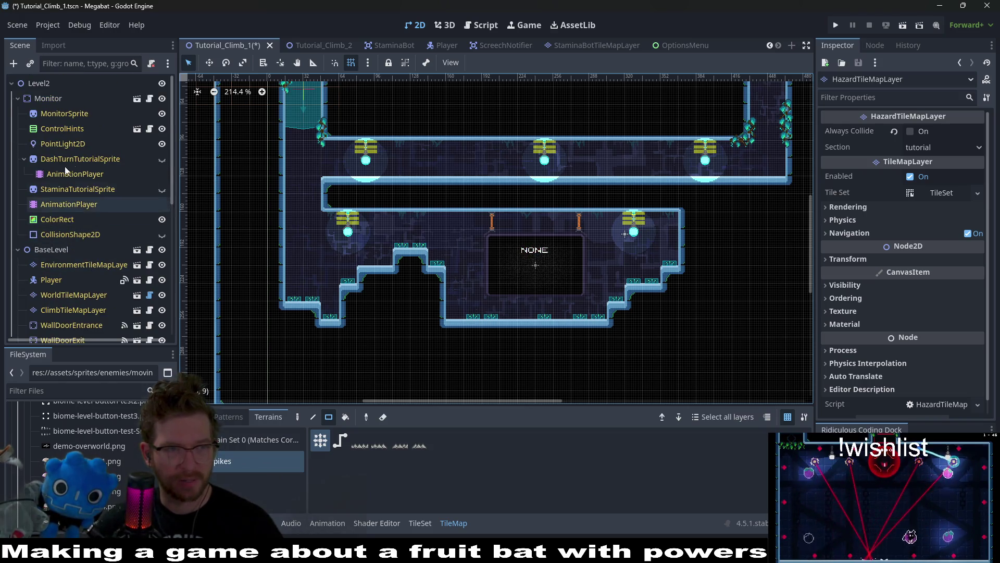
pyautogui.click(48, 98)
pyautogui.scroll(-3, 538, 261)
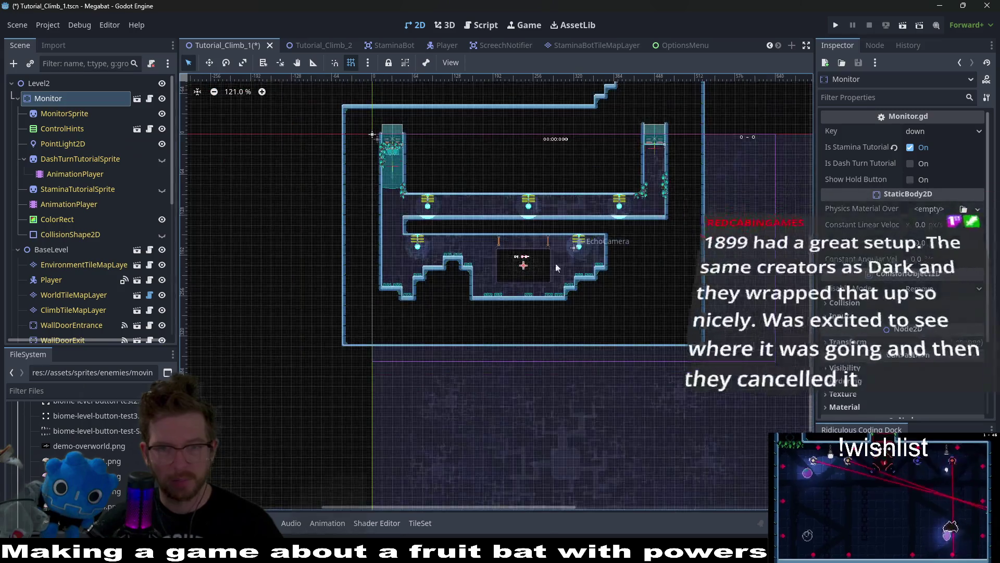
# Switch to Move mode and pick EnvironmentTileMapLayer with the ceiling-forest terrain.
pyautogui.press('w')
pyautogui.scroll(2, 484, 263)
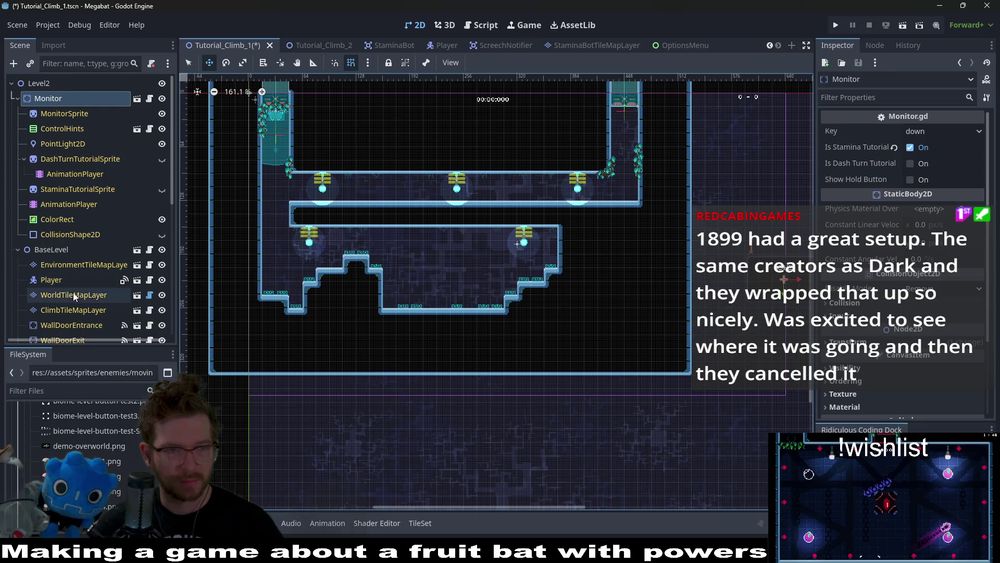
pyautogui.click(79, 265)
pyautogui.click(261, 461)
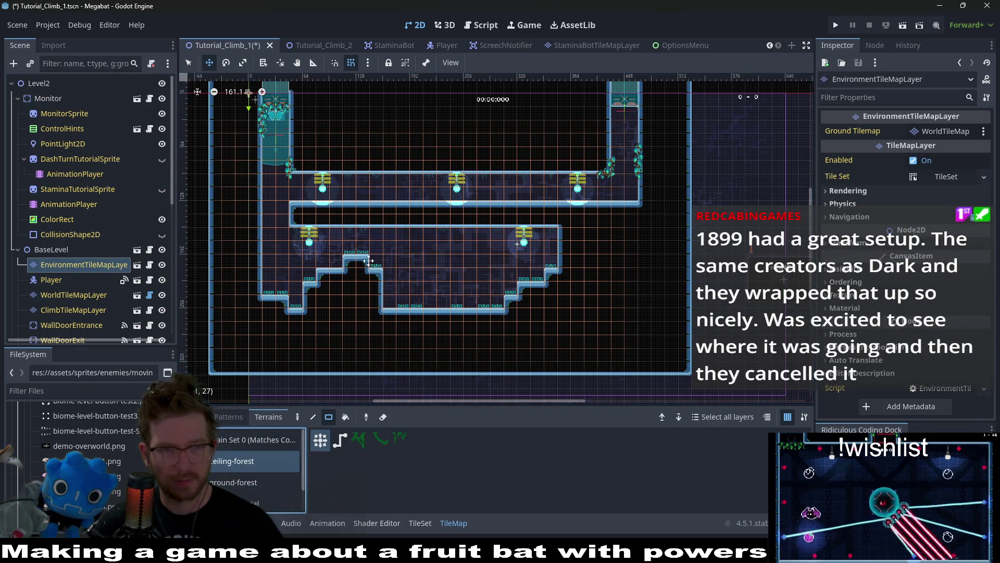
pyautogui.scroll(3, 263, 138)
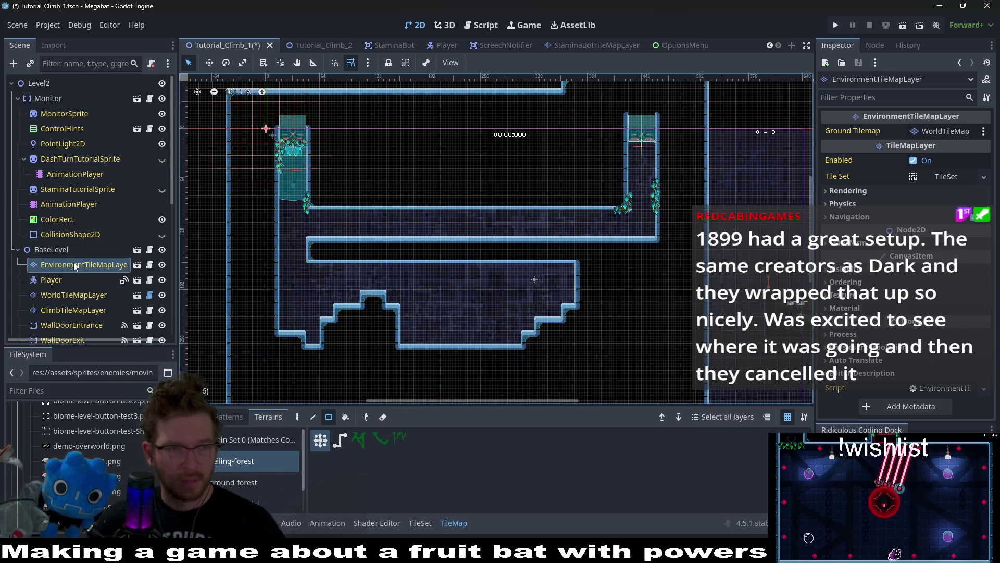
# Clear a rectangle of climb tiles from the corridors on ClimbTileMapLayer.
pyautogui.click(73, 310)
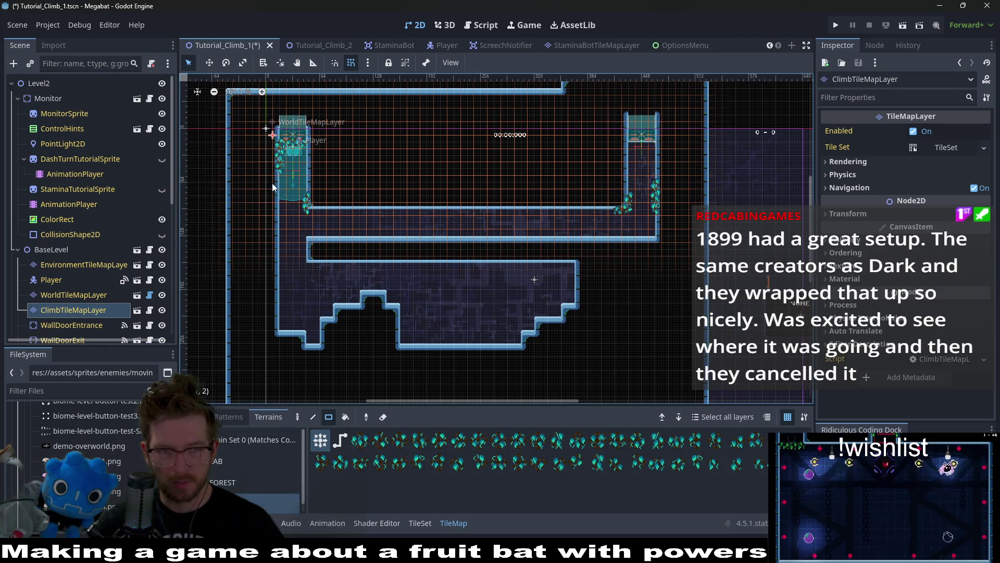
pyautogui.moveTo(263, 167)
pyautogui.mouseDown()
pyautogui.moveTo(506, 254)
pyautogui.moveTo(672, 263)
pyautogui.mouseUp()
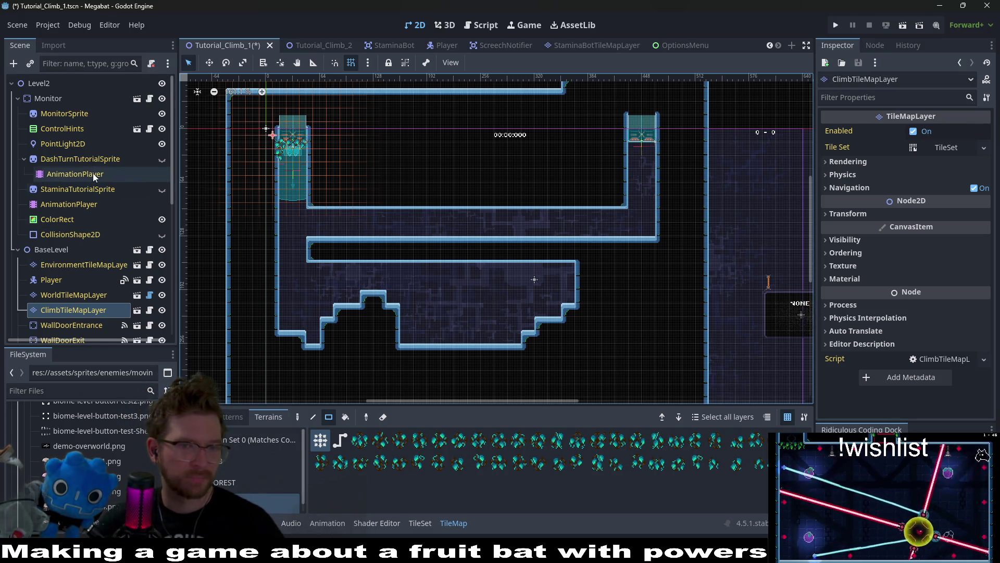
pyautogui.scroll(-3, 472, 225)
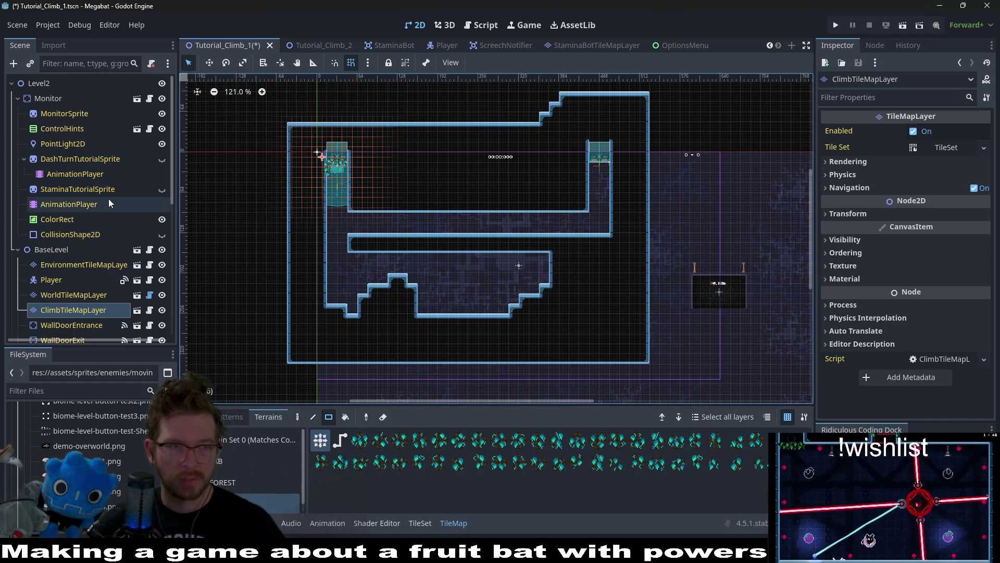
pyautogui.scroll(-5, 110, 198)
pyautogui.scroll(5, 110, 190)
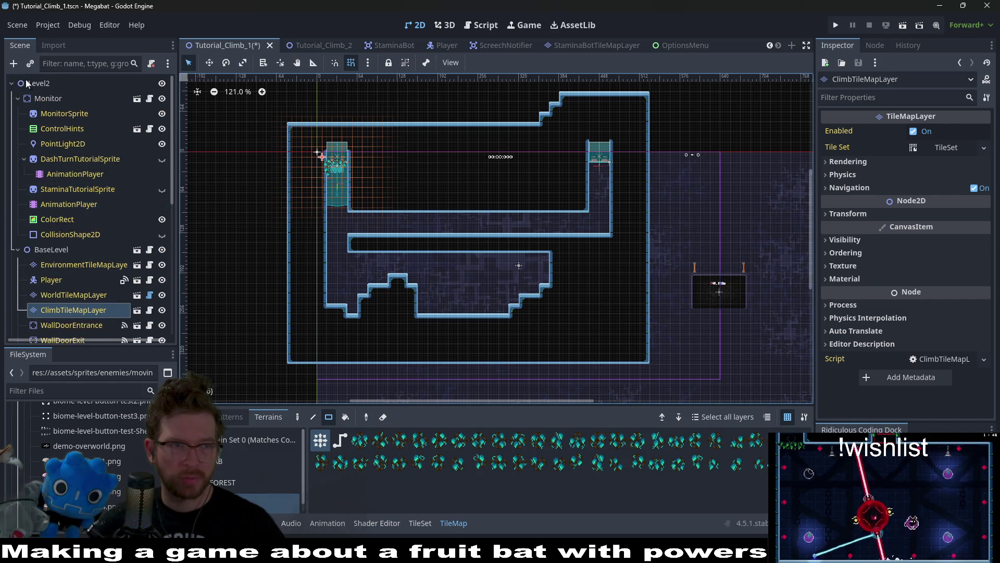
# Add a Node2D under Level2 and name it TileMapContainer.
pyautogui.click(57, 83)
pyautogui.hotkey('ctrl', 'a')
pyautogui.write('n')
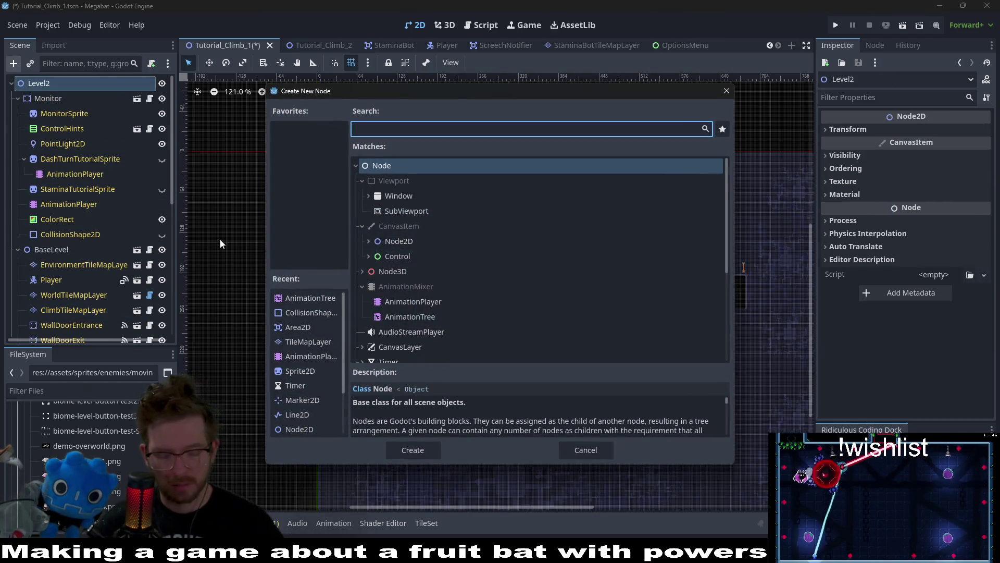
pyautogui.write('ode2d')
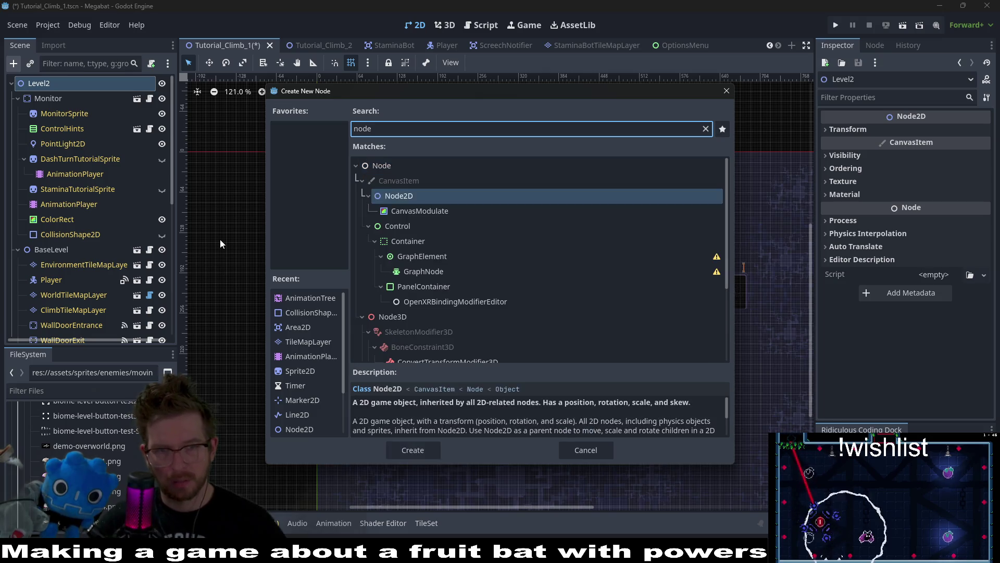
pyautogui.press('Return')
pyautogui.doubleClick(55, 326)
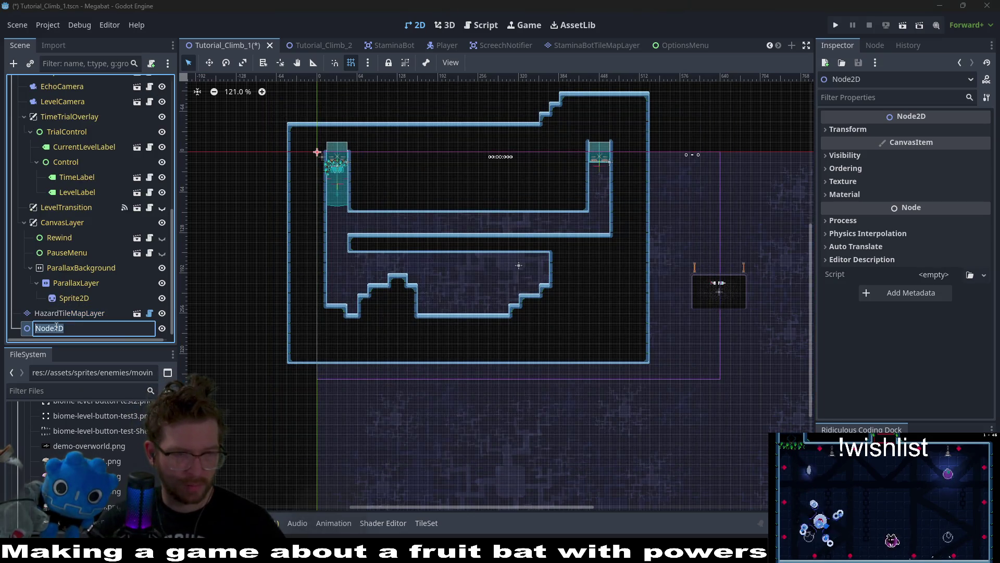
pyautogui.write('TileMapContainer')
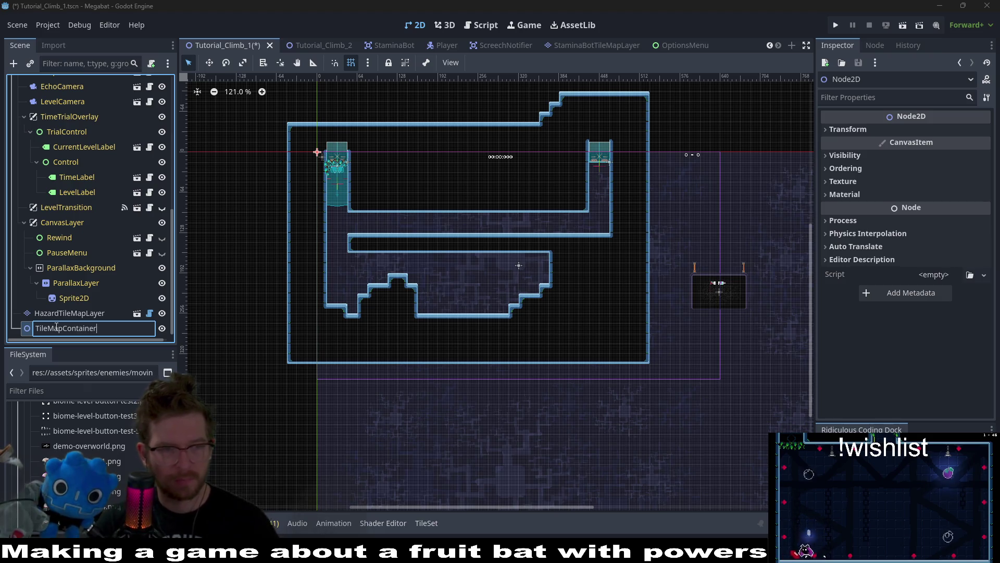
pyautogui.press('Return')
# Undo a misplaced HazardTileMapLayer move and duplicate TileMapContainer.
pyautogui.moveTo(70, 315); pyautogui.dragTo(54, 329)
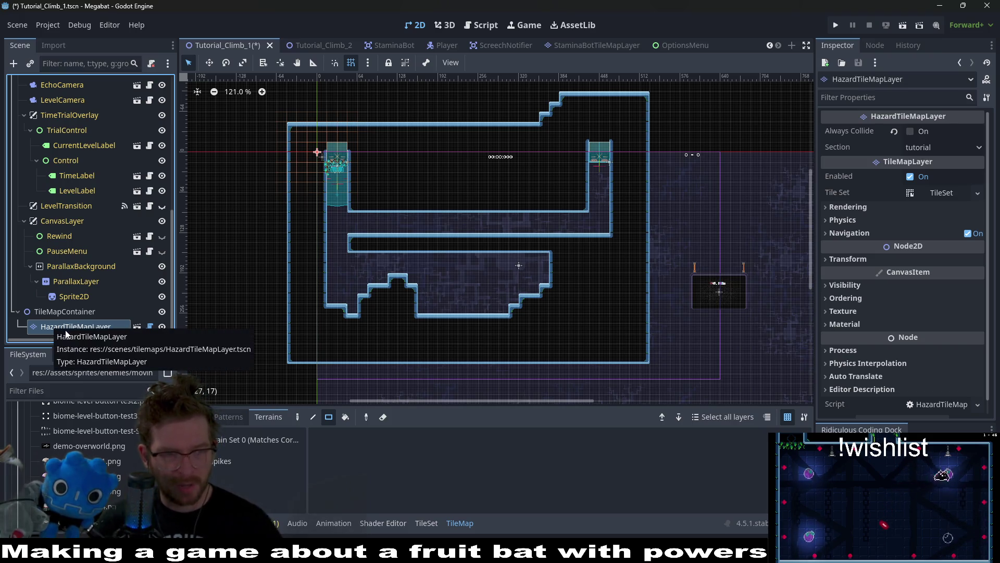
pyautogui.click(60, 315)
pyautogui.click(74, 326)
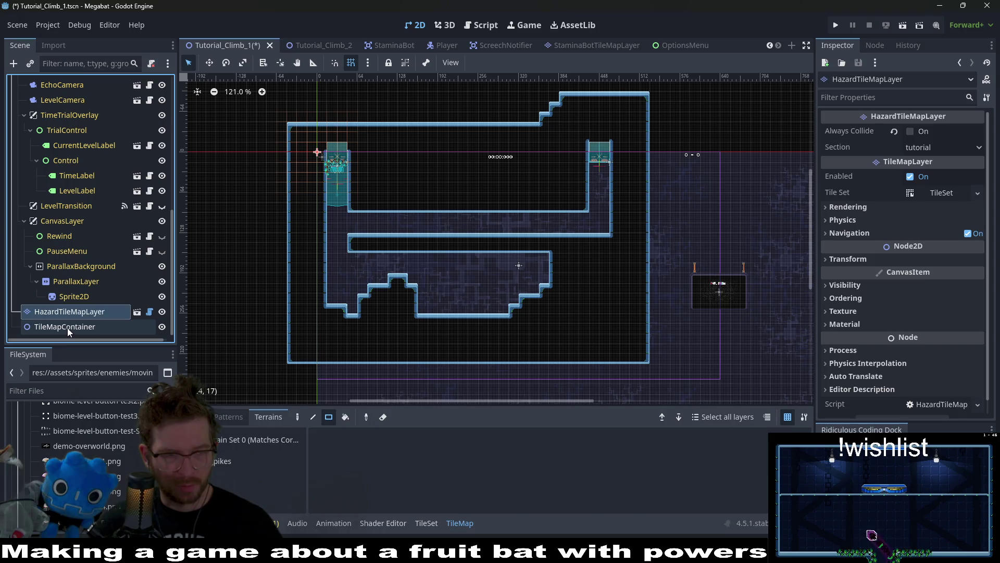
pyautogui.hotkey('ctrl', 'z')
pyautogui.hotkey('ctrl', 'd')
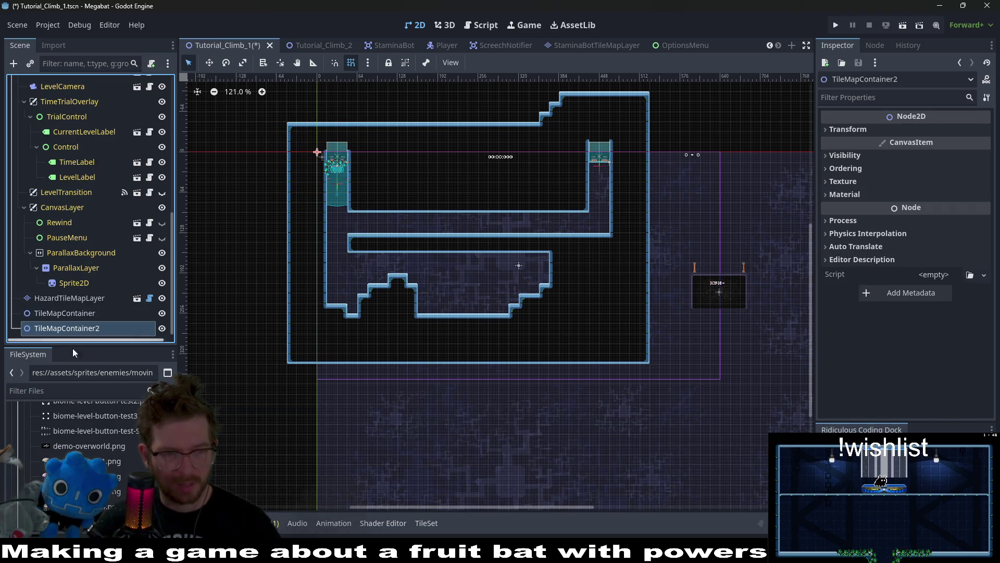
pyautogui.doubleClick(110, 326)
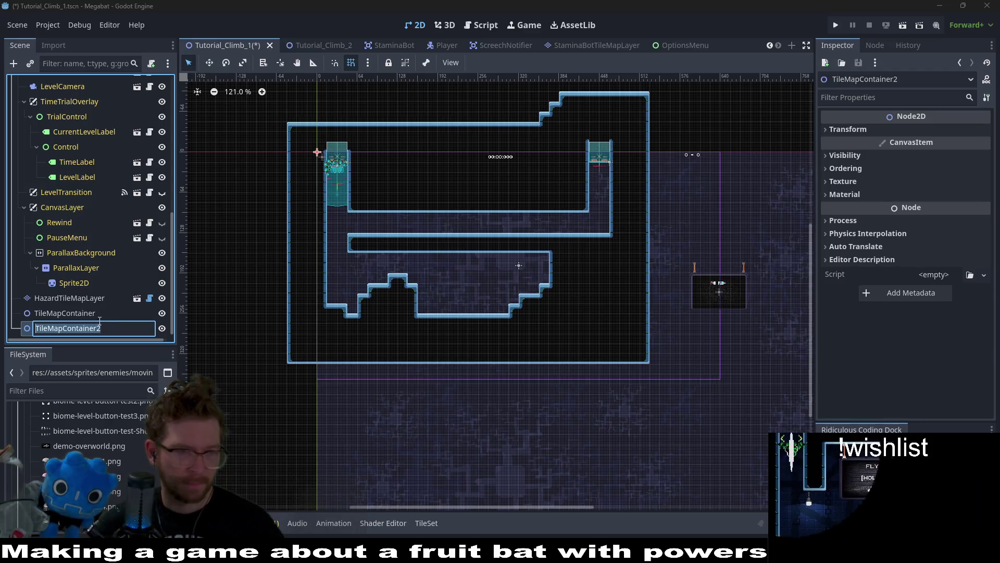
pyautogui.press('Return')
# Move HazardTileMapLayer into TileMapContainer and rename the duplicate SectionContainer.
pyautogui.moveTo(78, 298); pyautogui.dragTo(78, 313)
pyautogui.click(89, 331)
pyautogui.click(100, 329)
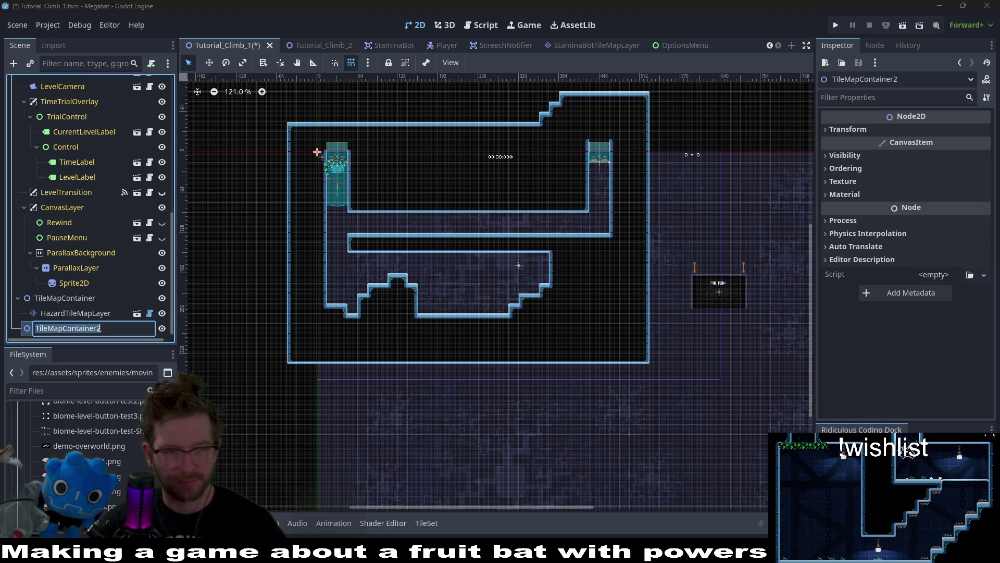
pyautogui.write('SectionC')
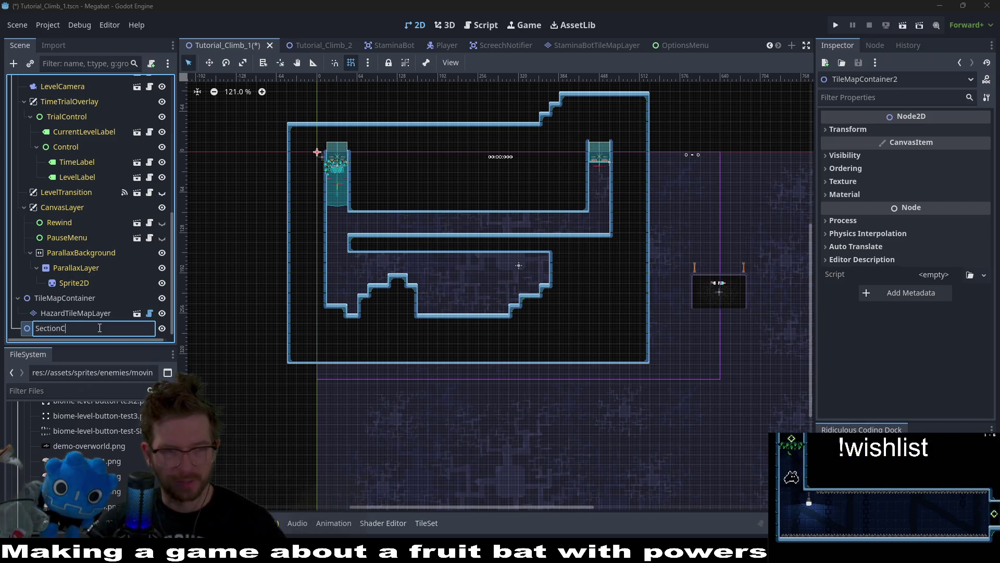
pyautogui.write('ontainer')
pyautogui.press('Return')
pyautogui.rightClick(98, 327)
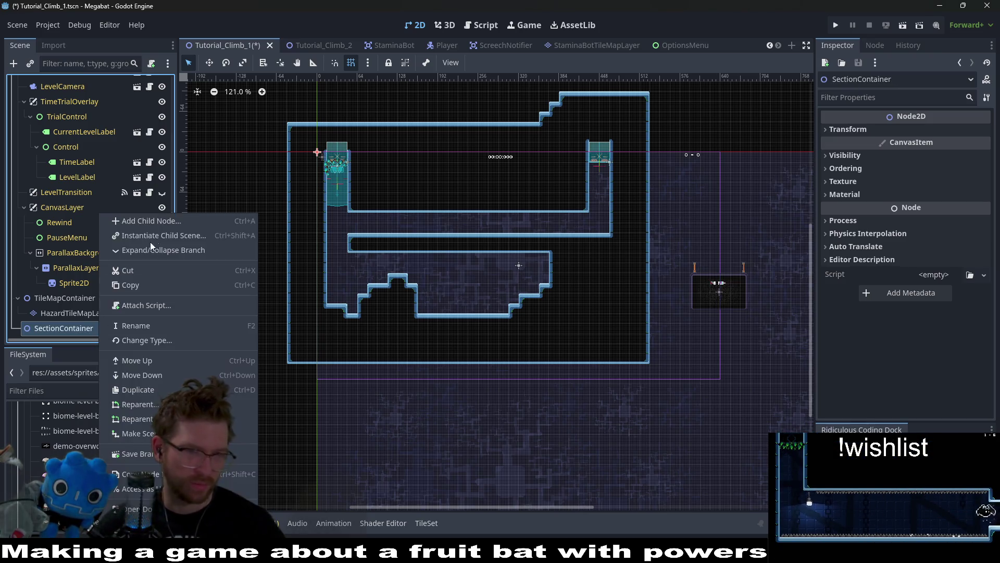
# Instance the SectionDetector scene under SectionContainer and set its size to Xlarge 480 X 270.
pyautogui.click(158, 237)
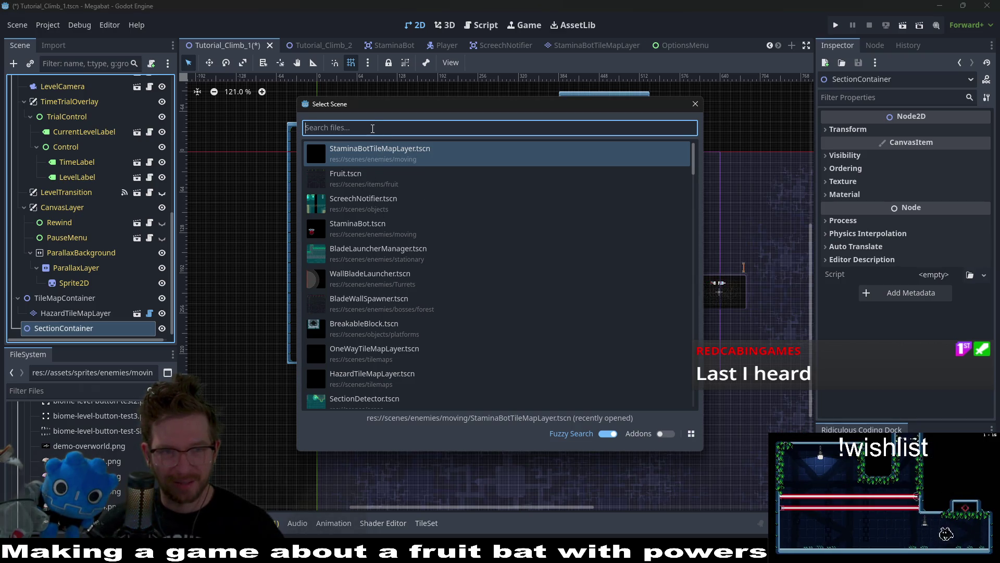
pyautogui.write('section')
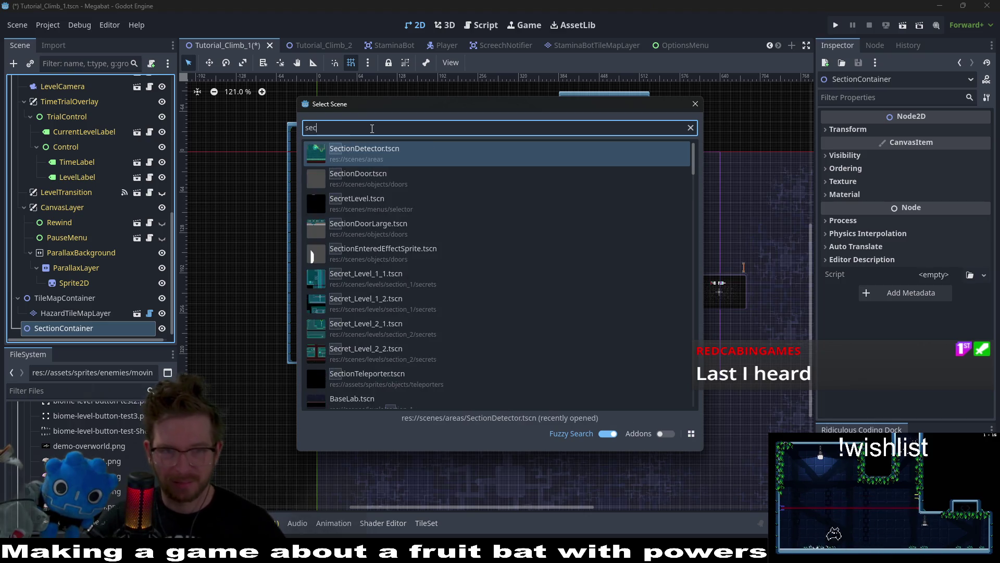
pyautogui.press('Return')
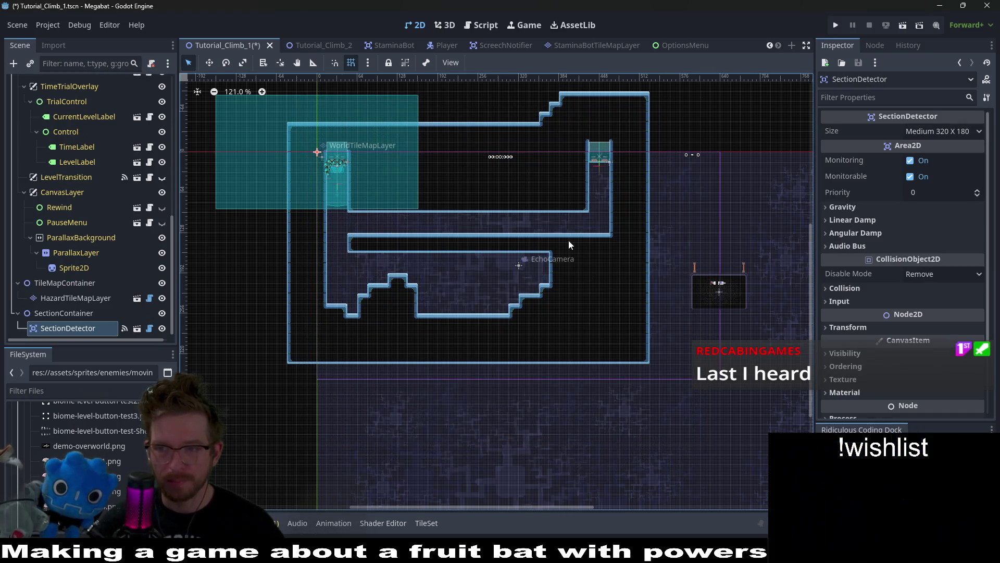
pyautogui.scroll(3, 568, 240)
pyautogui.scroll(-4, 599, 281)
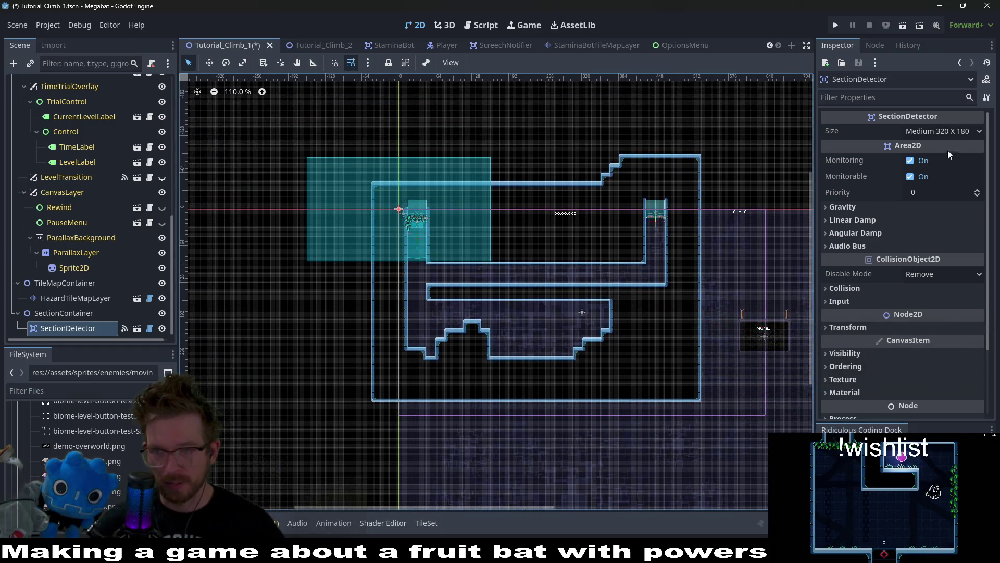
pyautogui.click(946, 135)
pyautogui.click(949, 206)
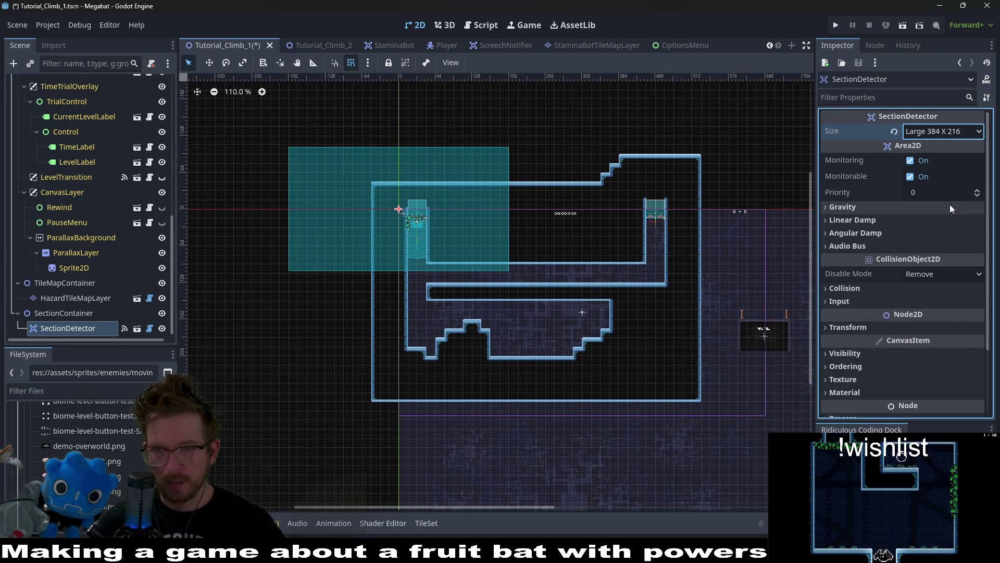
pyautogui.click(937, 132)
pyautogui.click(944, 217)
# Move the SectionDetector over the level's rooms and nudge it slightly left.
pyautogui.press('w')
pyautogui.moveTo(411, 191); pyautogui.dragTo(554, 270)
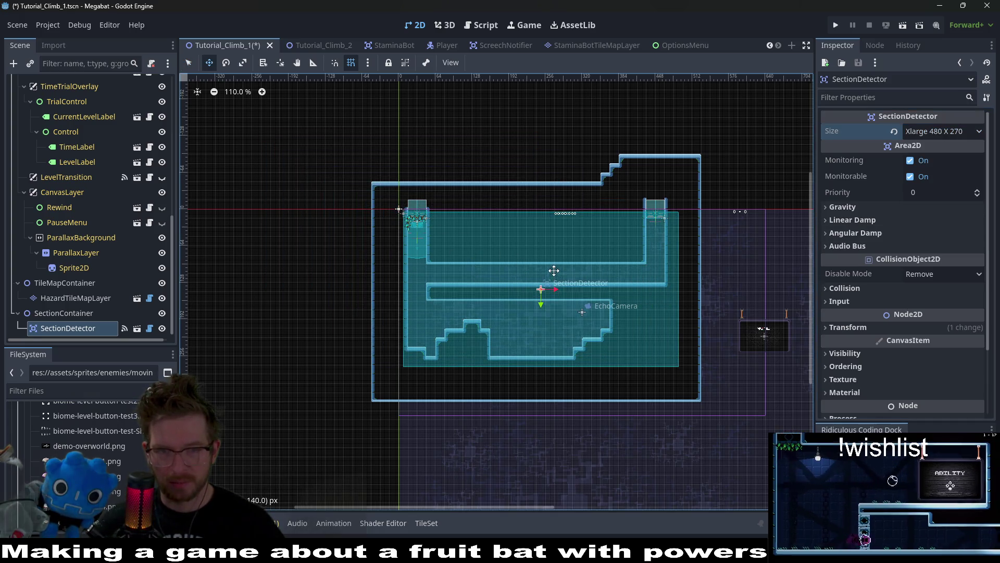
pyautogui.scroll(5, 475, 228)
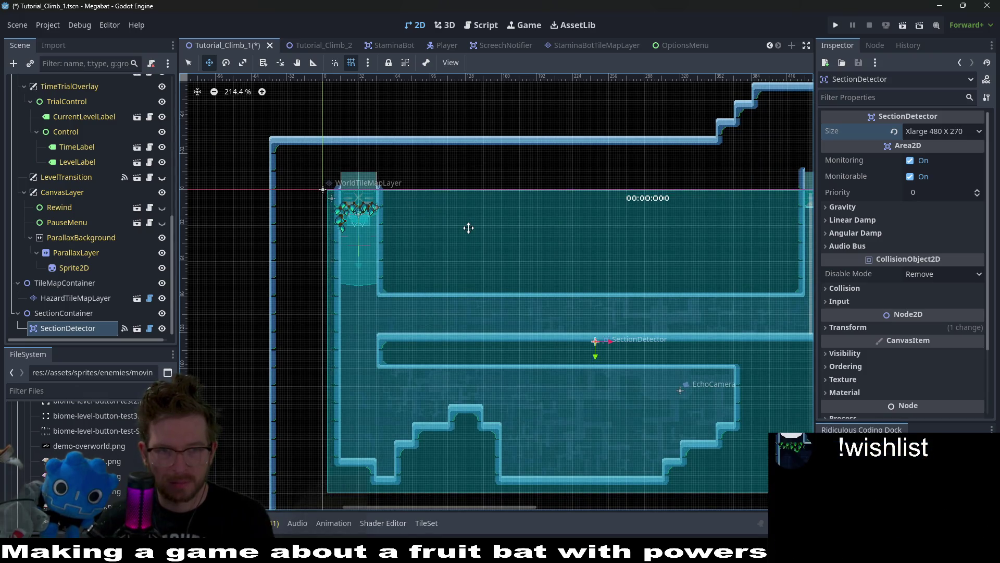
pyautogui.press('Left')
pyautogui.scroll(-3, 469, 228)
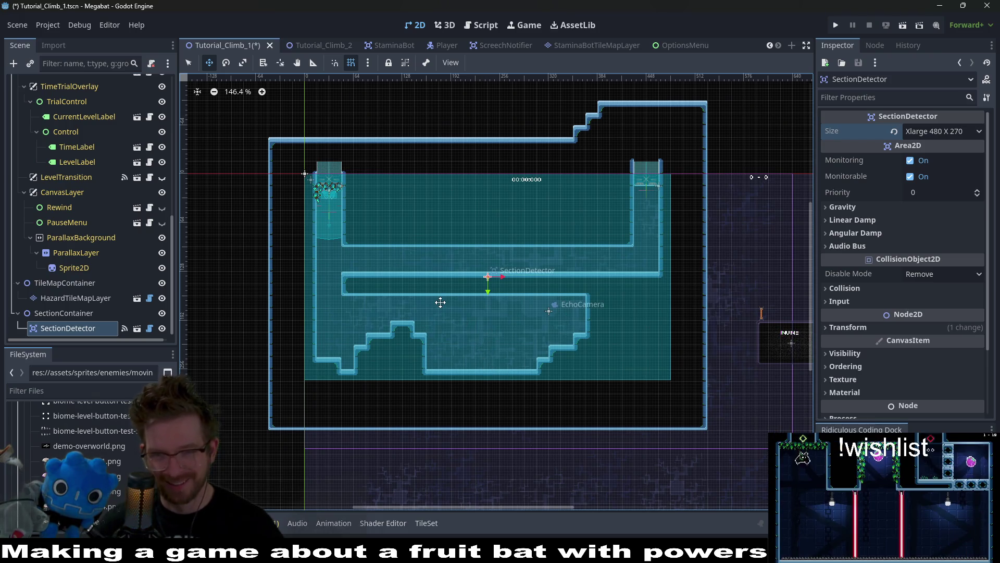
pyautogui.scroll(15, 126, 271)
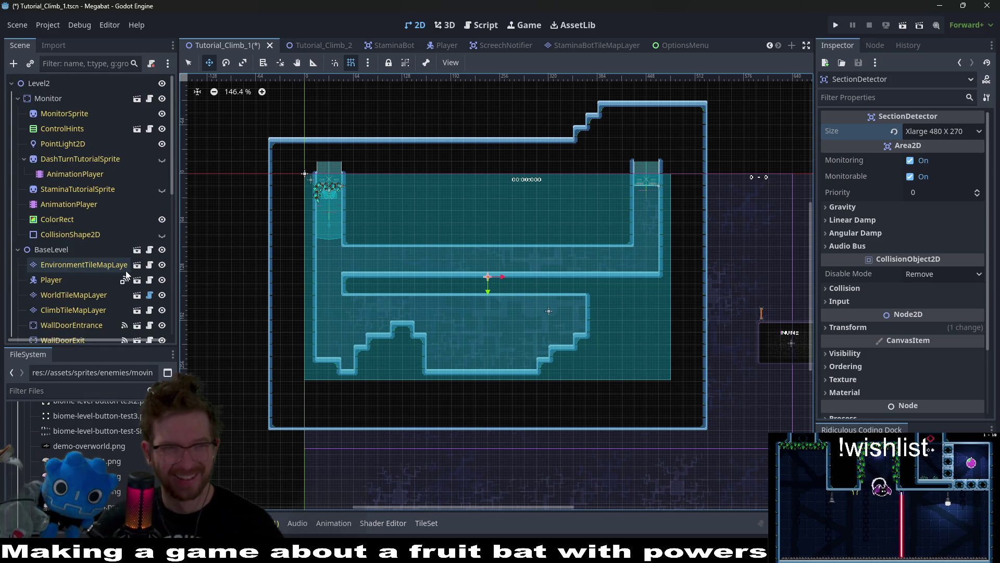
# On WorldTileMapLayer, rectangle-paint TUTORIAL terrain to open the room's lower part and carve a vertical channel.
pyautogui.click(65, 292)
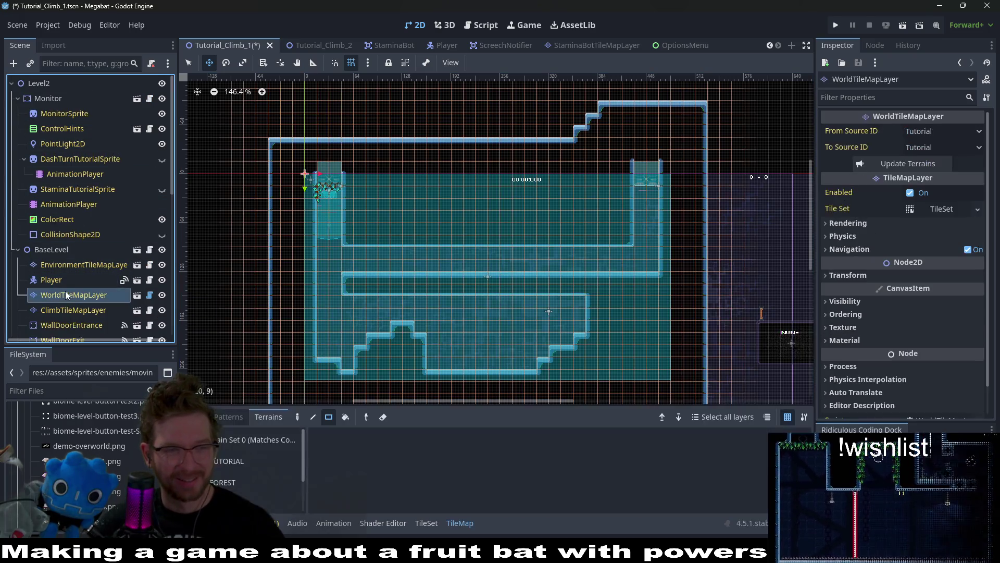
pyautogui.click(268, 462)
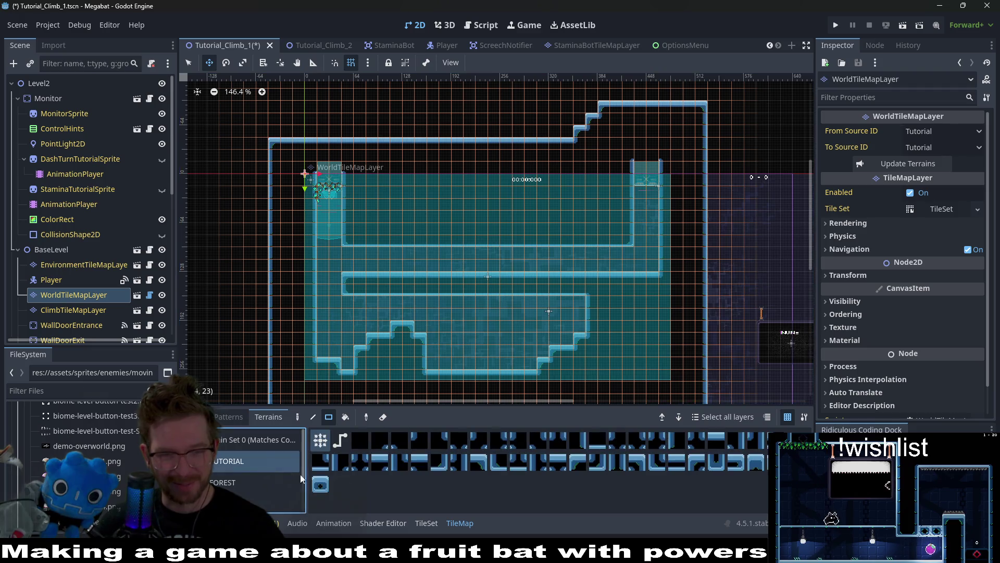
pyautogui.scroll(-2, 377, 276)
pyautogui.press('q')
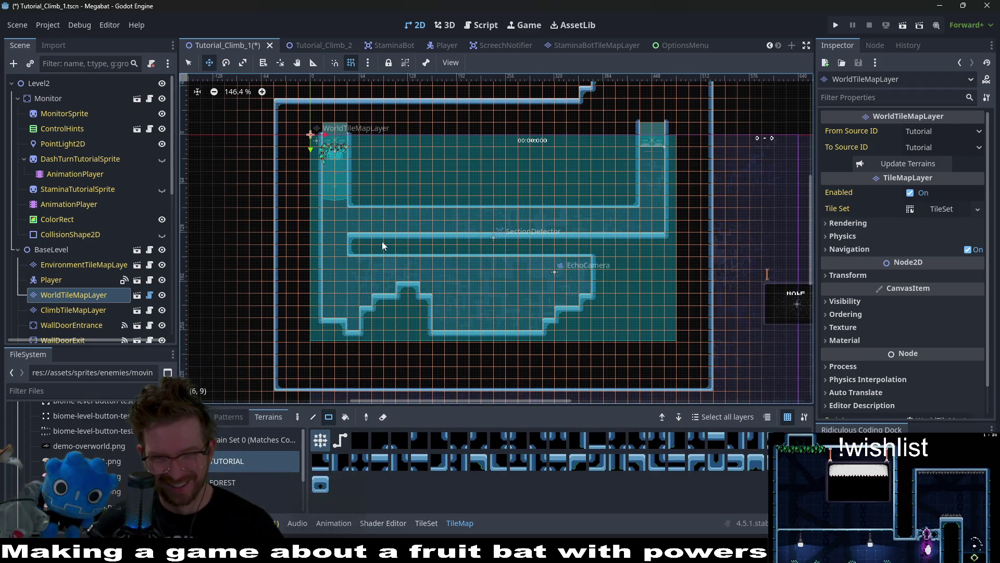
pyautogui.moveTo(355, 236); pyautogui.dragTo(632, 335)
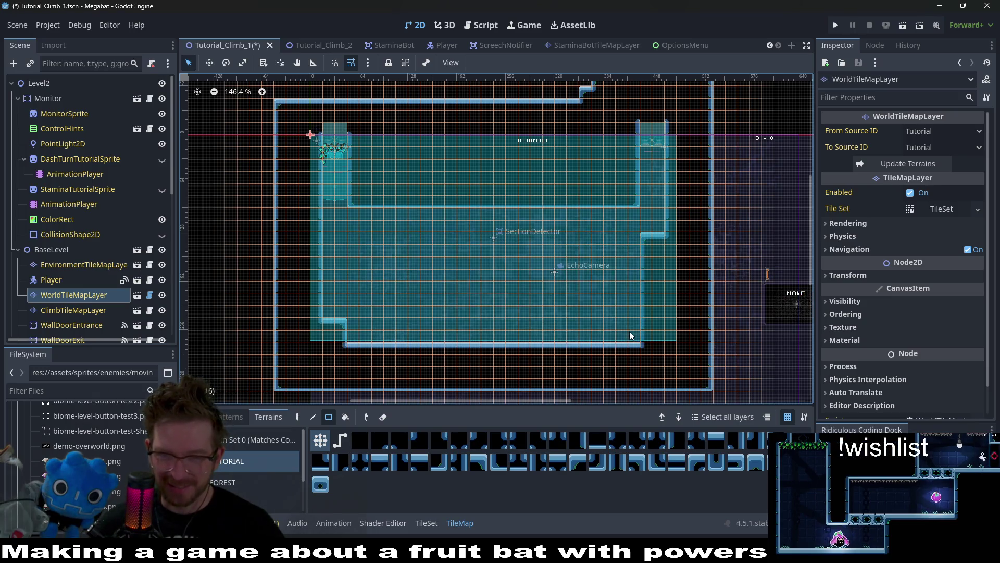
pyautogui.moveTo(350, 336); pyautogui.dragTo(665, 344)
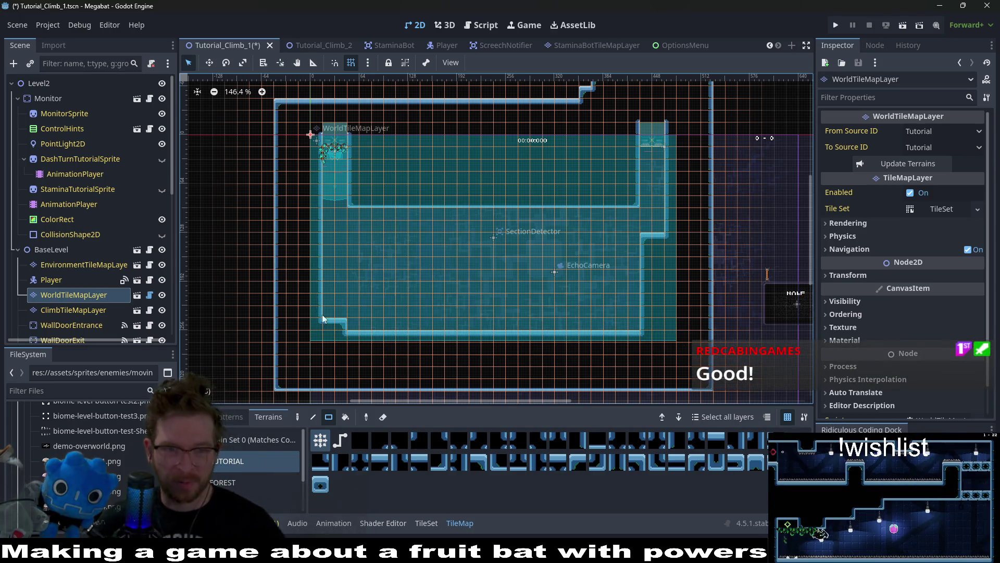
pyautogui.scroll(3, 380, 198)
pyautogui.moveTo(345, 213); pyautogui.dragTo(374, 319)
pyautogui.scroll(-2, 417, 229)
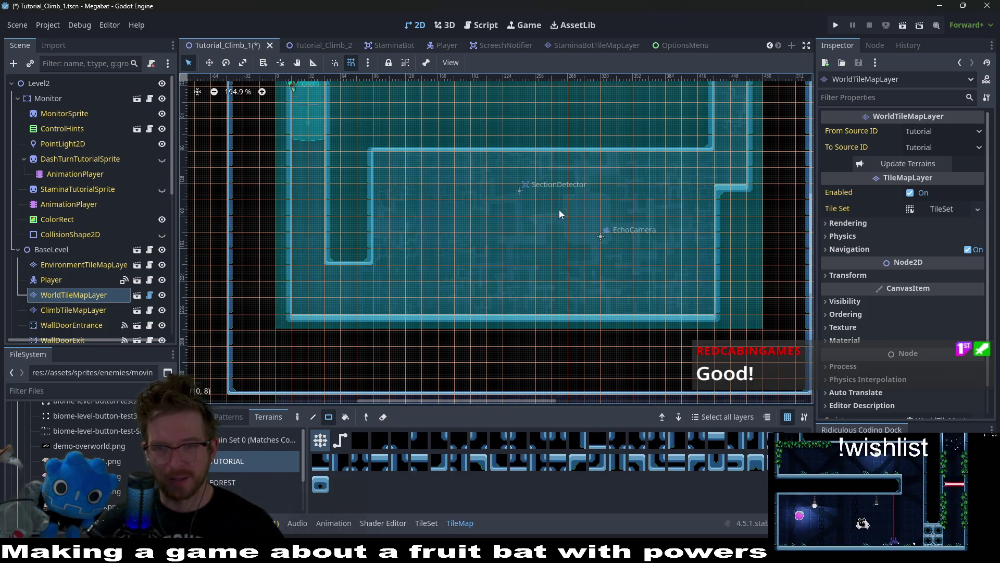
pyautogui.scroll(2, 590, 262)
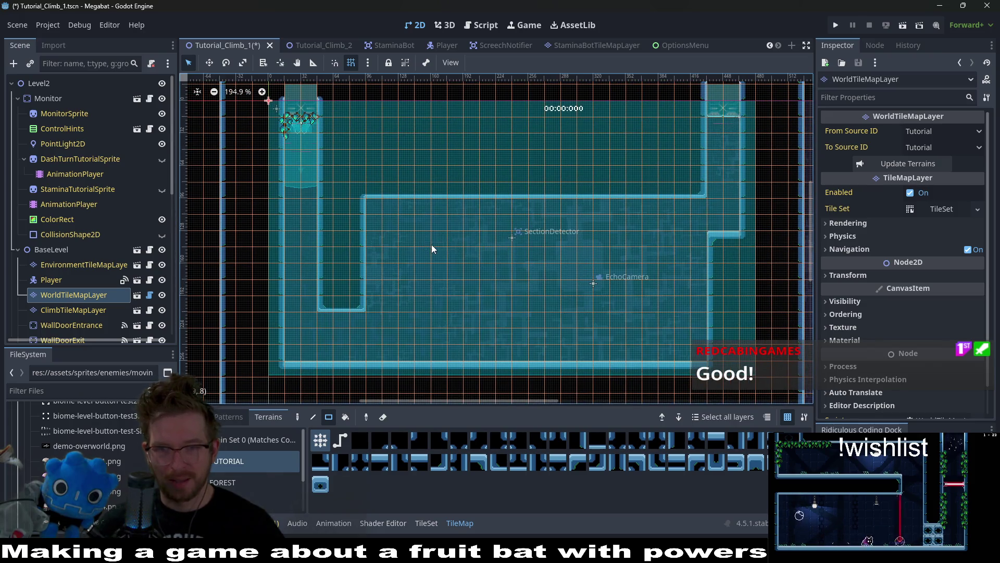
# Paint wall blocks extending the corridor leftward and add a notched upper corridor at top right.
pyautogui.moveTo(421, 241)
pyautogui.mouseDown()
pyautogui.moveTo(470, 304)
pyautogui.moveTo(715, 371)
pyautogui.mouseUp()
pyautogui.scroll(2, 587, 304)
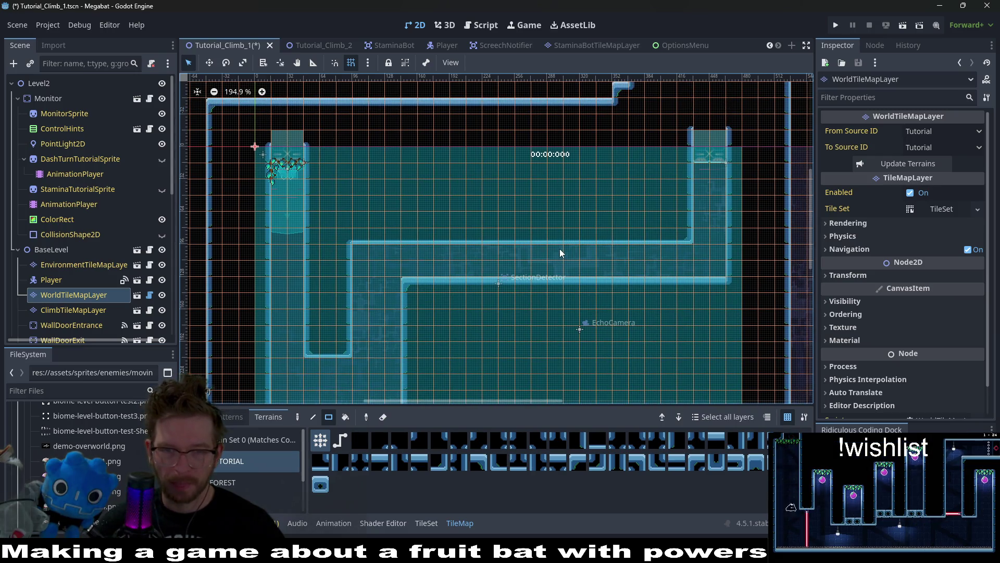
pyautogui.scroll(-3, 641, 240)
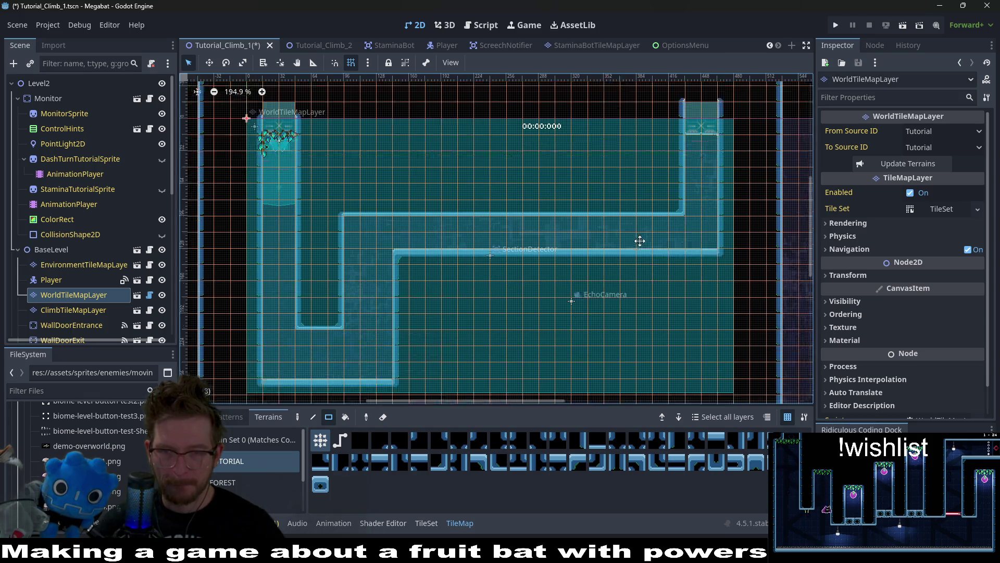
pyautogui.scroll(3, 629, 284)
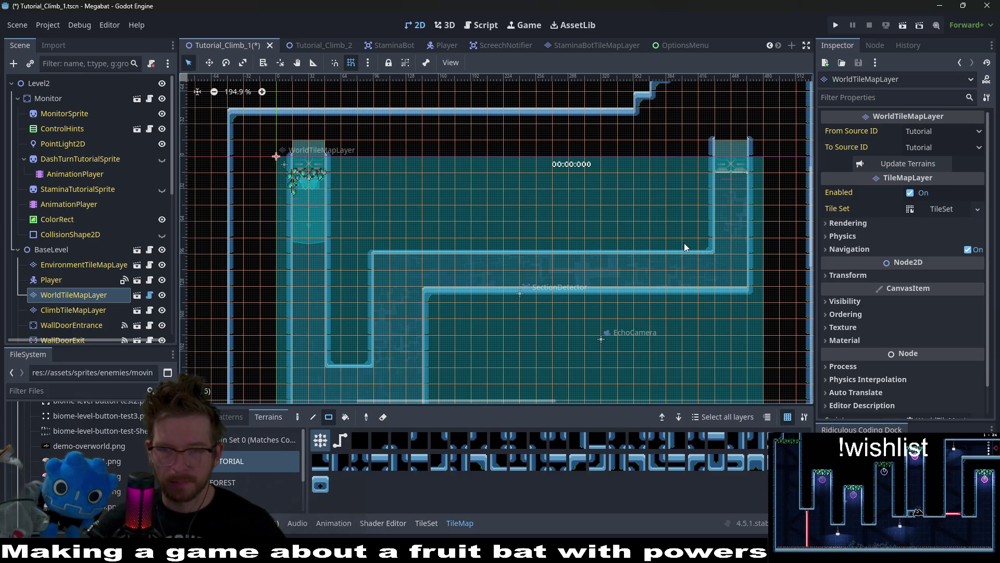
pyautogui.moveTo(697, 190); pyautogui.dragTo(548, 199)
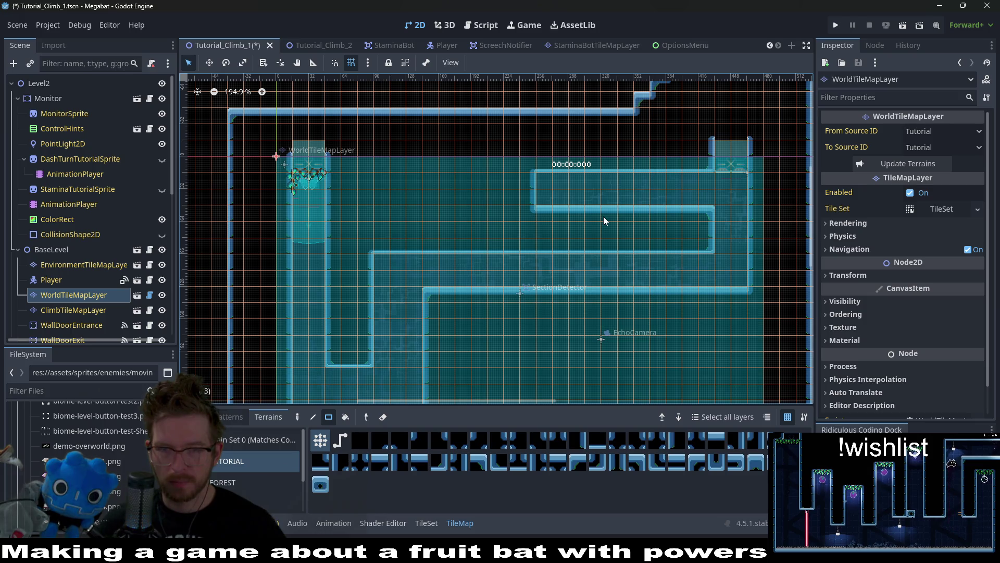
pyautogui.scroll(-2, 714, 242)
pyautogui.moveTo(710, 123)
pyautogui.mouseDown()
pyautogui.moveTo(790, 130)
pyautogui.moveTo(778, 137)
pyautogui.mouseUp()
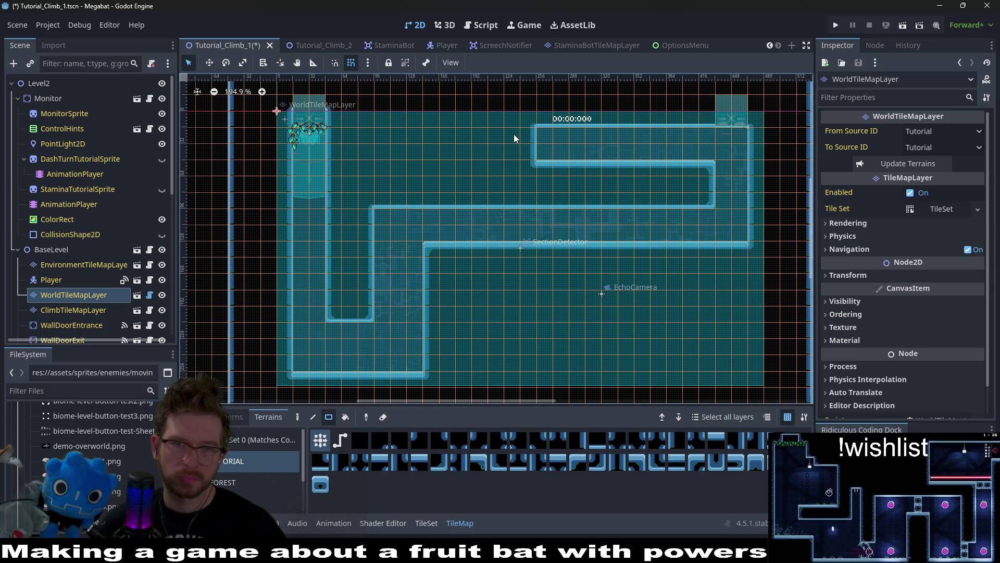
pyautogui.moveTo(514, 134)
pyautogui.mouseDown()
pyautogui.moveTo(529, 146)
pyautogui.moveTo(503, 157)
pyautogui.moveTo(487, 142)
pyautogui.moveTo(509, 154)
pyautogui.moveTo(493, 113)
pyautogui.mouseUp()
pyautogui.scroll(2, 592, 177)
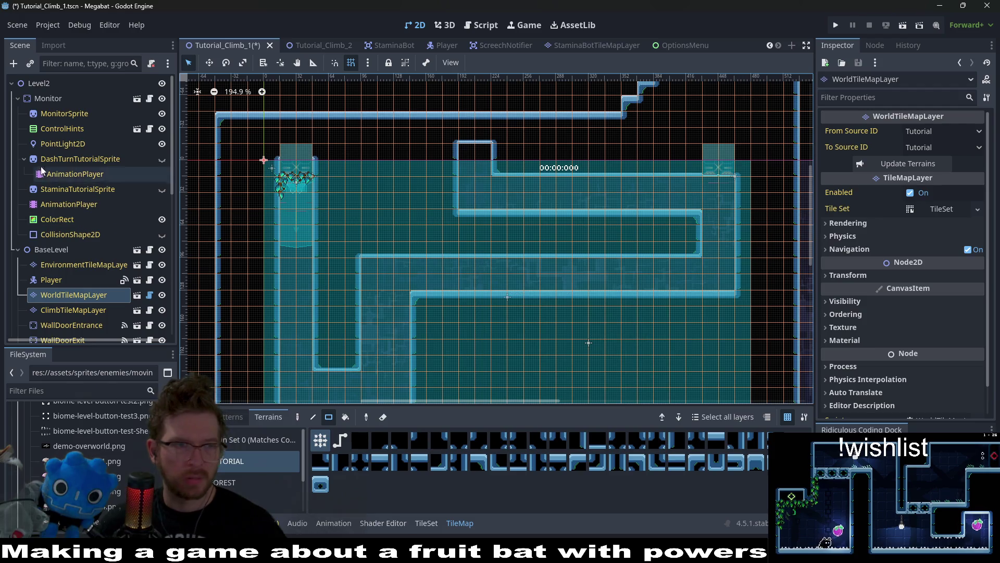
pyautogui.scroll(-3, 78, 260)
# Move WallDoorExit onto the top corridor, save the scene, and launch the level.
pyautogui.click(80, 281)
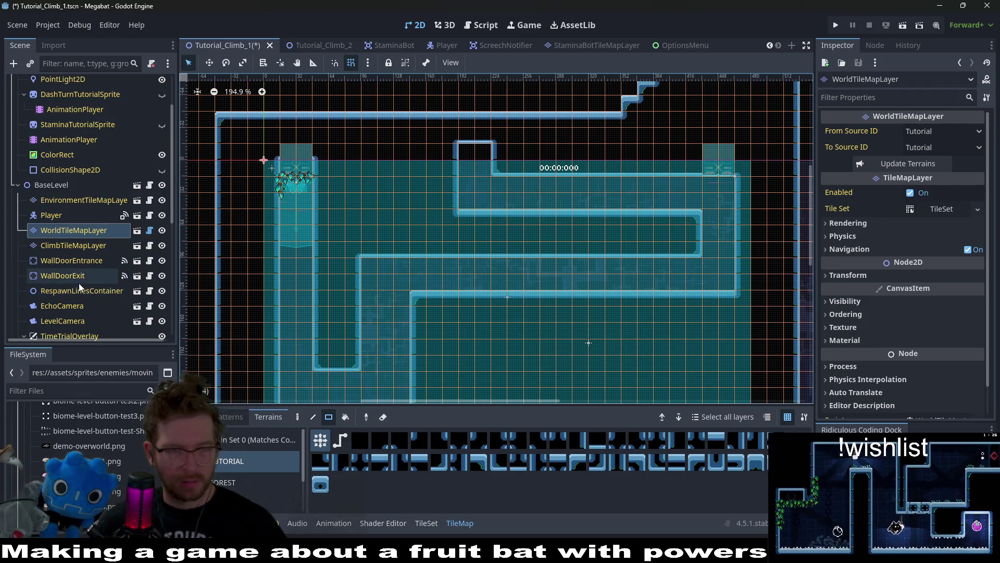
pyautogui.press('w')
pyautogui.moveTo(729, 178)
pyautogui.mouseDown()
pyautogui.moveTo(471, 161)
pyautogui.moveTo(481, 182)
pyautogui.mouseUp()
pyautogui.scroll(4, 481, 182)
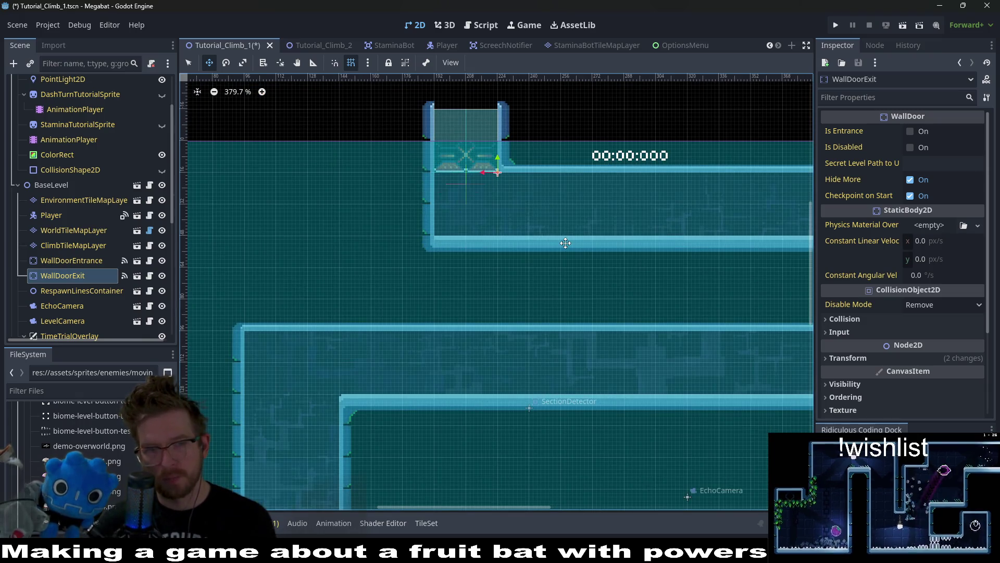
pyautogui.scroll(-4, 538, 239)
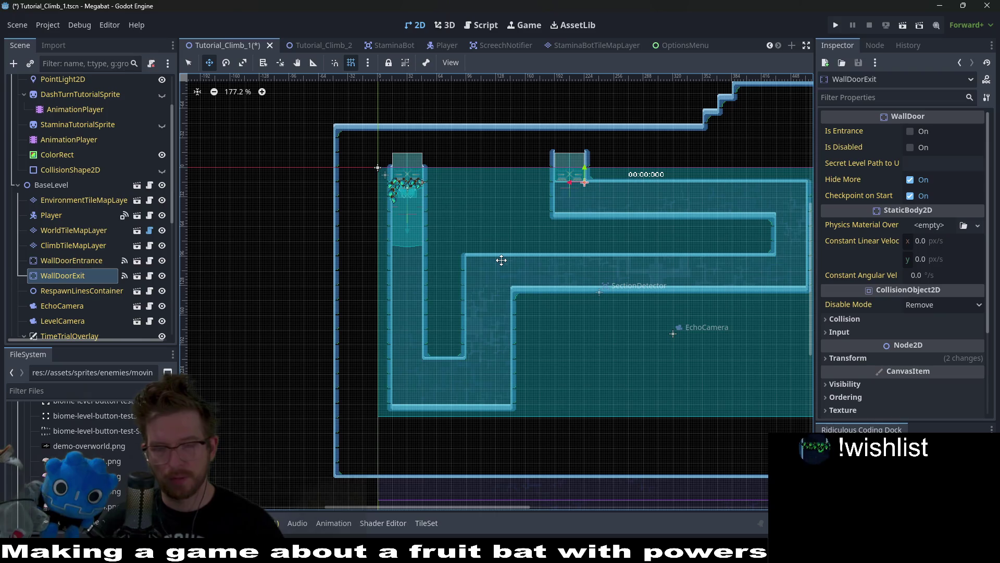
pyautogui.hotkey('ctrl', 's')
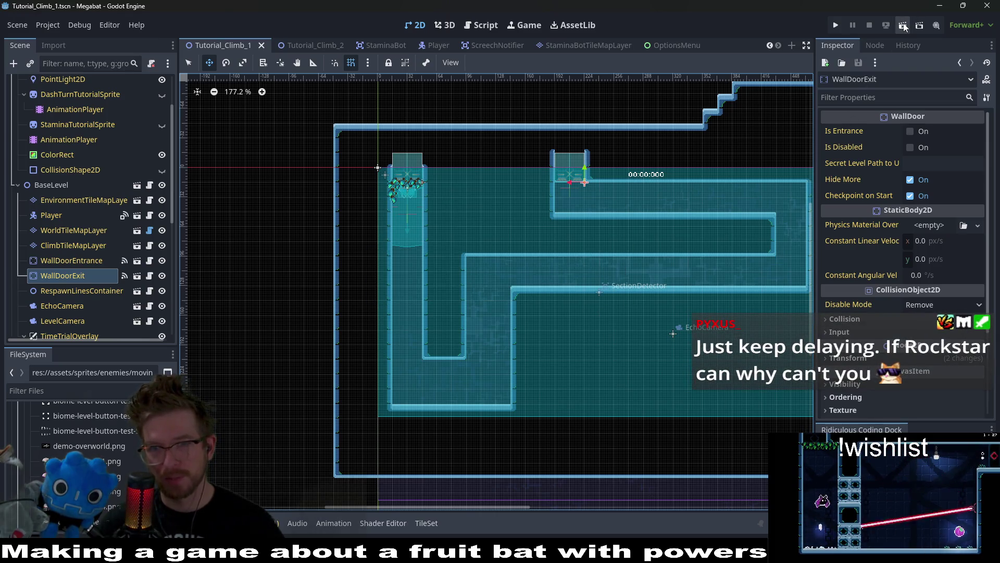
pyautogui.click(903, 28)
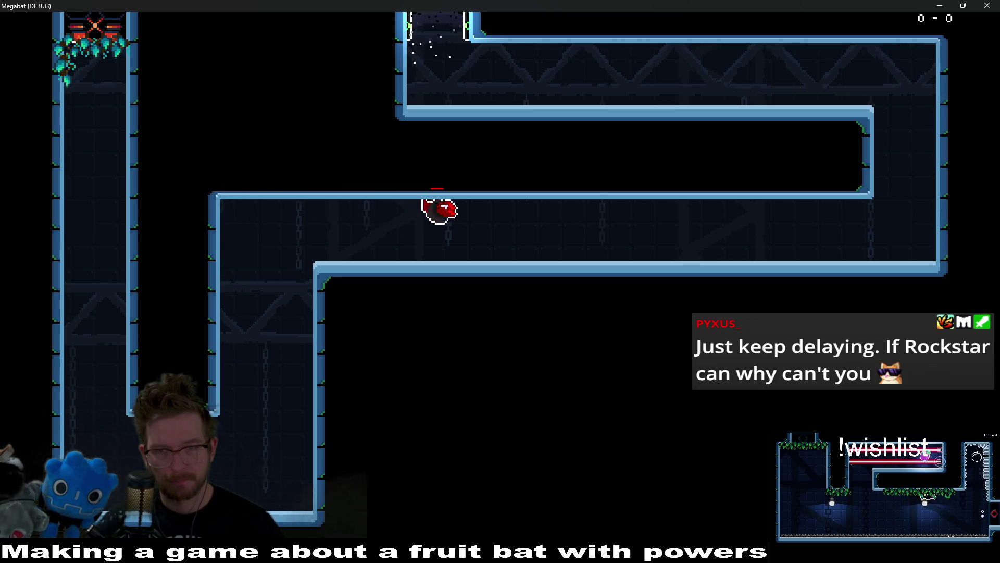
# Fly the bat along the corridor ceiling, run the cat left, and move through the shafts.
pyautogui.press('Right')
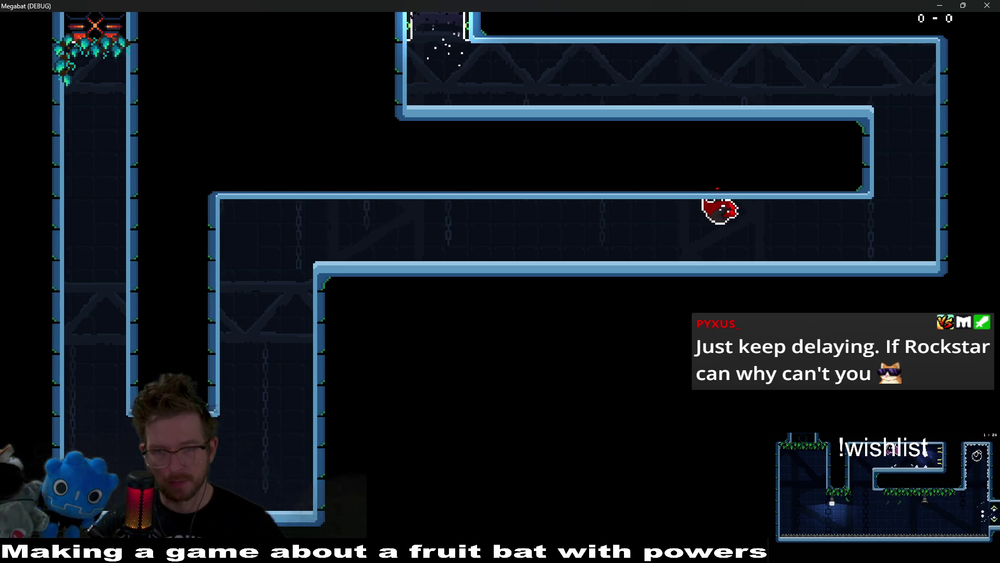
pyautogui.press('Down')
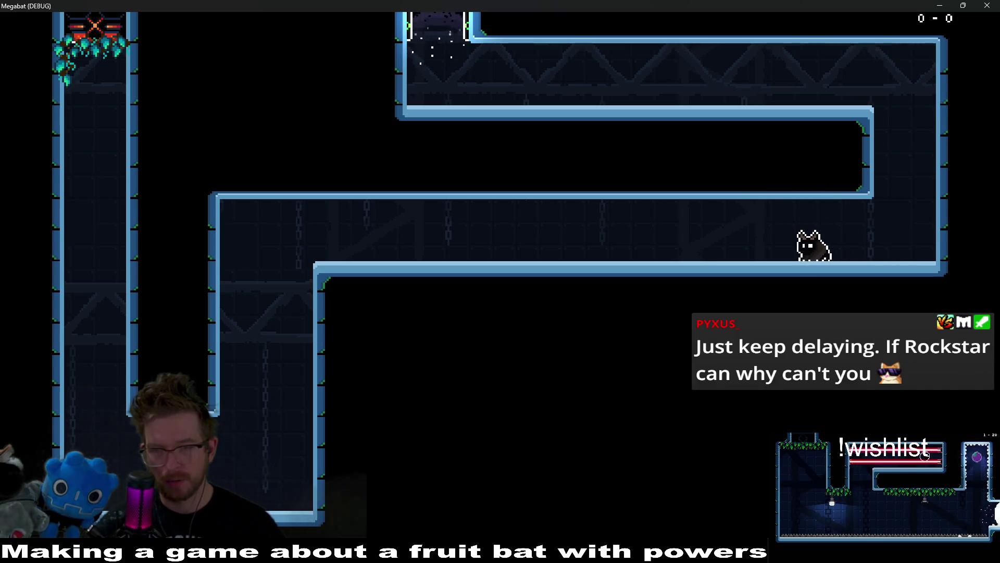
pyautogui.press('Left')
pyautogui.press('Left')
pyautogui.press('Up')
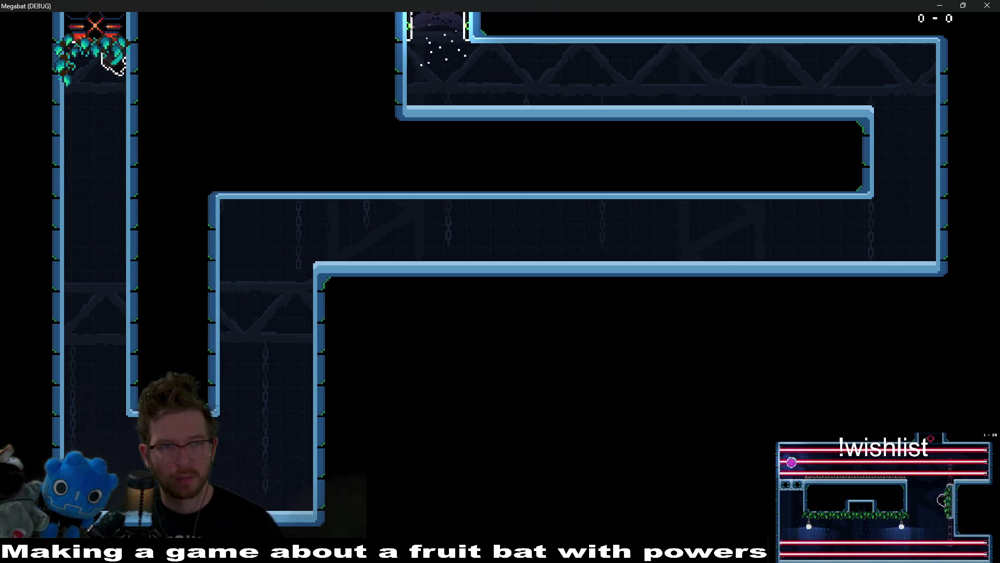
pyautogui.press('Down')
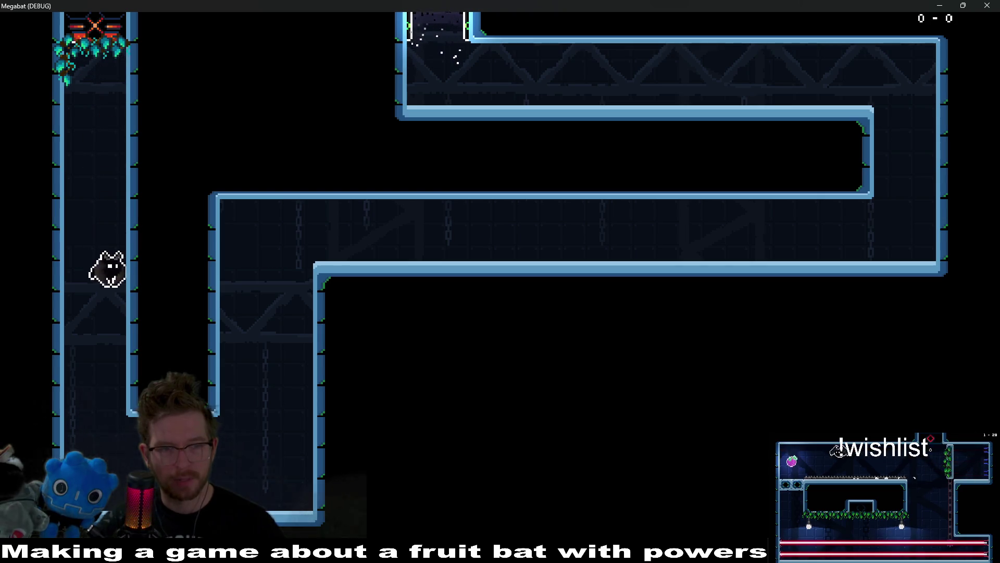
pyautogui.press('Up')
pyautogui.press('Right')
pyautogui.press('Right')
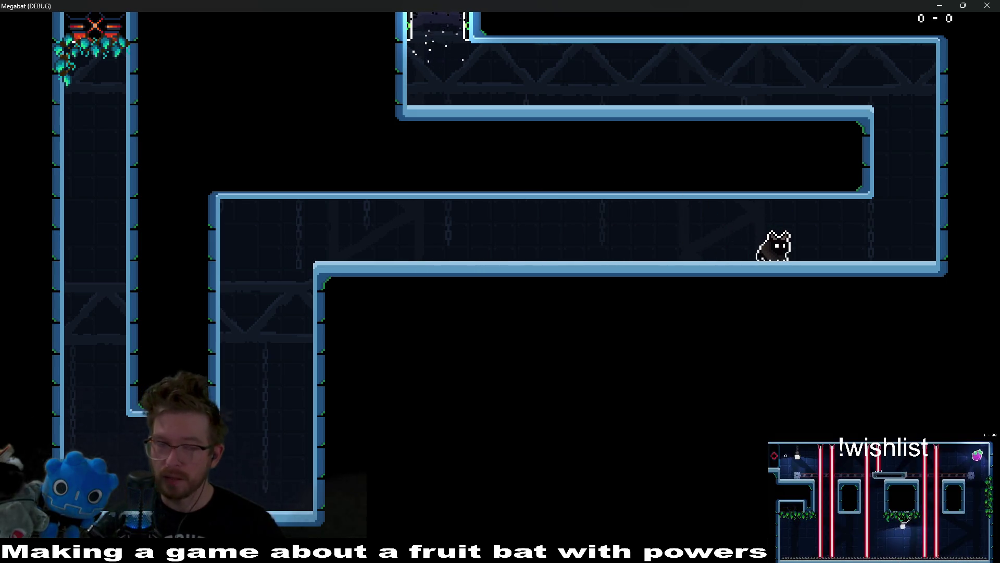
pyautogui.press('Left')
pyautogui.press('Left')
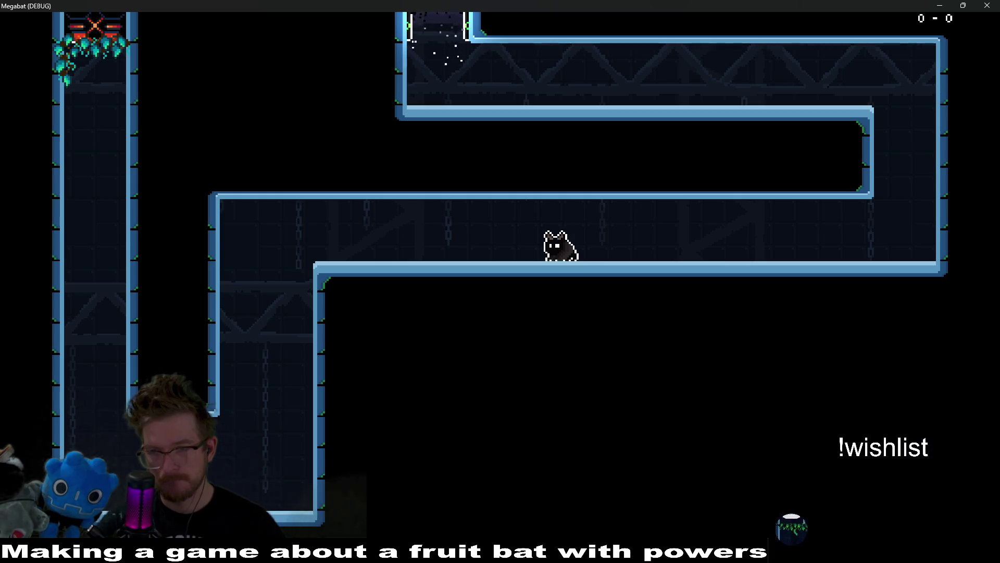
pyautogui.press('Left')
pyautogui.press('space')
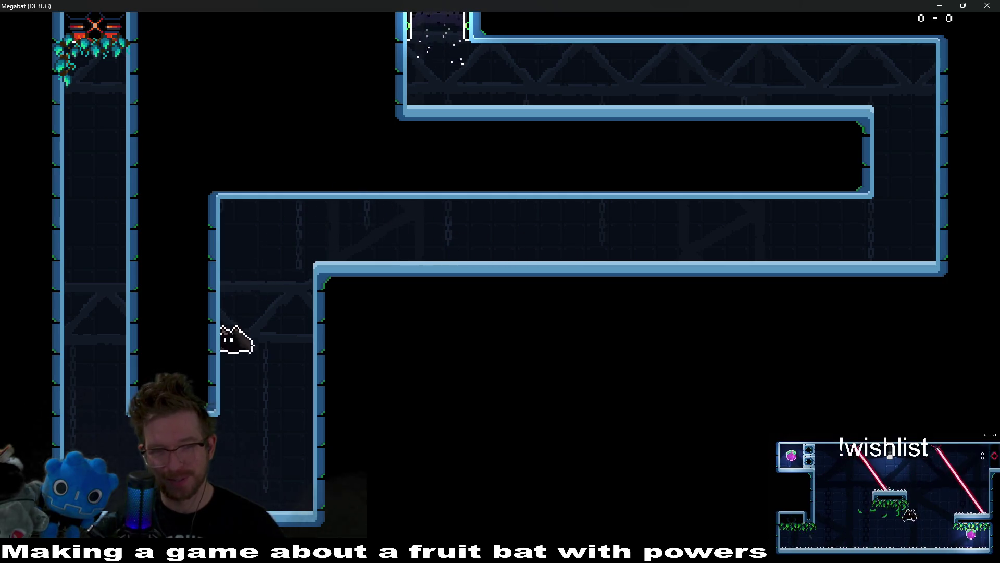
# Climb the left shaft wall until stamina runs out, crawl the ceiling, then return left.
pyautogui.press('Up')
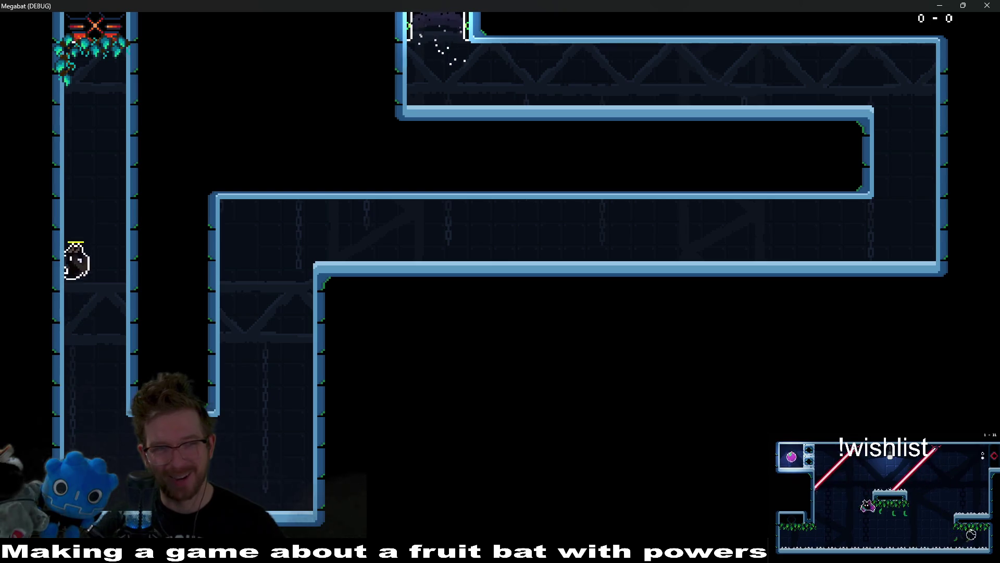
pyautogui.press('Right')
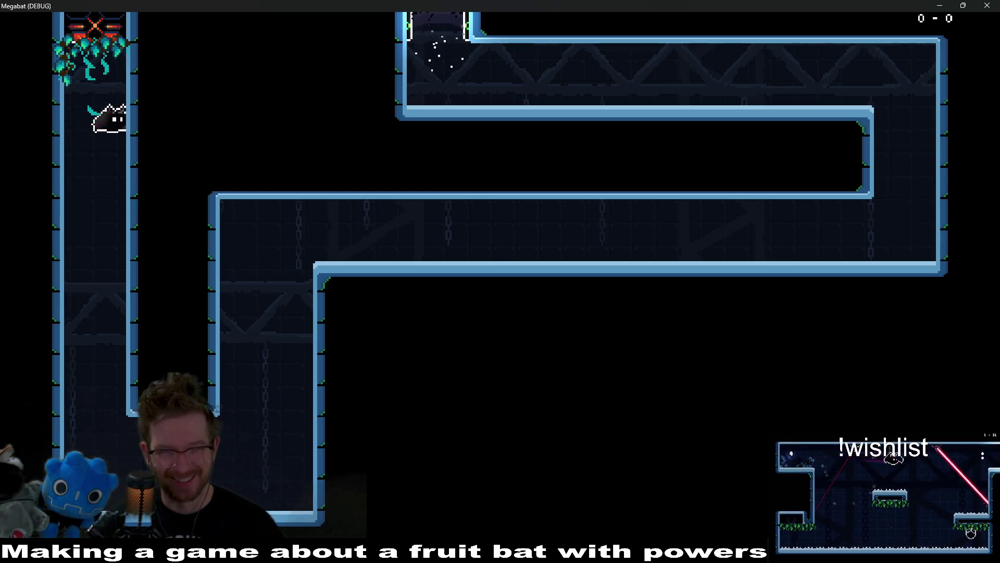
pyautogui.press('Right')
pyautogui.press('Up')
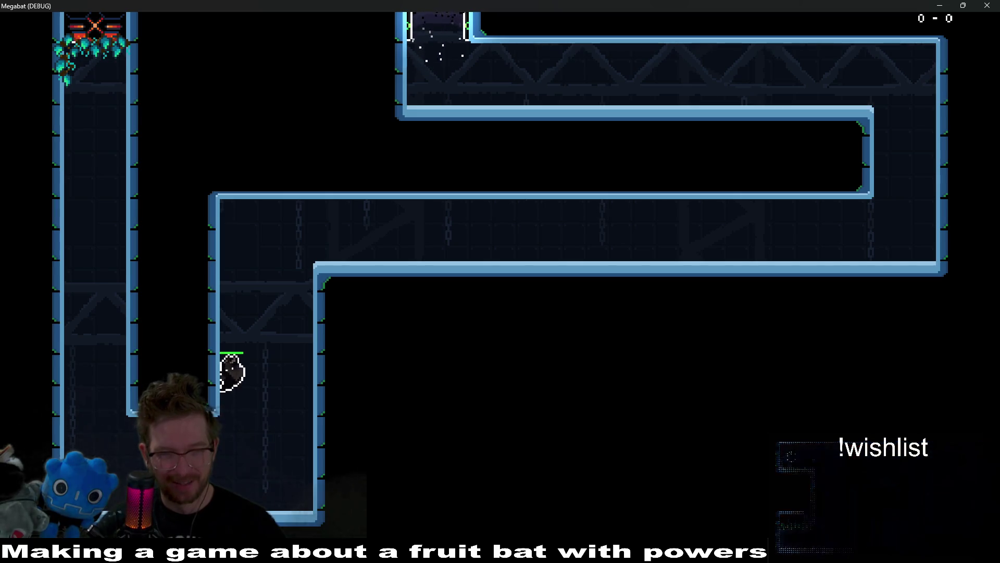
pyautogui.press('Right')
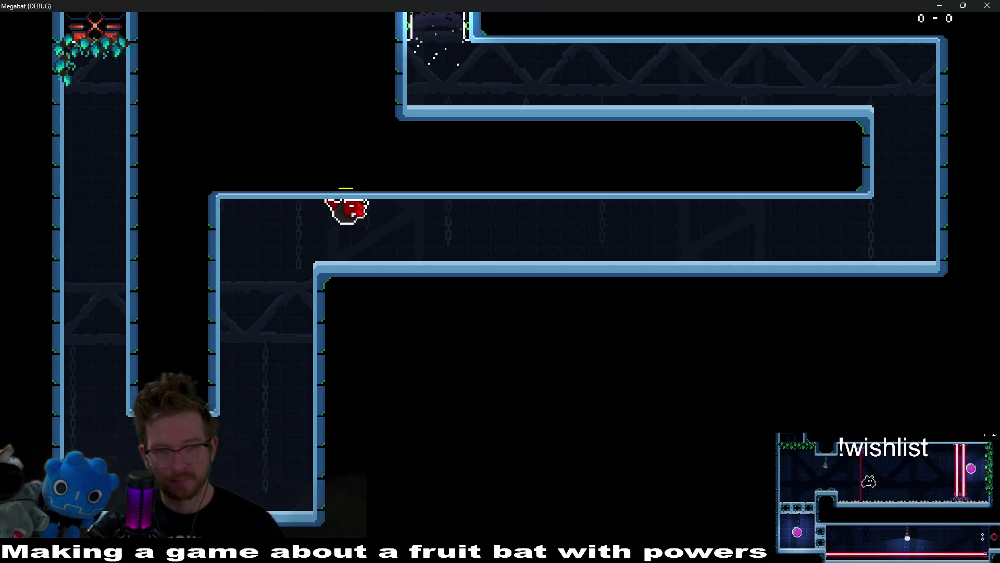
pyautogui.press('Right')
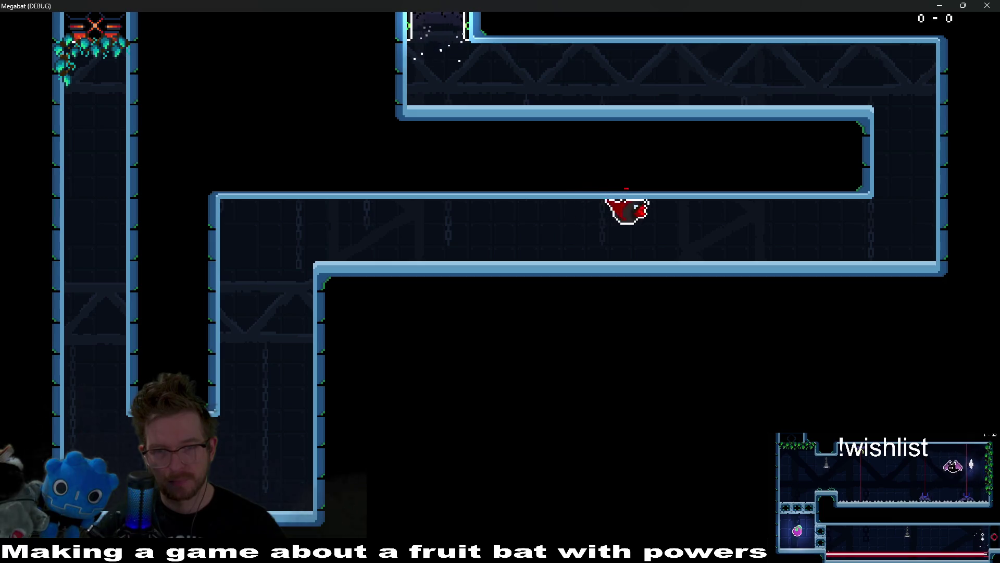
pyautogui.press('Down')
pyautogui.press('Left')
pyautogui.press('Left')
pyautogui.press('Left')
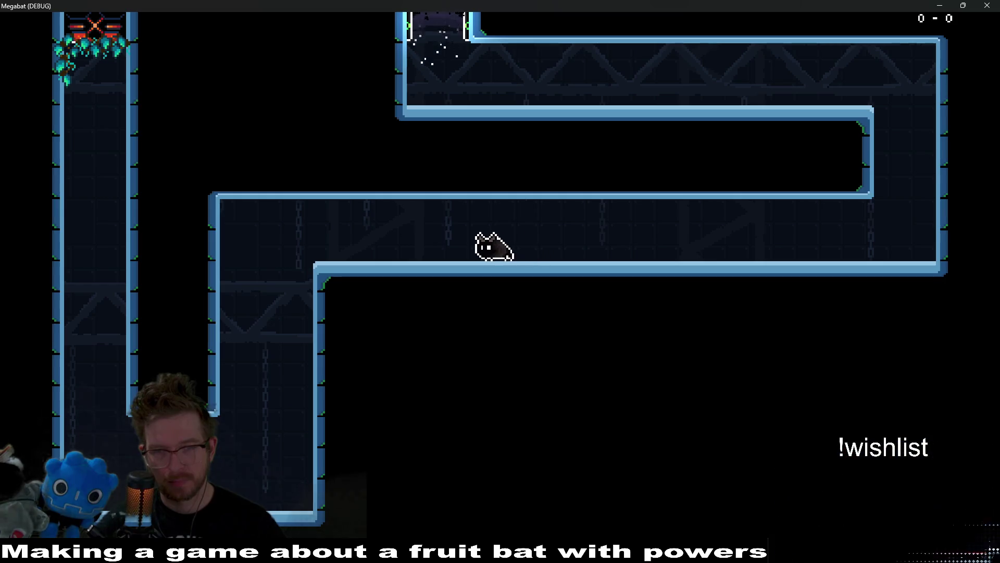
pyautogui.press('Left')
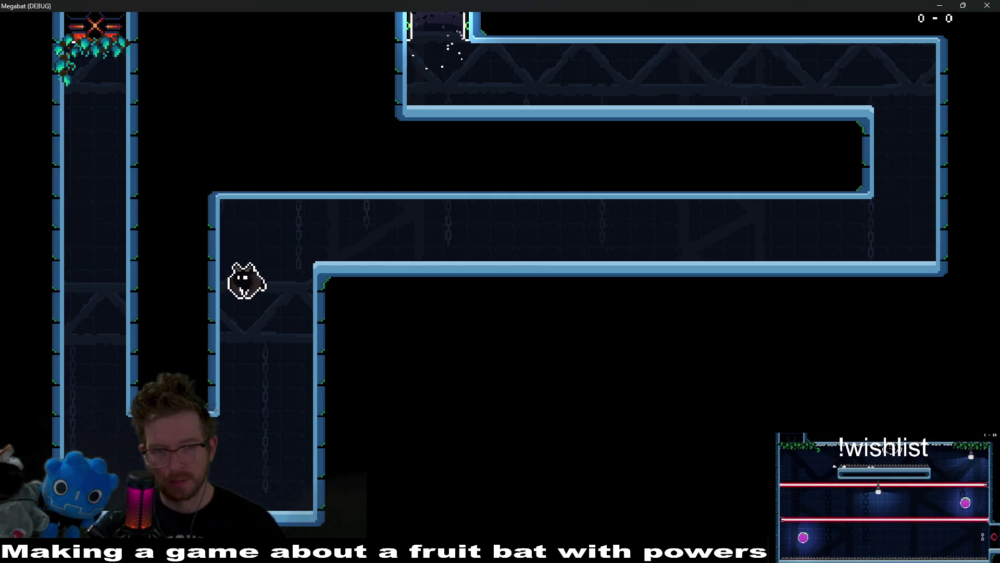
pyautogui.press('Left')
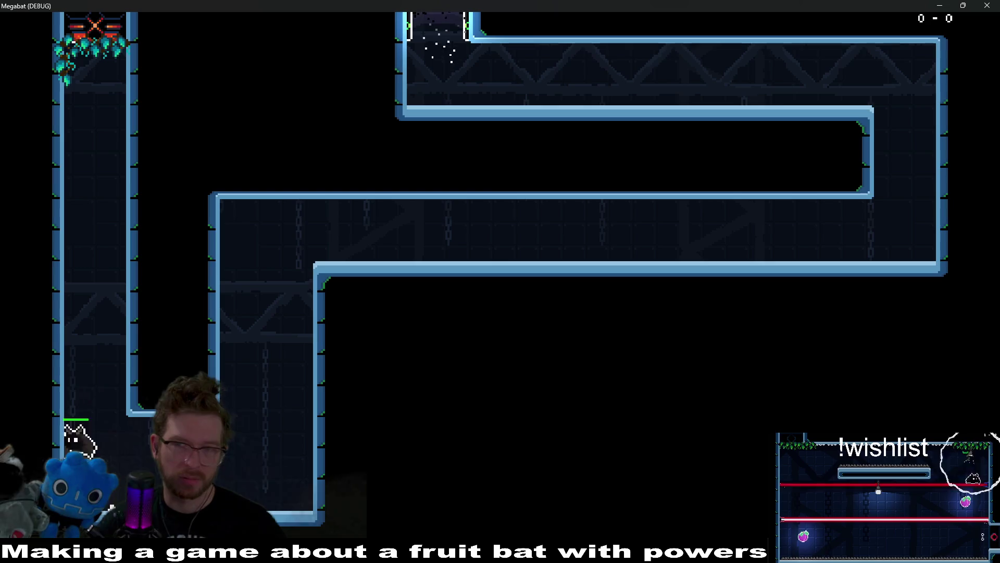
# Climb the left and middle shafts and crawl the ceiling until the stamina bar turns red.
pyautogui.press('Up')
pyautogui.press('Up')
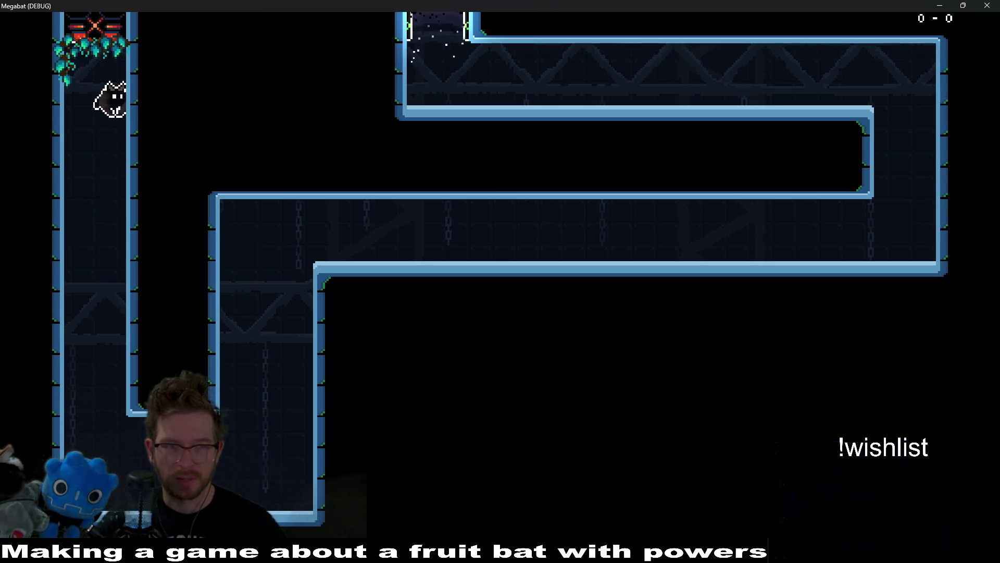
pyautogui.press('Up')
pyautogui.press('Right')
pyautogui.press('Right')
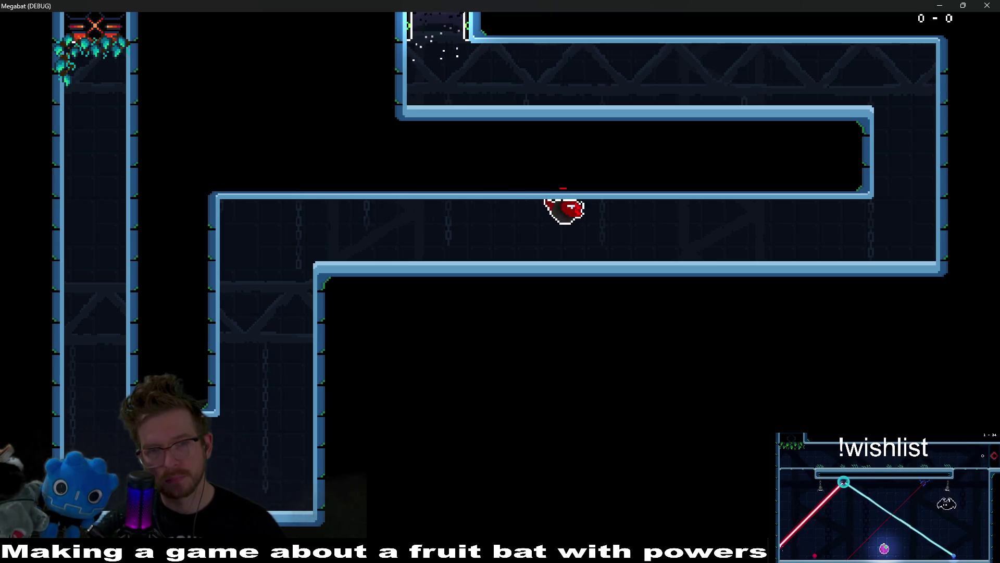
pyautogui.press('Right')
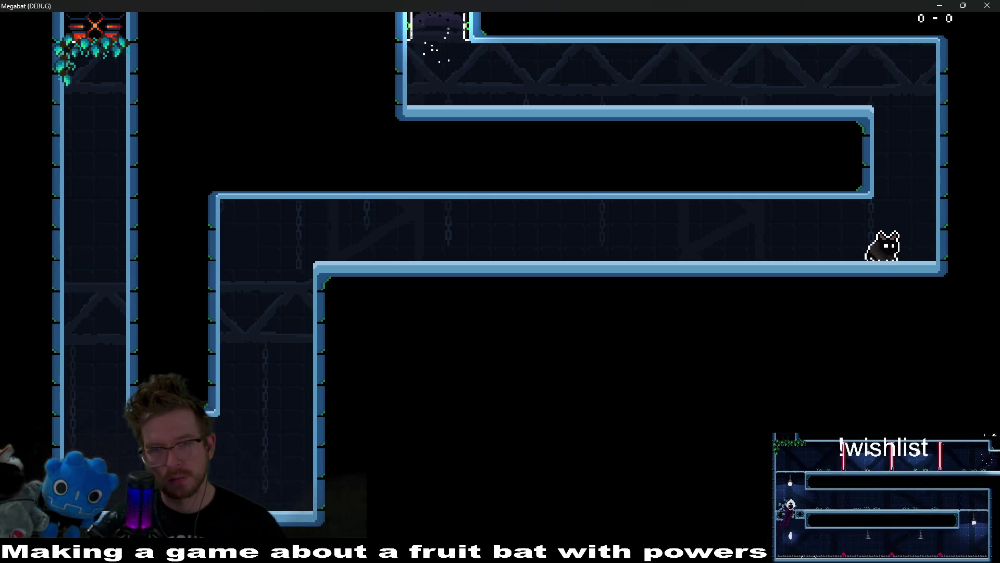
pyautogui.press('Left')
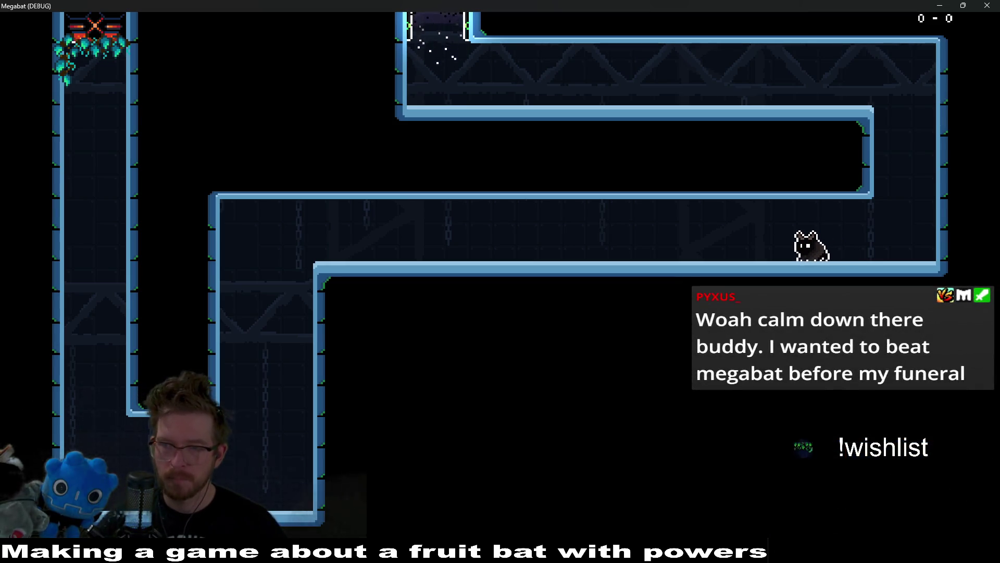
pyautogui.press('Left')
pyautogui.press('Right')
pyautogui.press('space')
pyautogui.press('Left')
pyautogui.press('space')
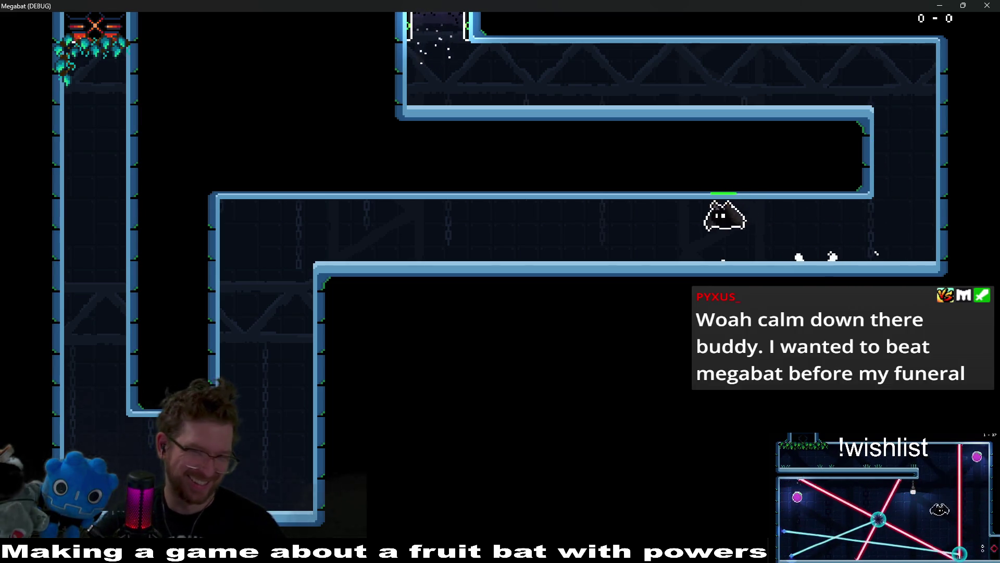
pyautogui.press('space')
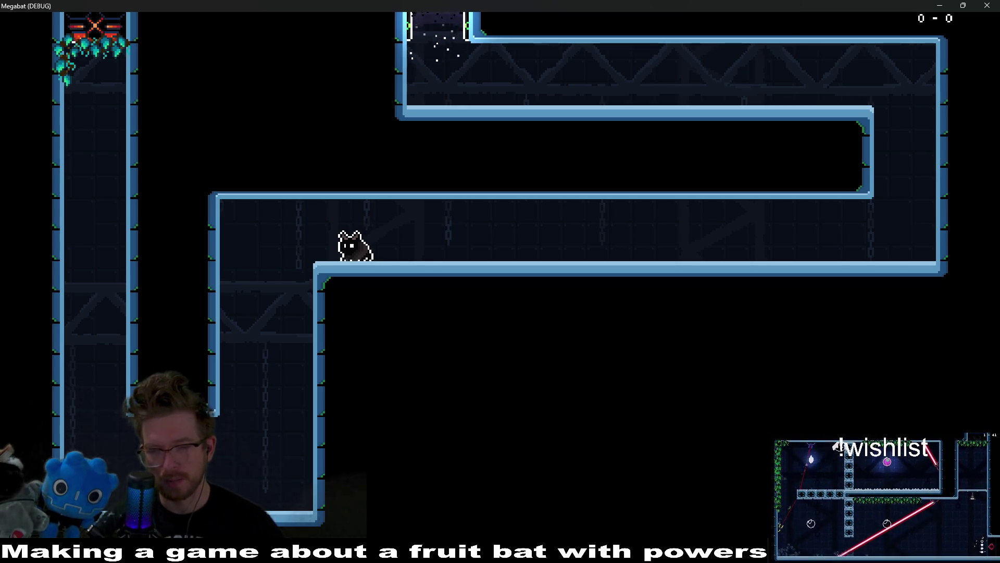
pyautogui.press('Left')
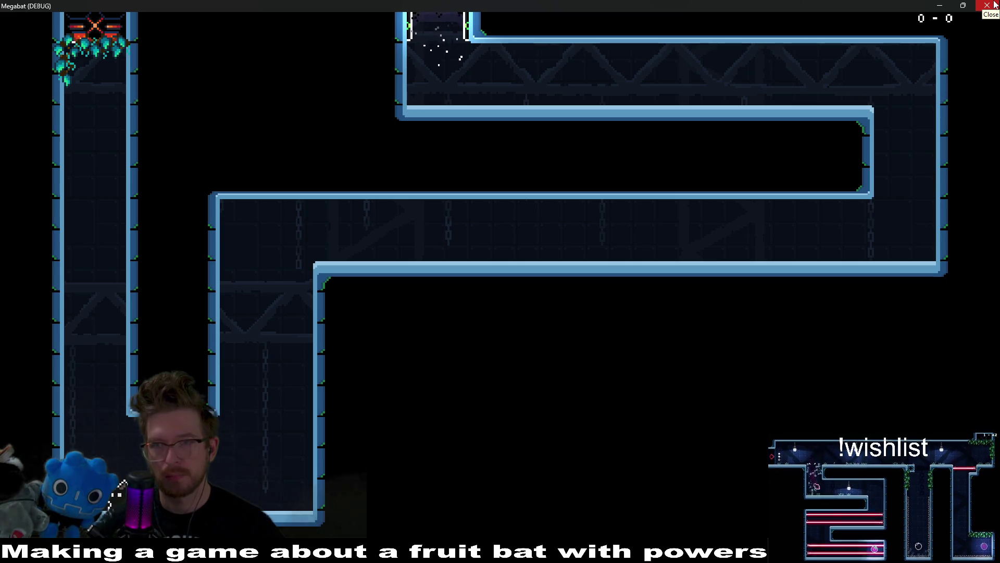
pyautogui.click(991, 5)
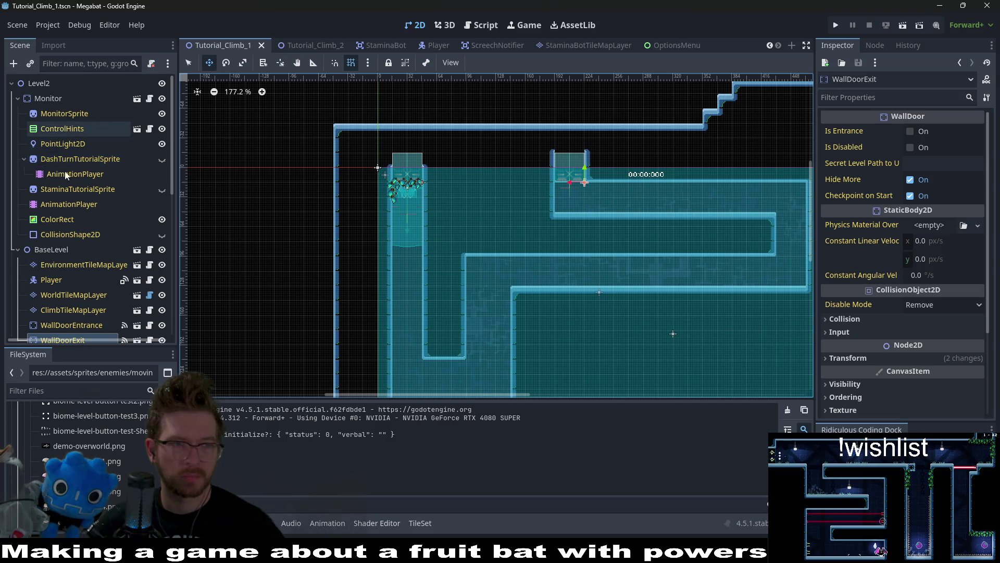
# Paint FOREST vine terrain on ClimbTileMapLayer at the middle shaft's bottom, then save and run.
pyautogui.scroll(-2, 81, 288)
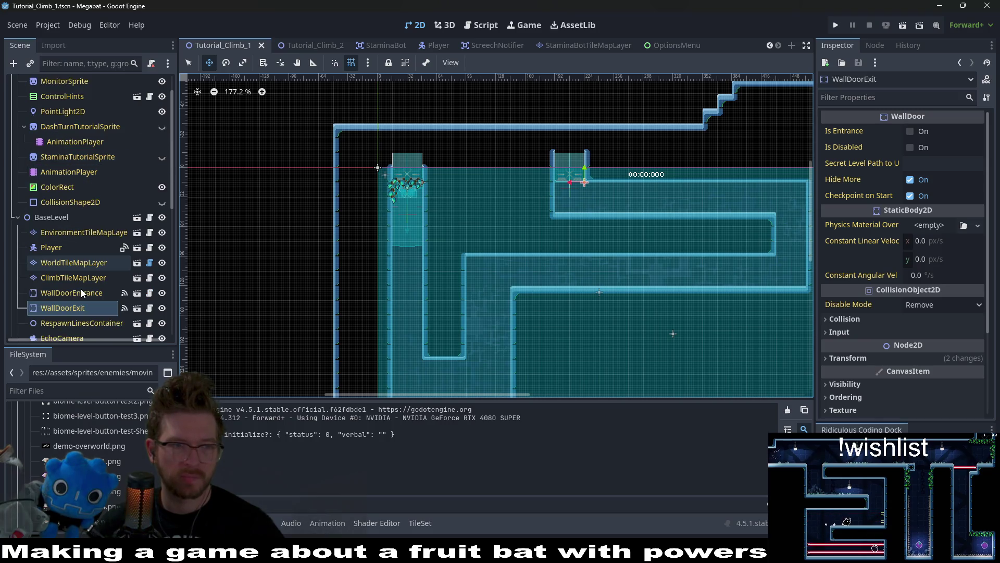
pyautogui.click(68, 278)
pyautogui.click(243, 480)
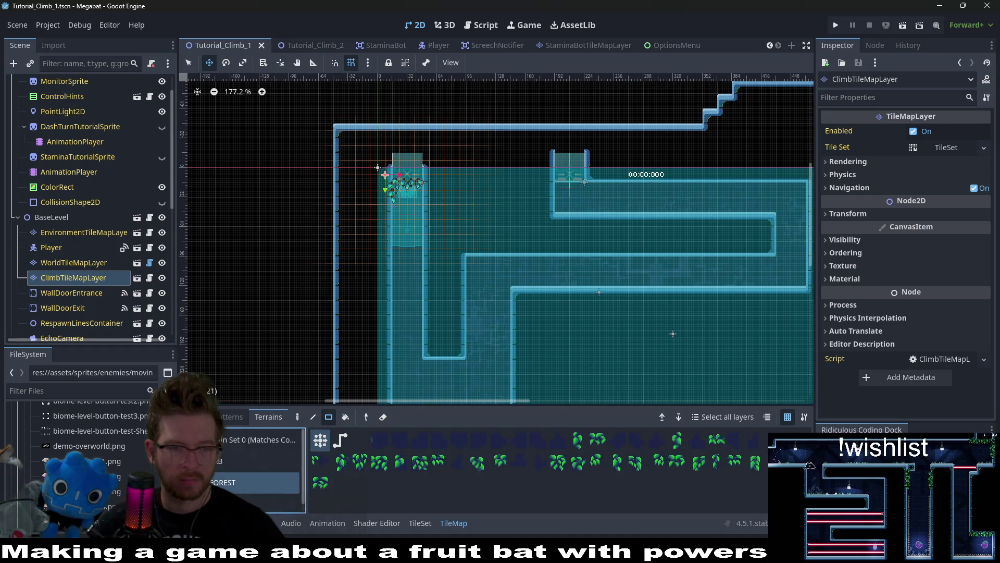
pyautogui.scroll(-3, 497, 237)
pyautogui.moveTo(428, 321); pyautogui.dragTo(466, 321)
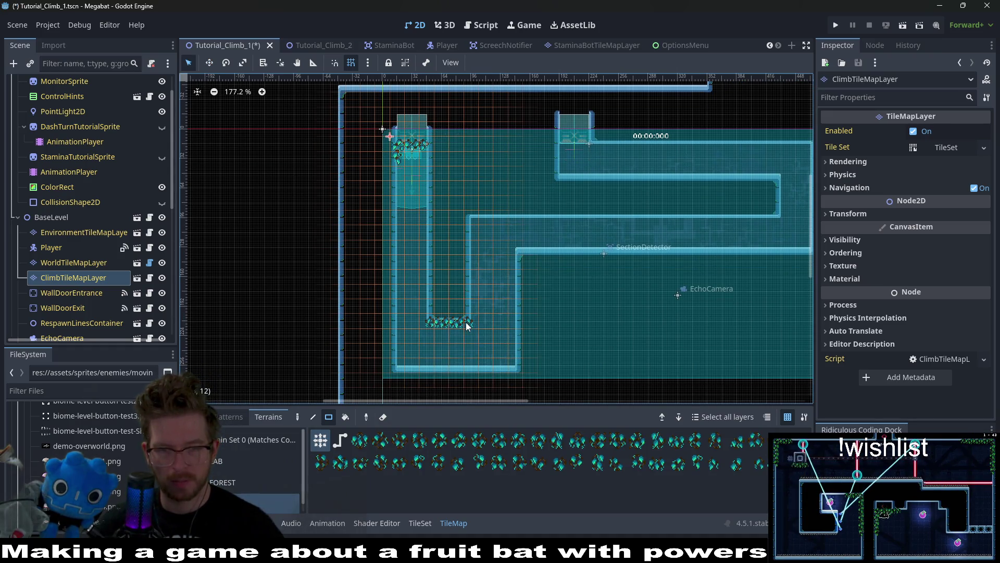
pyautogui.click(902, 29)
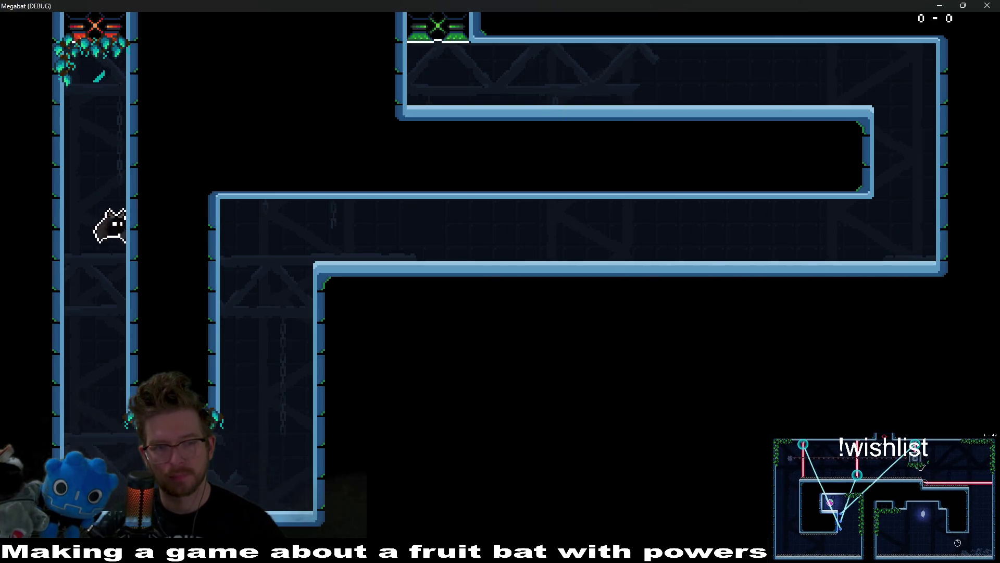
# Fly the bat up the shaft into the upper corridor, then drop and descend the left passage.
pyautogui.press('Up')
pyautogui.press('Right')
pyautogui.press('Right')
pyautogui.press('Right')
pyautogui.press('Up')
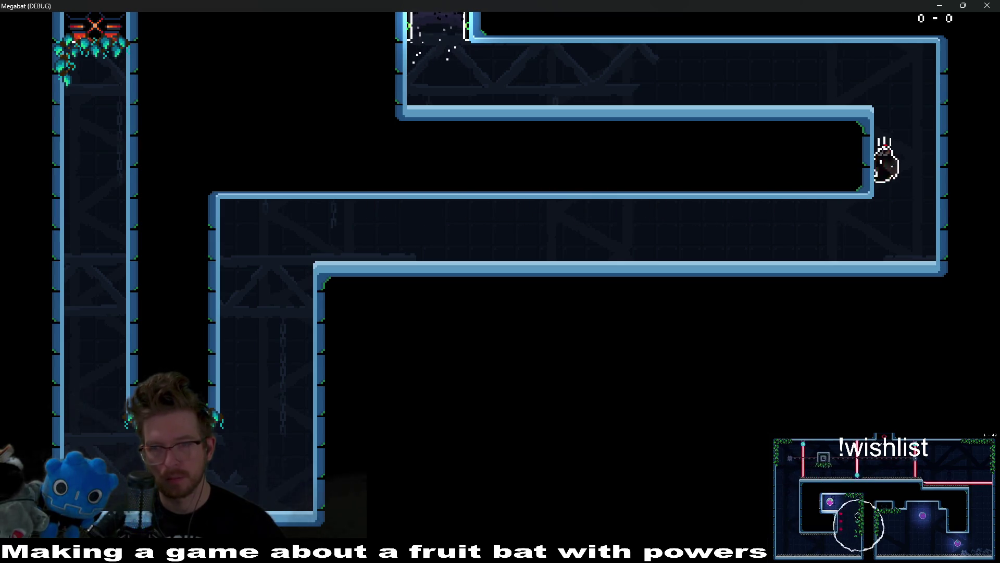
pyautogui.press('Right')
pyautogui.press('Down')
pyautogui.press('Left')
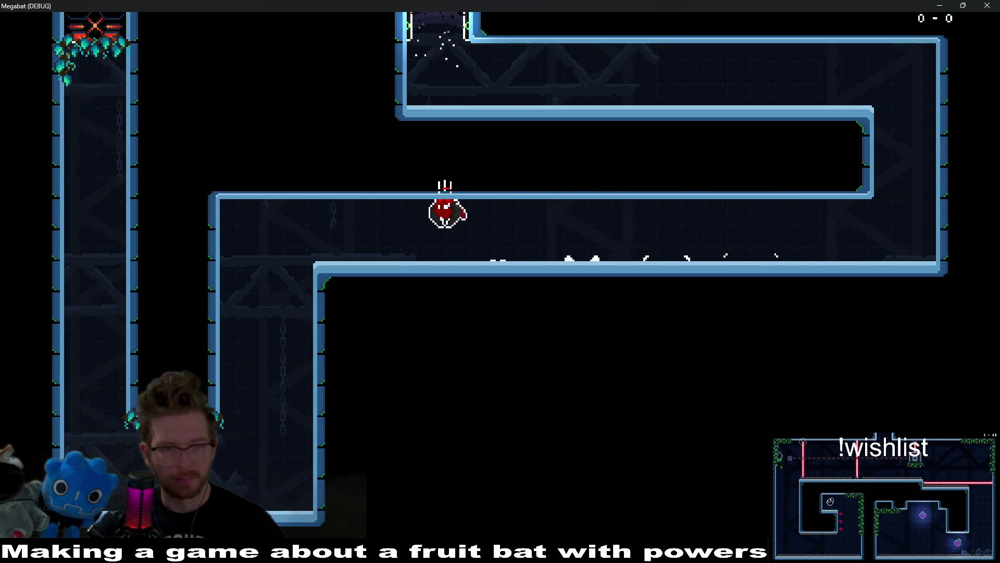
pyautogui.press('Left')
pyautogui.press('Down')
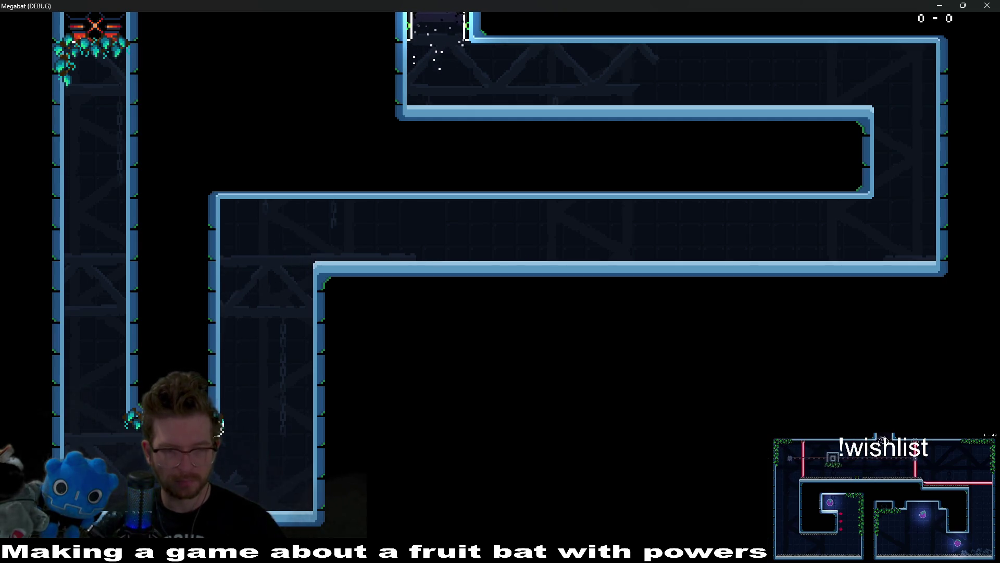
# Climb back up the left passage, cross the middle corridor, and loop through the top corridor.
pyautogui.press('Up')
pyautogui.press('Right')
pyautogui.press('Right')
pyautogui.press('Left')
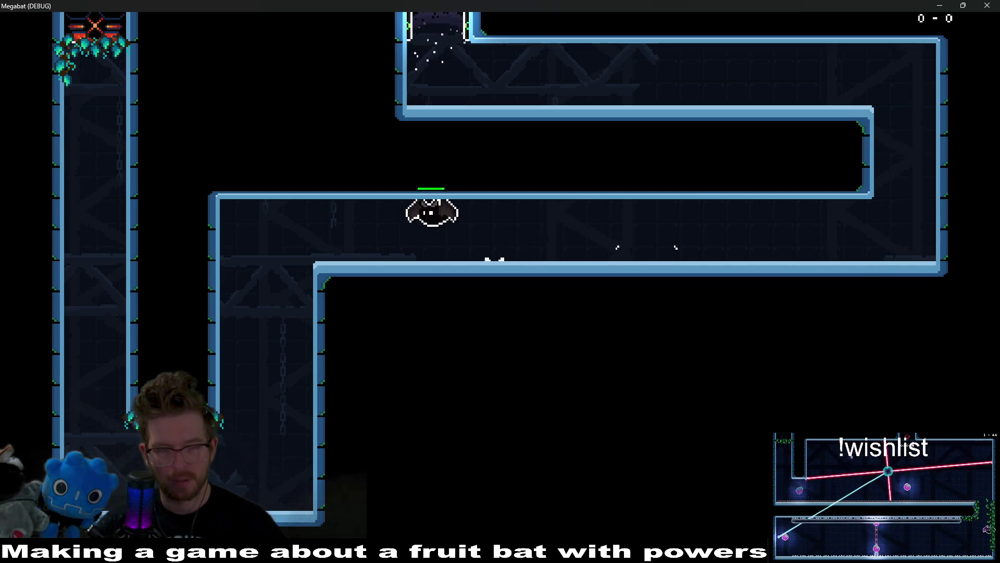
pyautogui.press('Down')
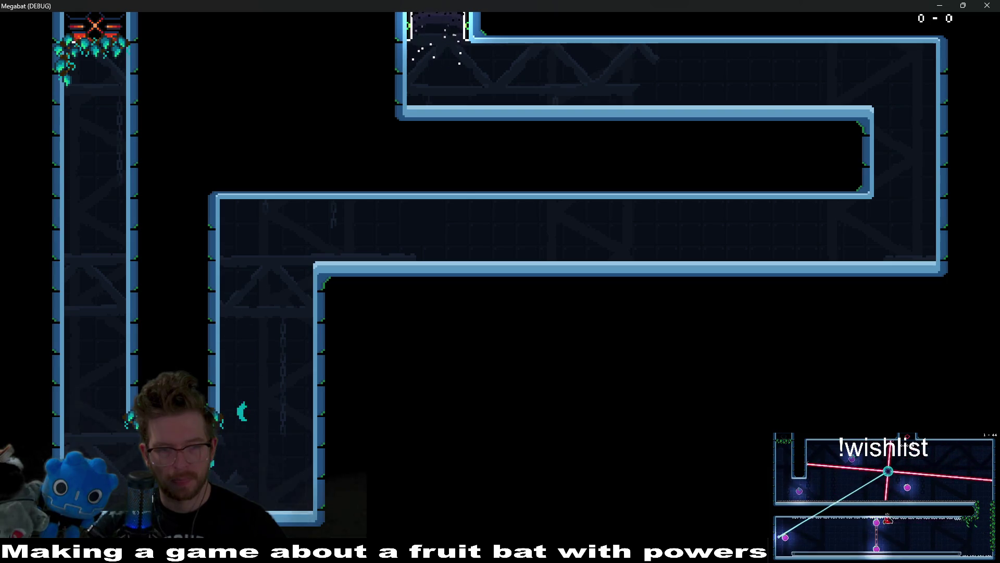
pyautogui.press('Up')
pyautogui.press('Right')
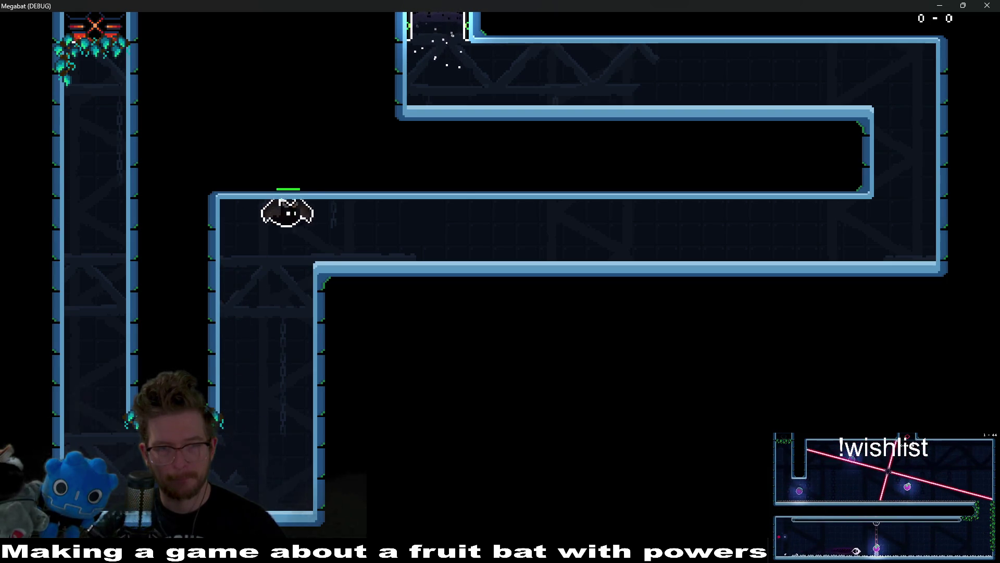
pyautogui.press('Up')
pyautogui.press('Left')
pyautogui.press('Right')
pyautogui.press('Down')
# Descend and reclimb the left passage, crawl right into the right-hand passage, then head left.
pyautogui.press('Left')
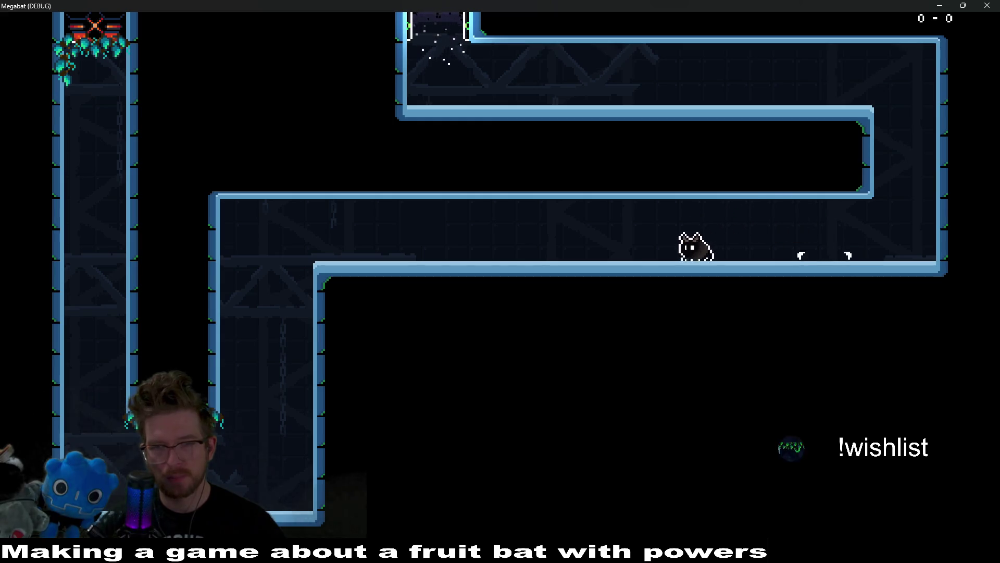
pyautogui.press('Down')
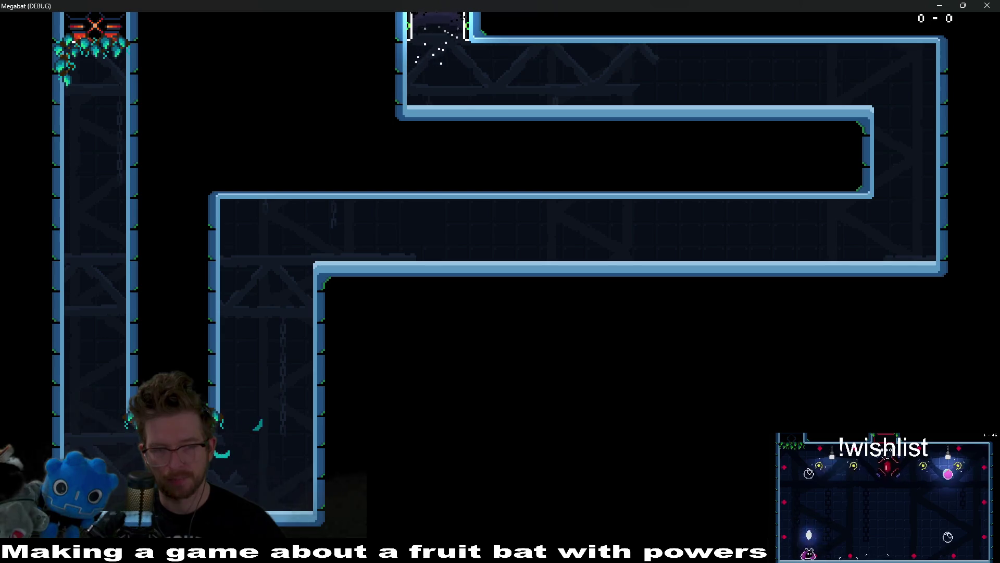
pyautogui.press('Up')
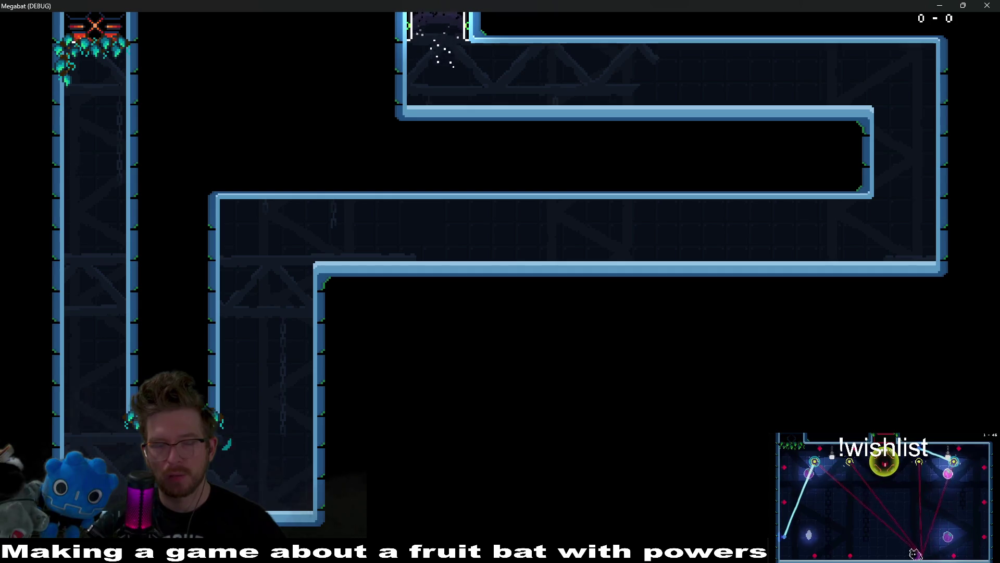
pyautogui.press('Up')
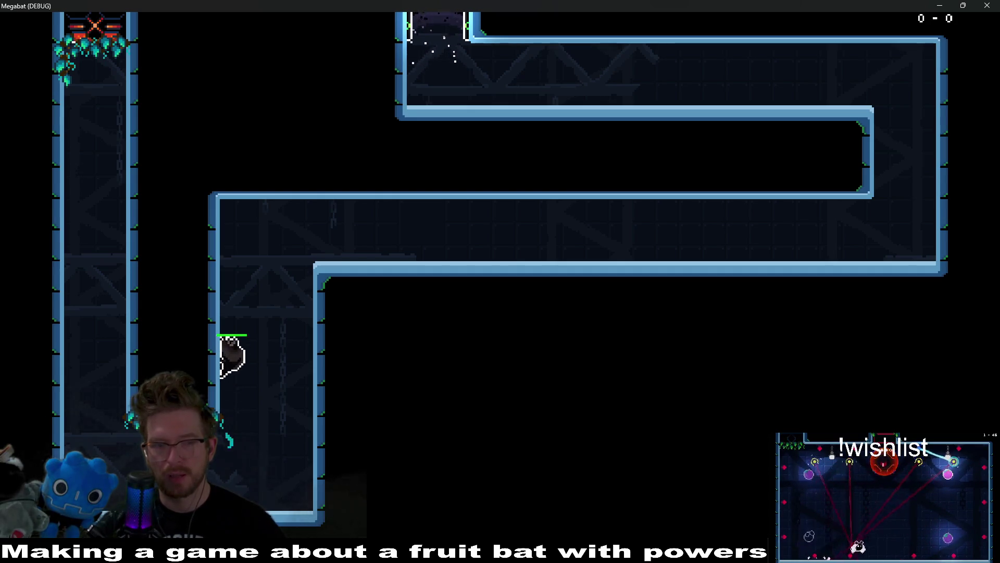
pyautogui.press('Right')
pyautogui.press('Right')
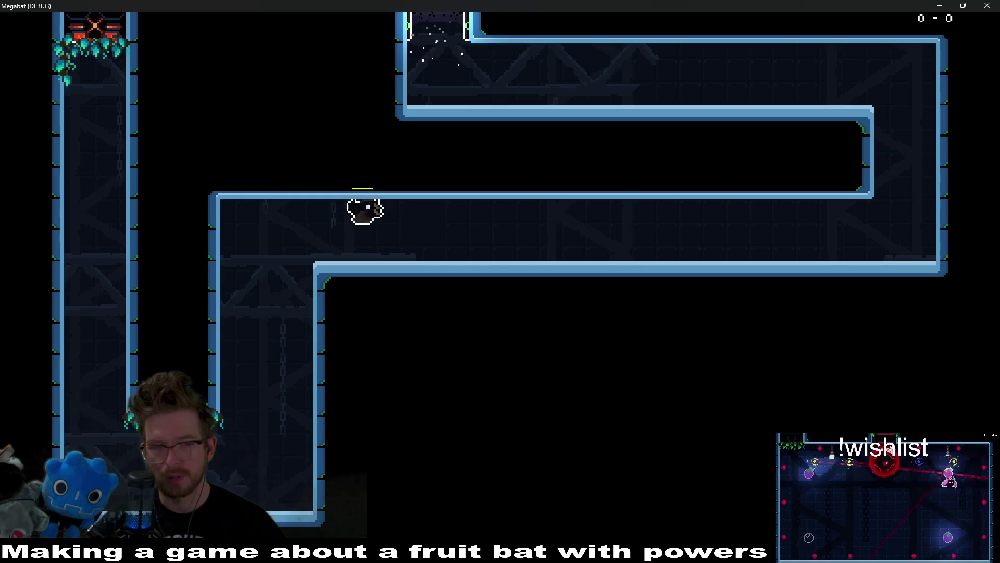
pyautogui.press('Right')
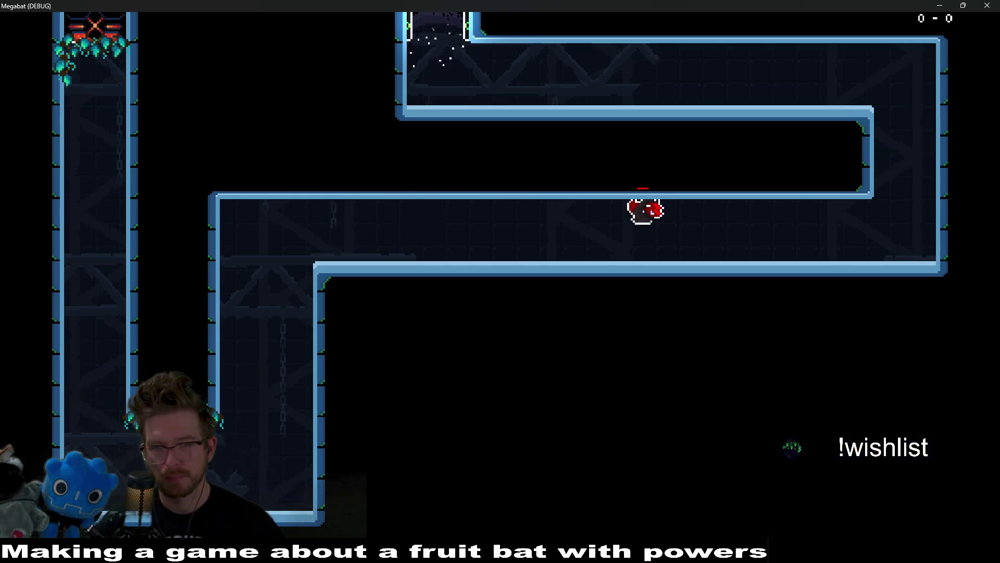
pyautogui.press('Up')
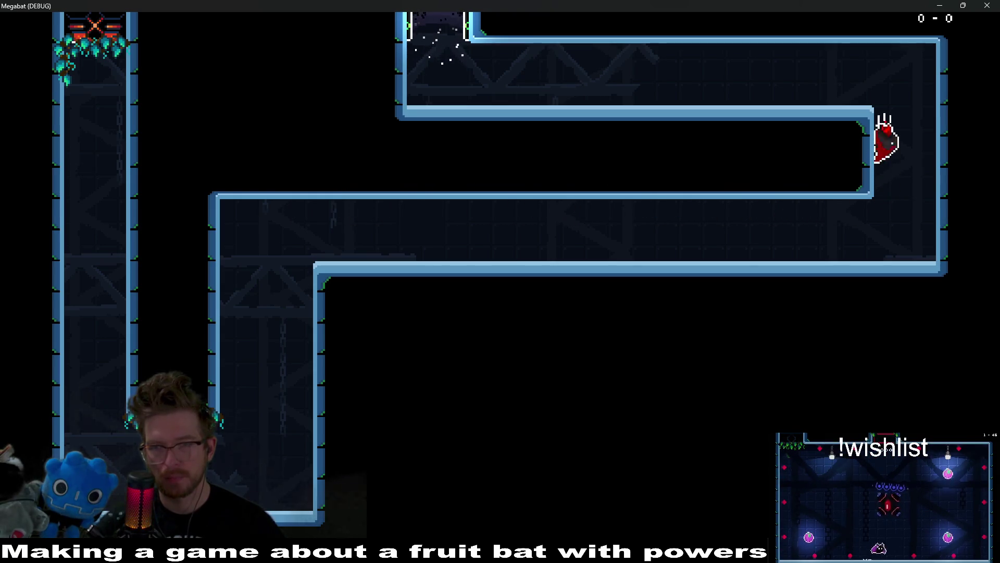
pyautogui.press('Down')
pyautogui.press('Left')
pyautogui.press('Left')
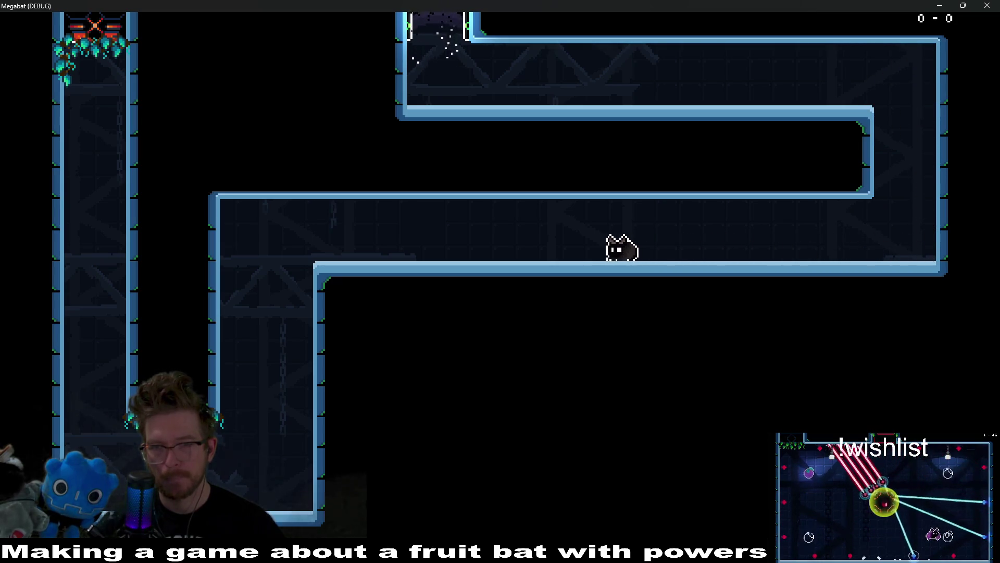
pyautogui.press('Up')
pyautogui.press('Left')
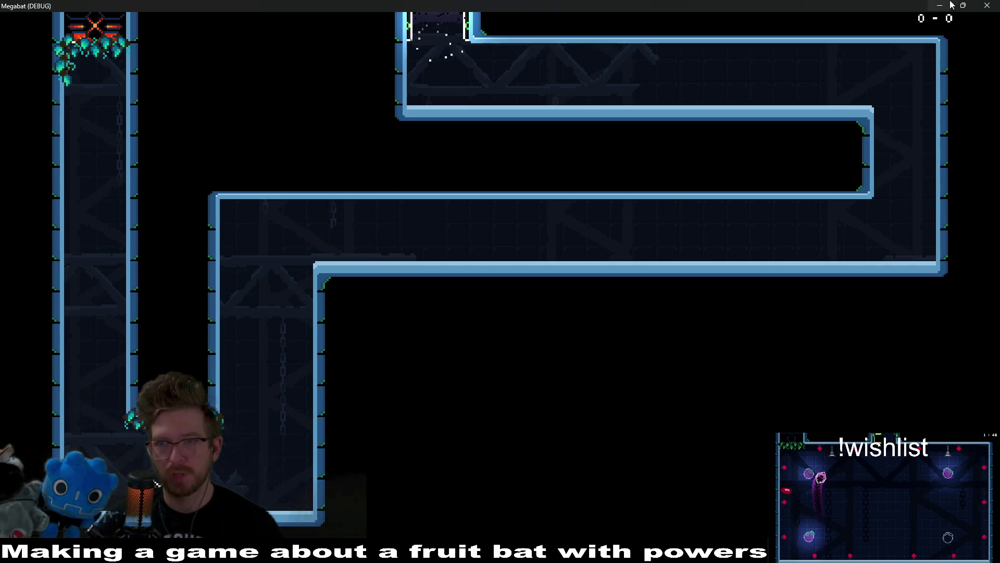
pyautogui.press('F8')
# Zoom and pan the 2D viewport across Tutorial_Climb_1's winding corridors and top exit.
pyautogui.scroll(5, 740, 312)
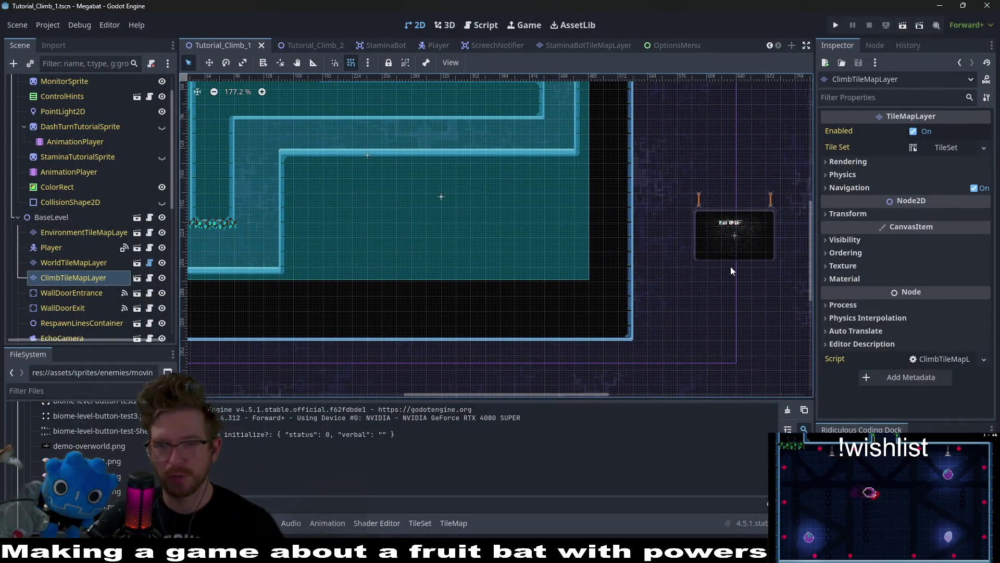
pyautogui.scroll(5, 554, 240)
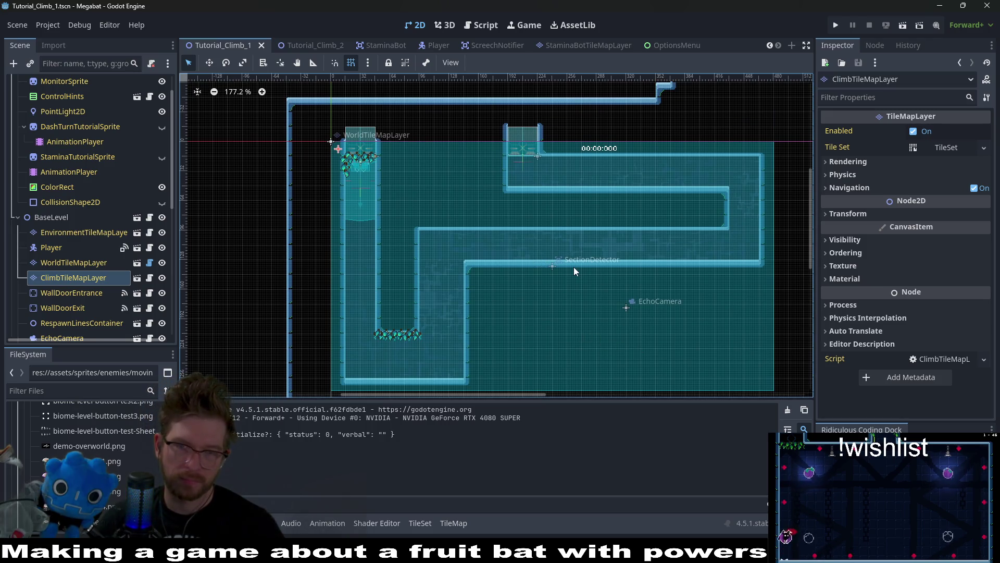
pyautogui.scroll(4, 574, 267)
pyautogui.hscroll(3, 672, 299)
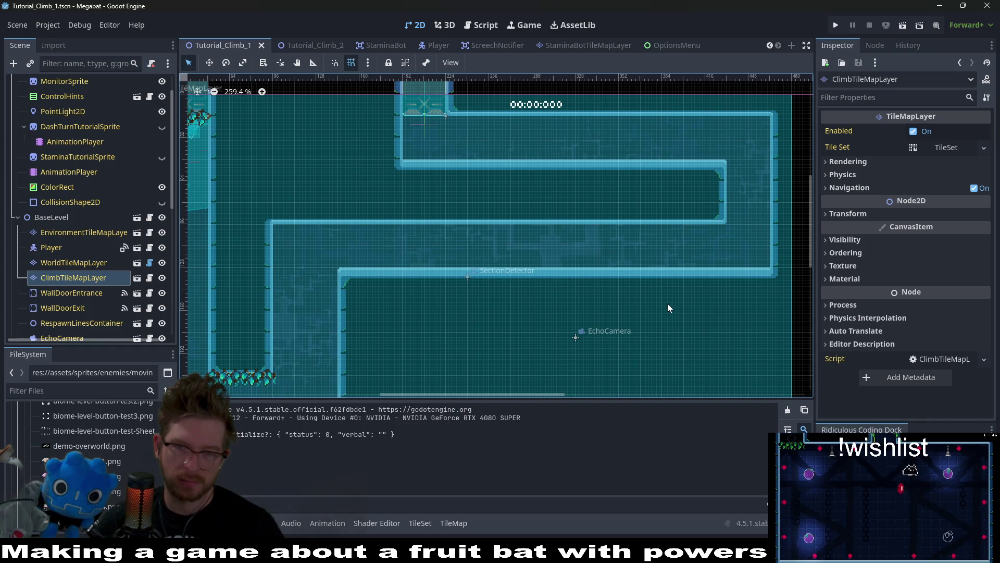
pyautogui.scroll(-2, 682, 281)
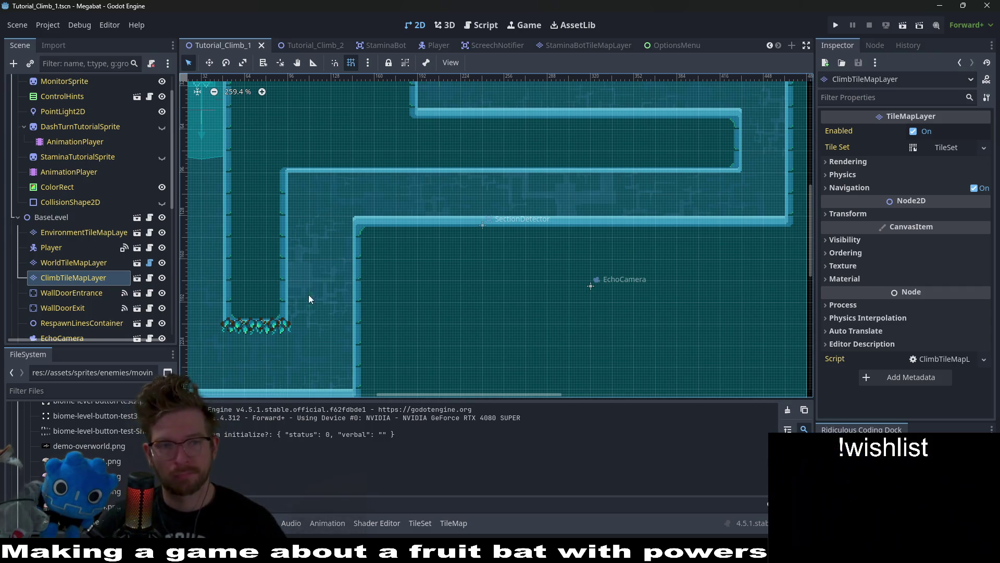
pyautogui.moveTo(326, 268); pyautogui.dragTo(425, 275)
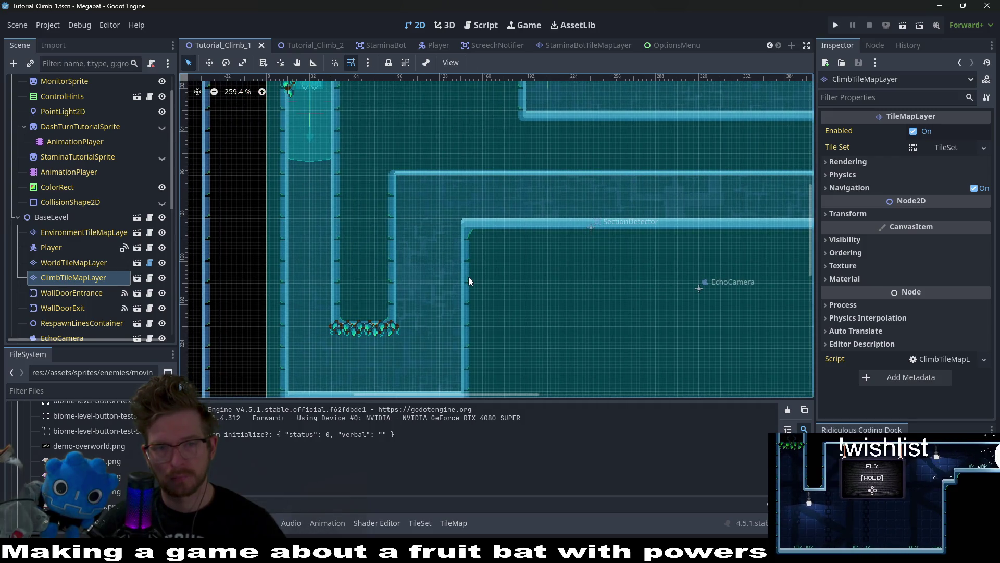
pyautogui.moveTo(686, 274); pyautogui.dragTo(592, 194)
pyautogui.scroll(-10, 149, 274)
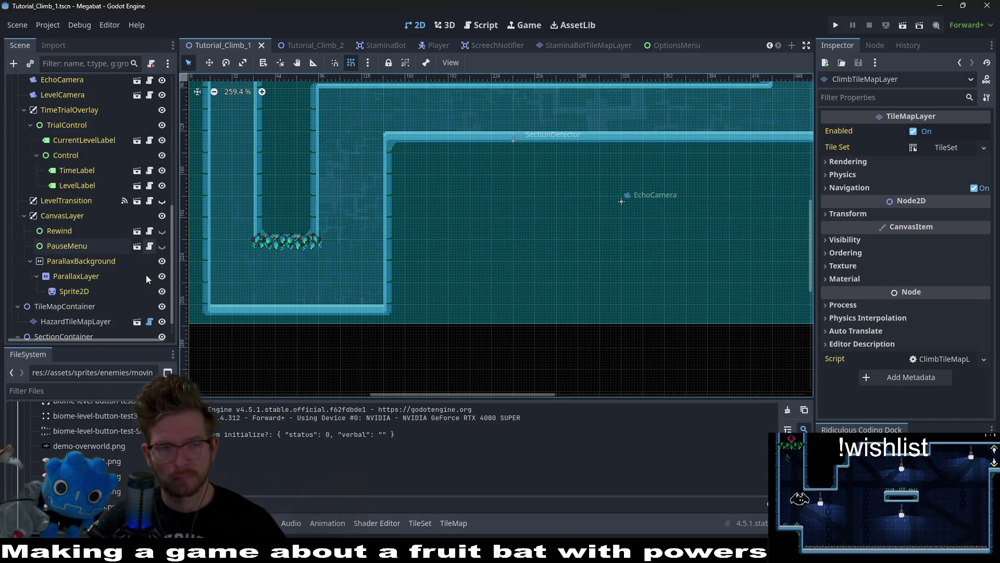
pyautogui.scroll(3, 618, 229)
pyautogui.hscroll(2, 617, 229)
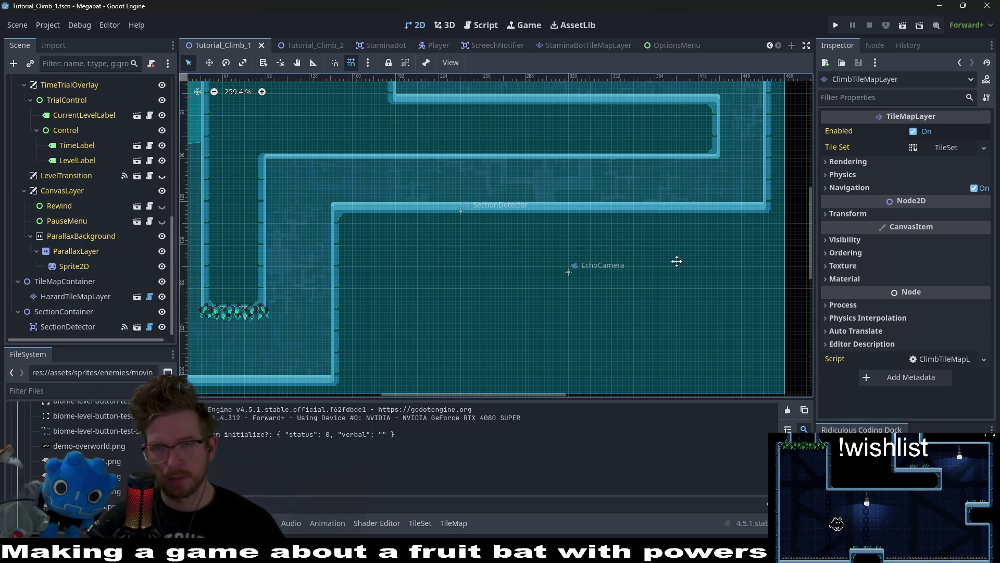
pyautogui.scroll(3, 676, 275)
pyautogui.hscroll(1, 676, 274)
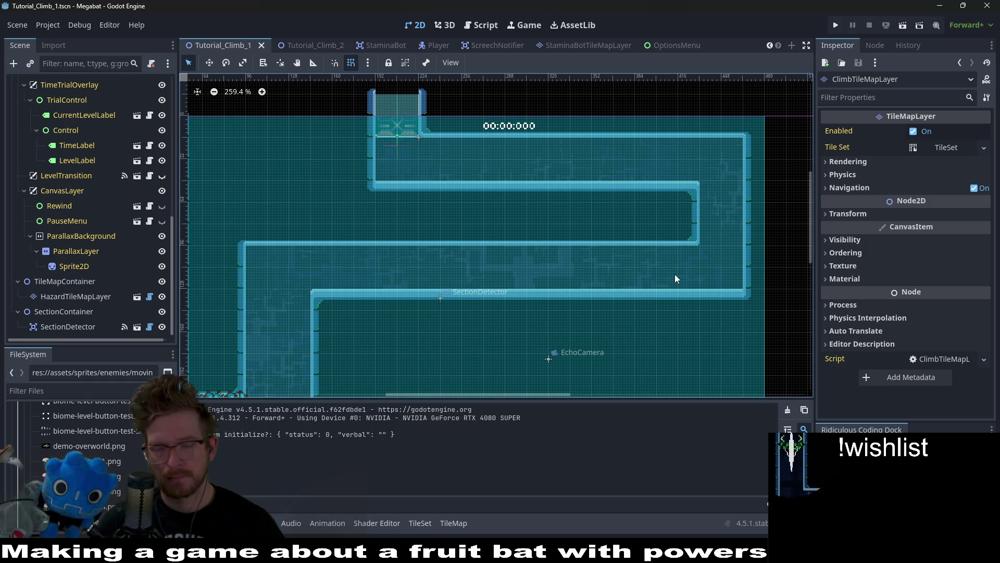
pyautogui.scroll(10, 100, 254)
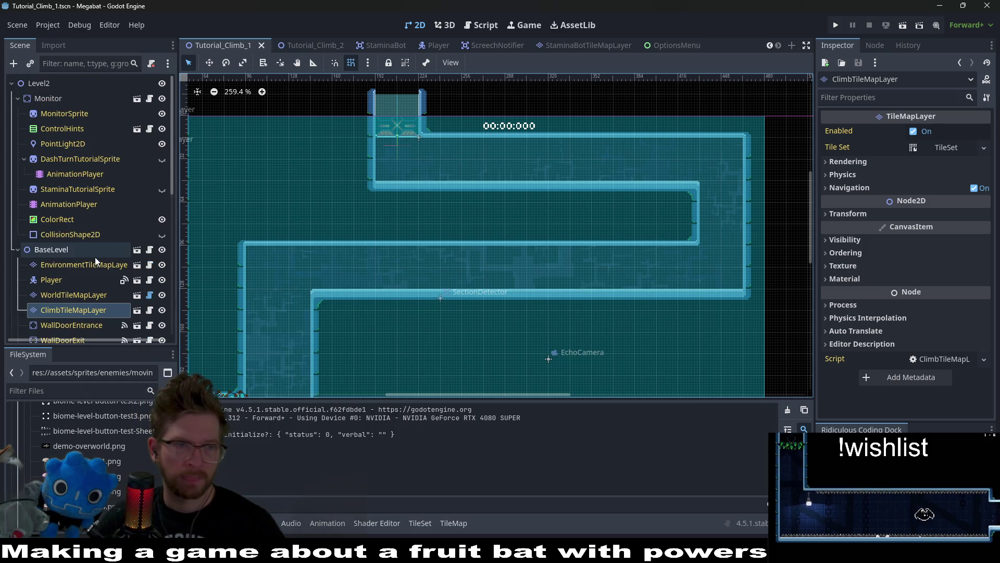
# Paint a 2x3 vine patch on ClimbTileMapLayer at the corridor's right bend, then save and run.
pyautogui.click(78, 297)
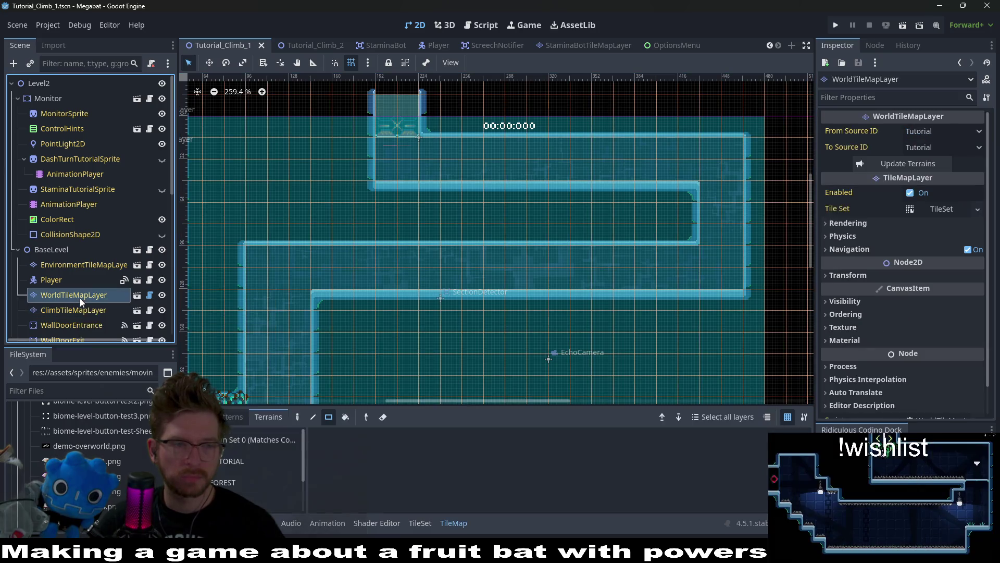
pyautogui.click(236, 467)
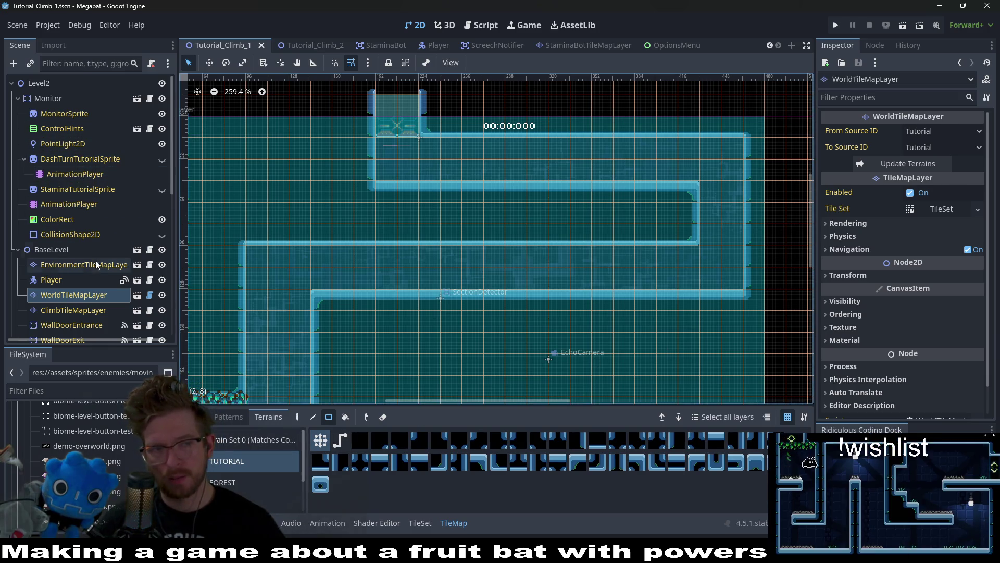
pyautogui.click(80, 311)
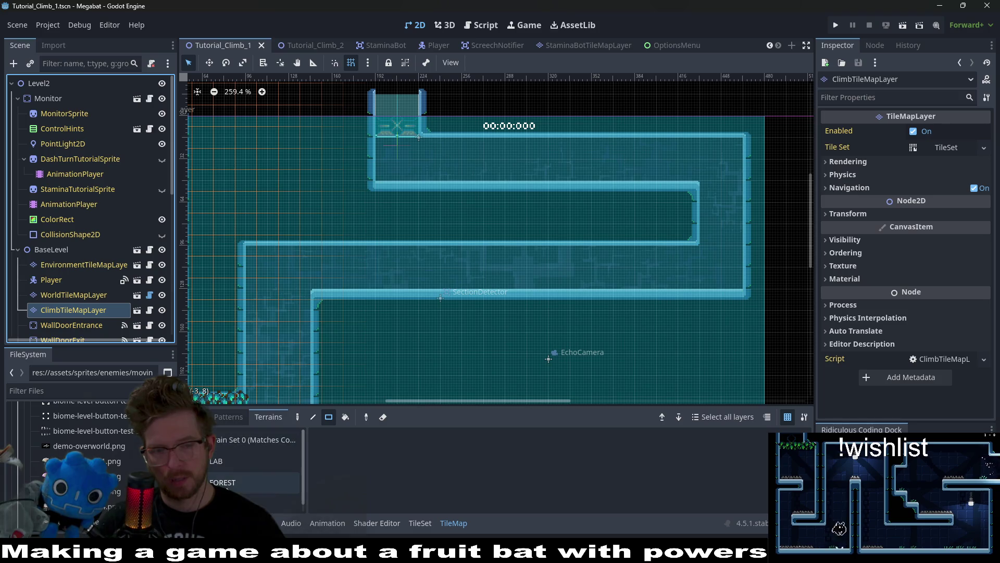
pyautogui.click(255, 500)
pyautogui.moveTo(710, 237); pyautogui.dragTo(702, 184)
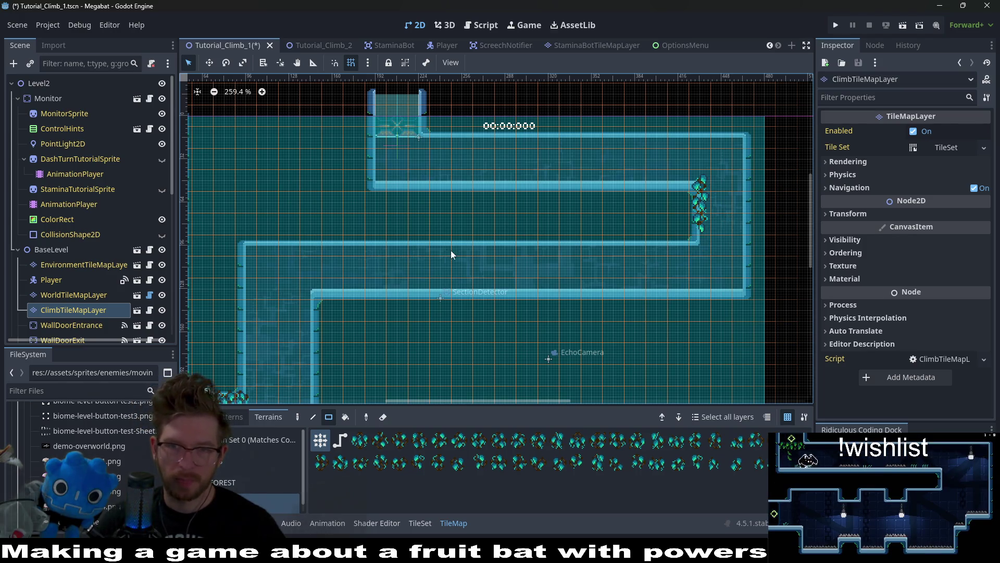
pyautogui.hscroll(-5, 560, 257)
pyautogui.click(903, 28)
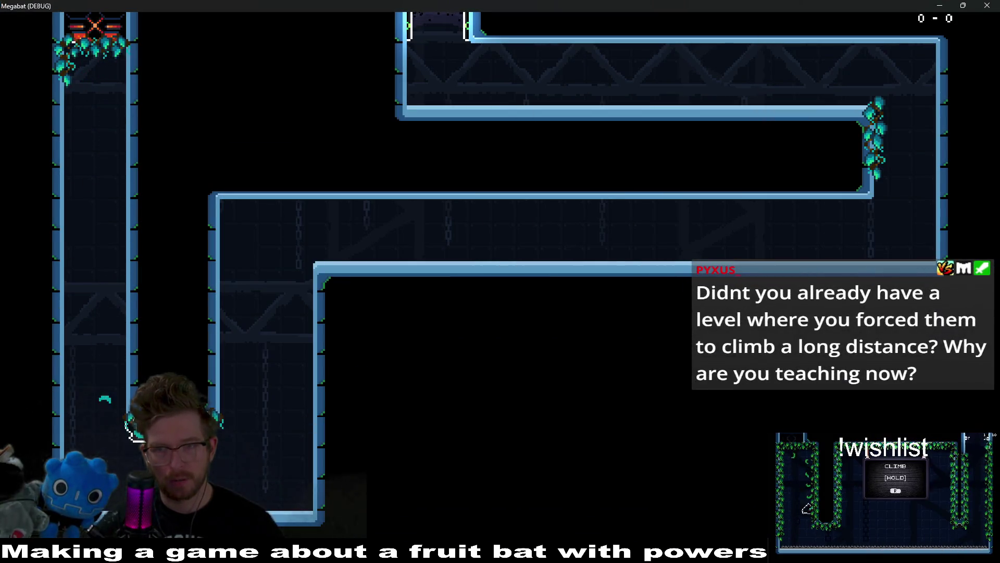
# Fly the bat up the shafts and vine-lined right wall into the upper corridor, then drop back.
pyautogui.press('Up')
pyautogui.press('Right')
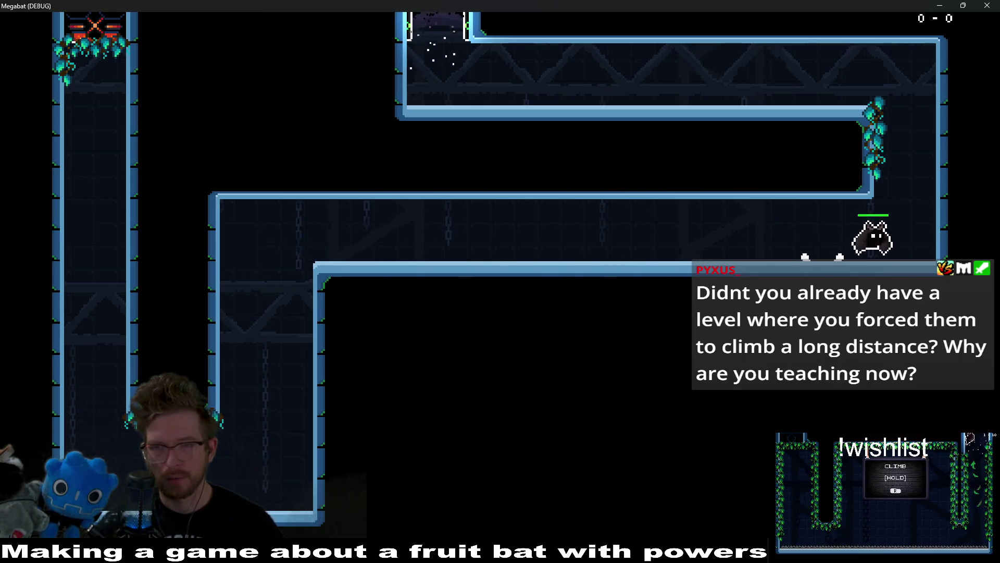
pyautogui.press('Left')
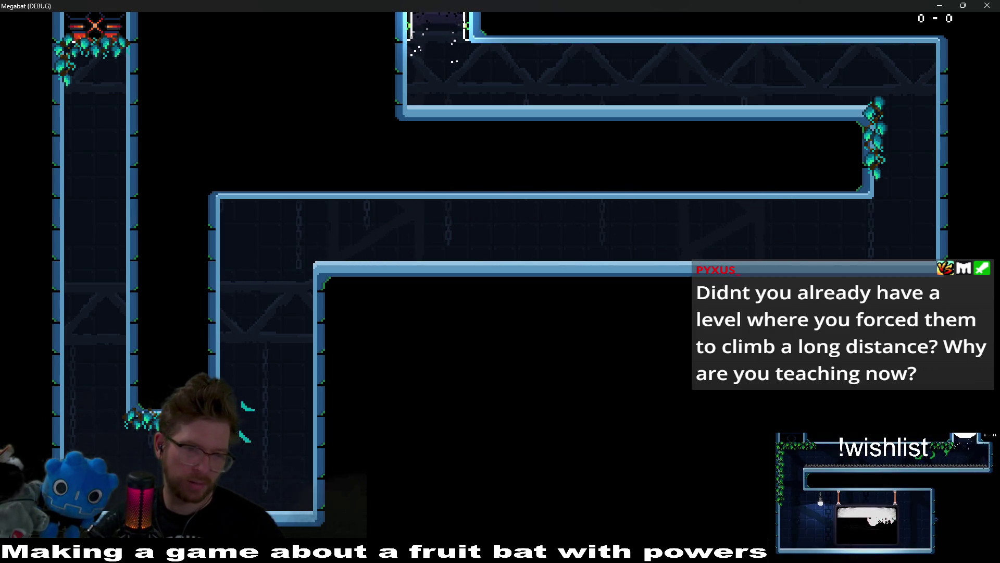
pyautogui.press('Up')
pyautogui.press('Right')
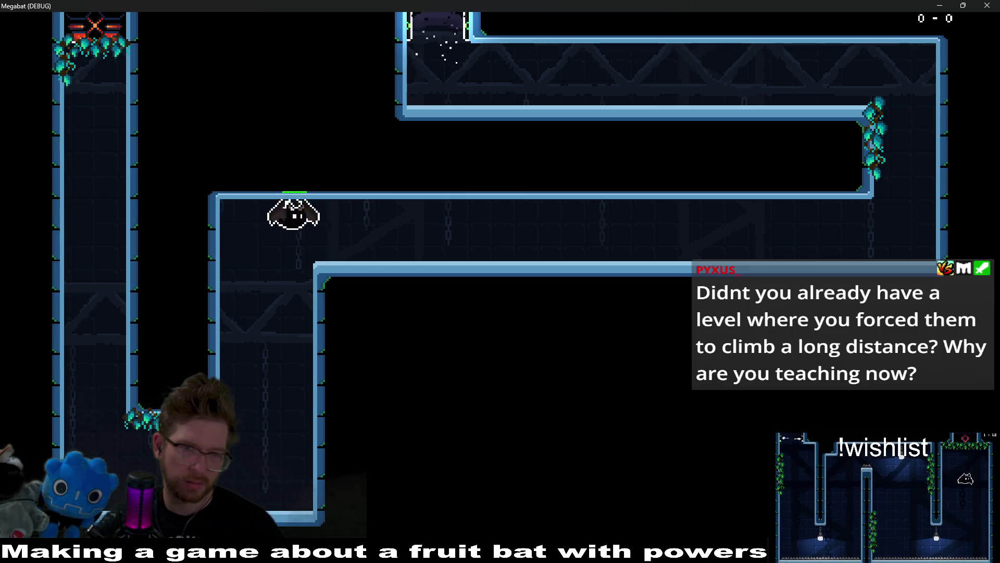
pyautogui.press('Up')
pyautogui.press('Left')
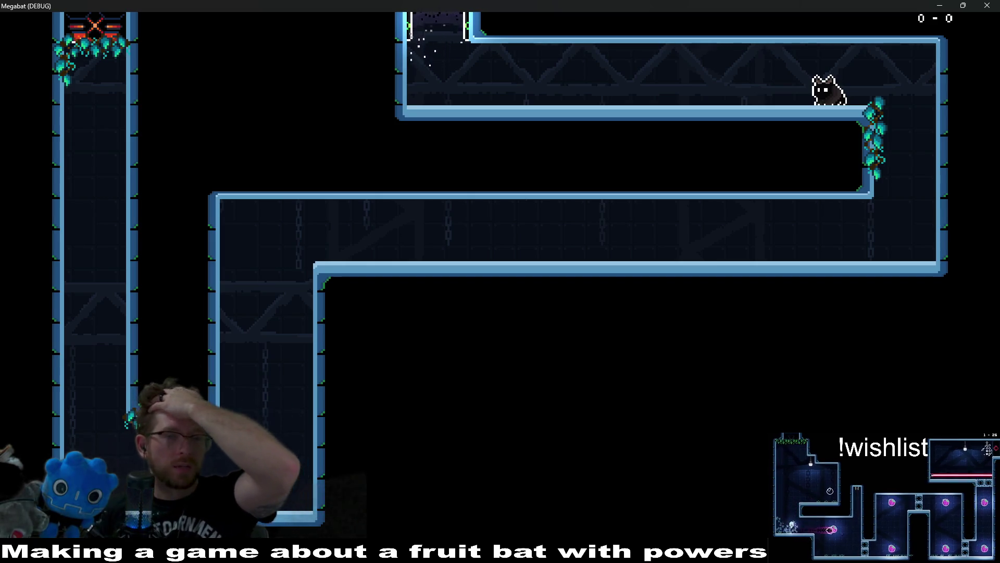
pyautogui.press('Right')
# Fly the bat along the lower corridor's ceiling and floor, then drop into the shaft and climb back.
pyautogui.press('Left')
pyautogui.press('Left')
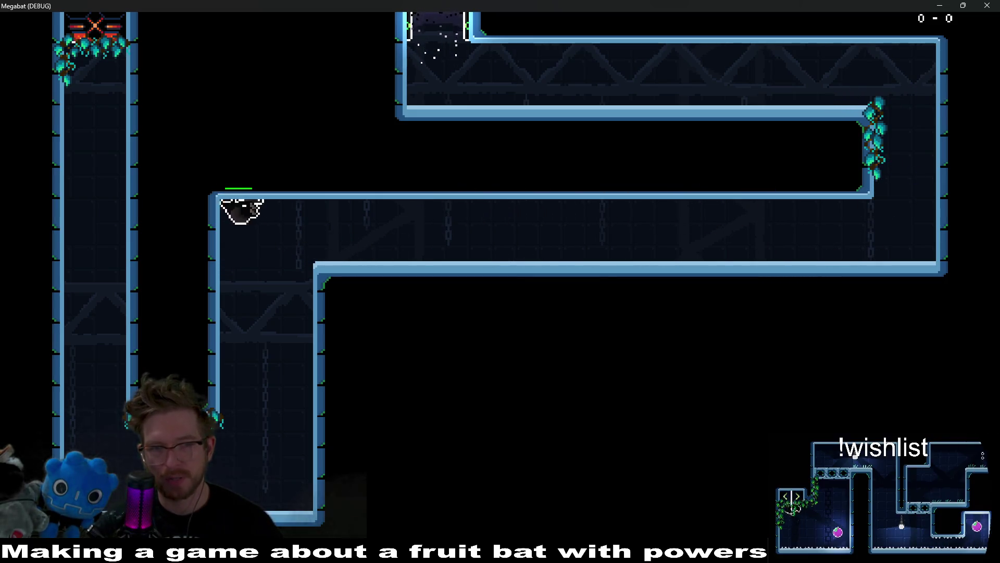
pyautogui.press('Right')
pyautogui.press('Left')
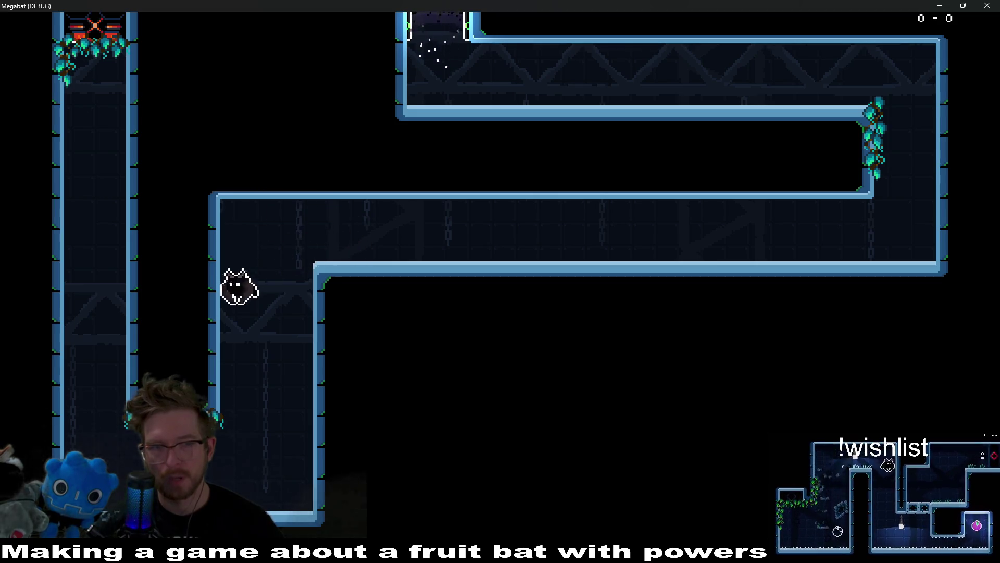
pyautogui.press('Right')
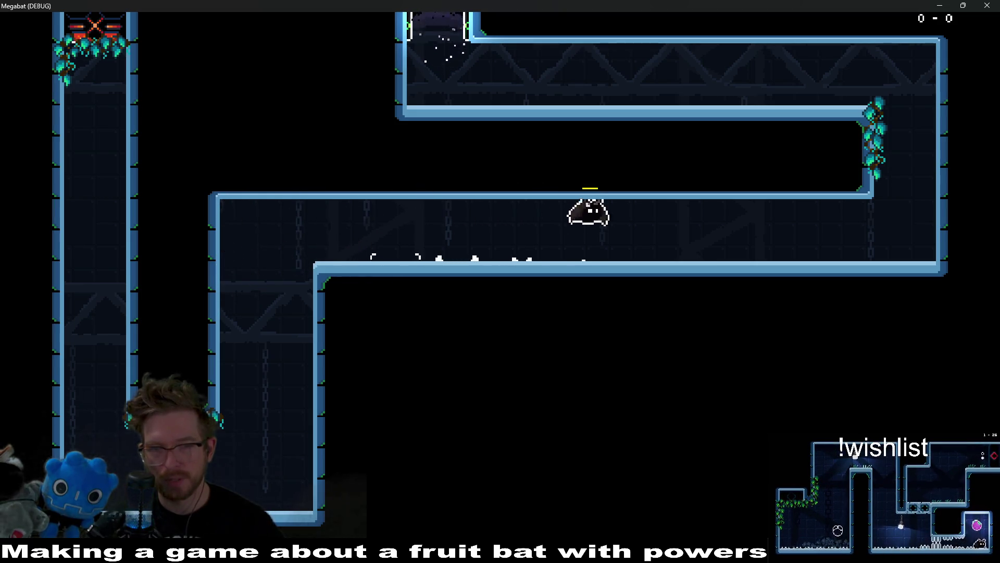
pyautogui.press('Right')
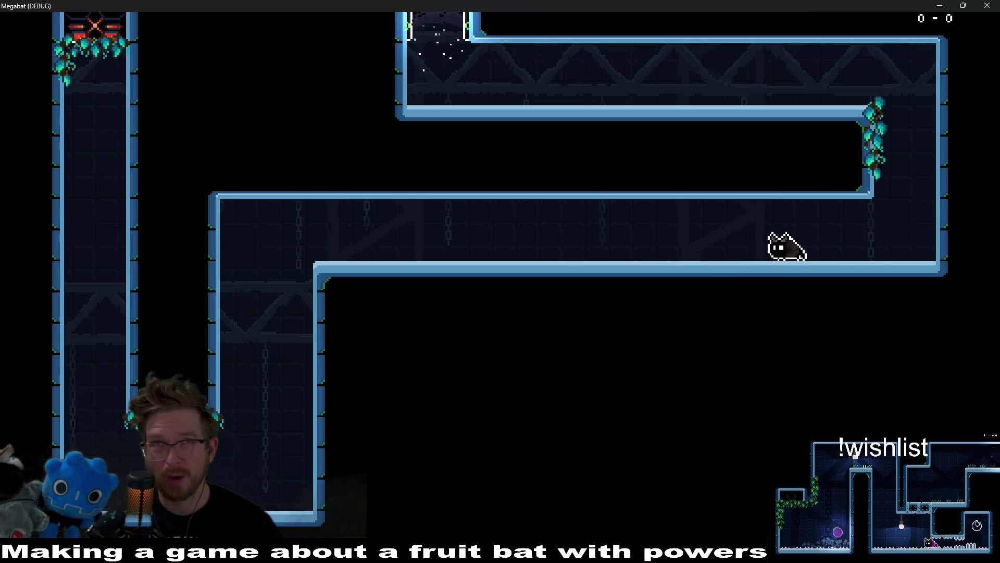
pyautogui.press('Left')
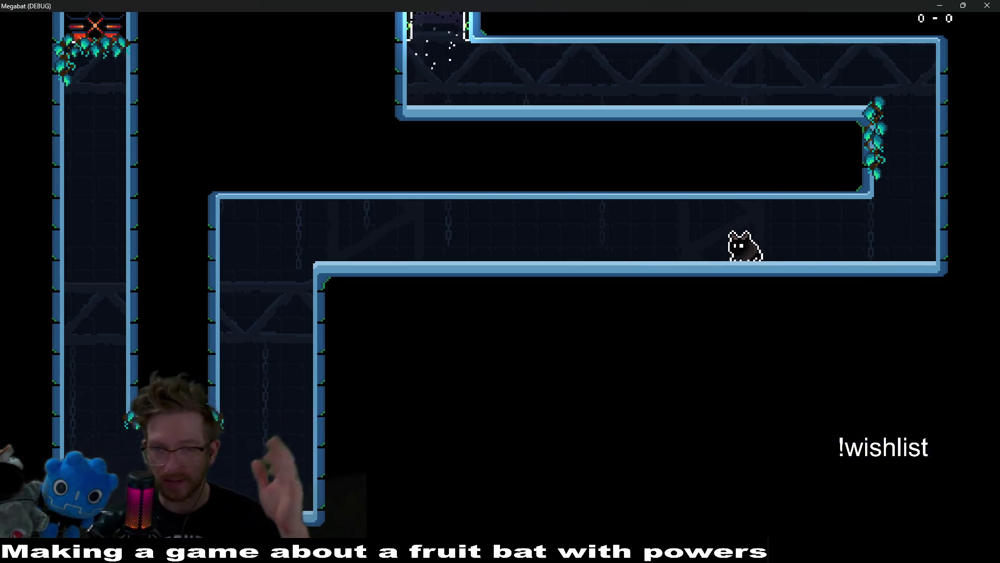
pyautogui.press('Left')
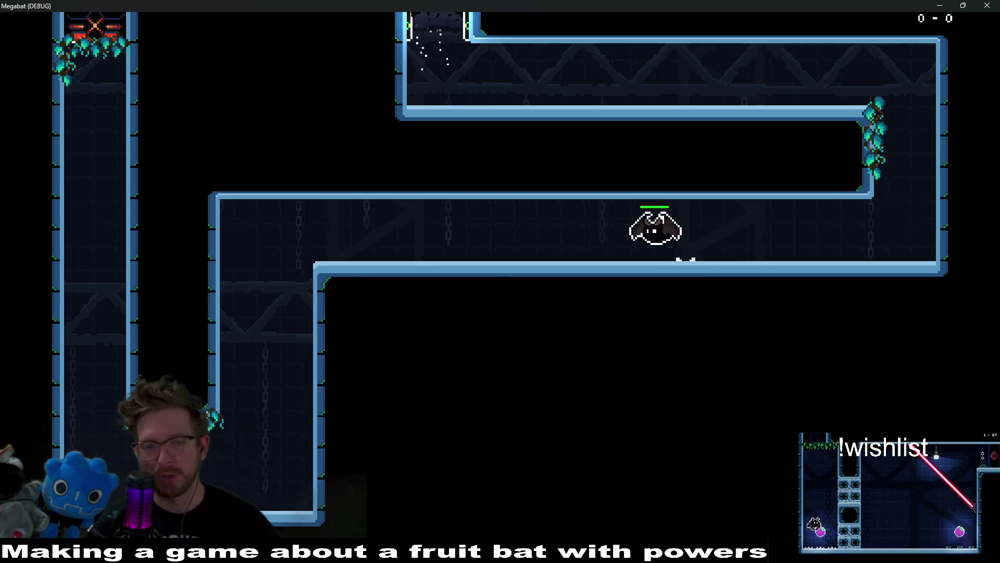
pyautogui.press('Down')
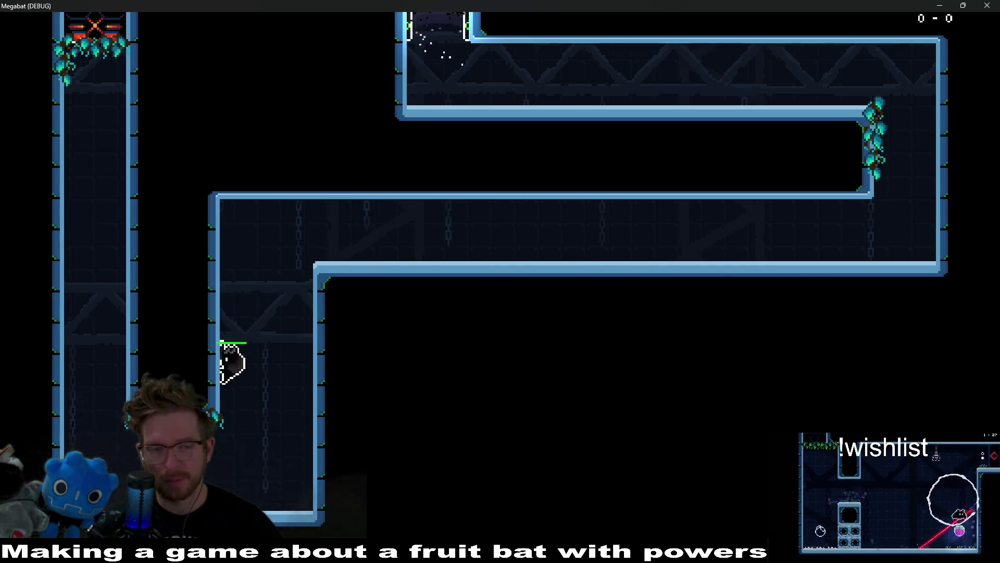
pyautogui.press('Up')
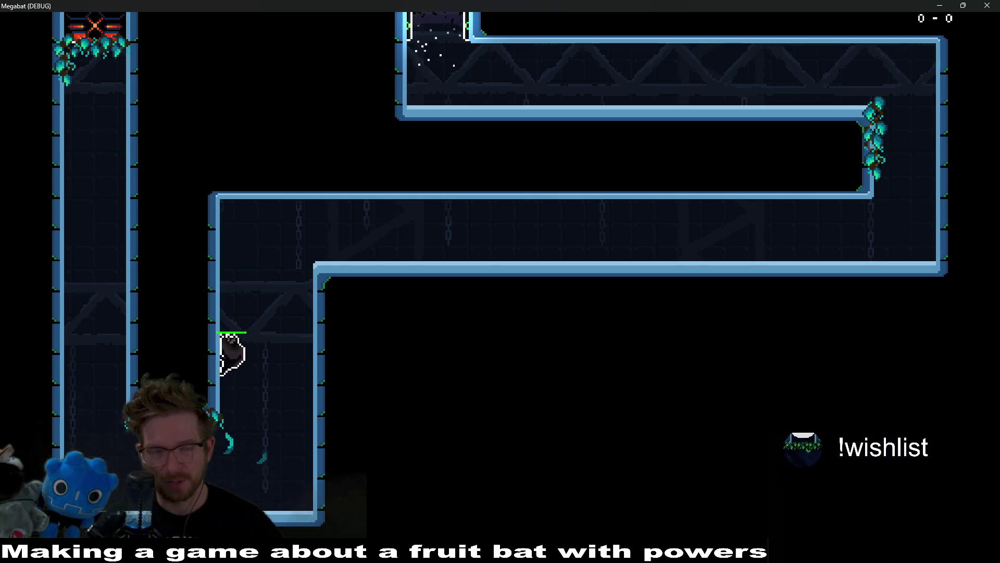
# Reach the right-wall vines, then climb the left shaft and crawl the ceiling until stamina runs low.
pyautogui.press('Right')
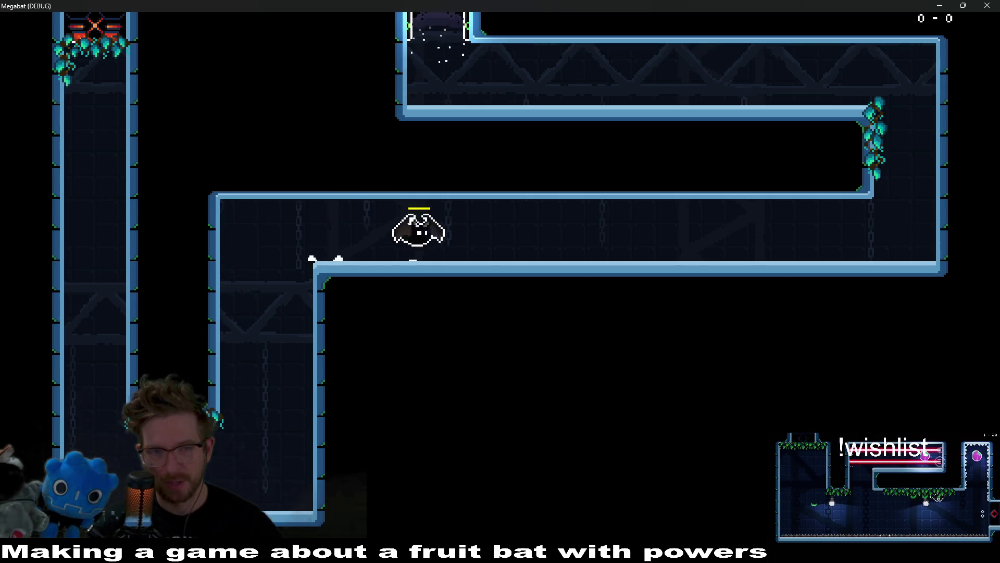
pyautogui.press('Up')
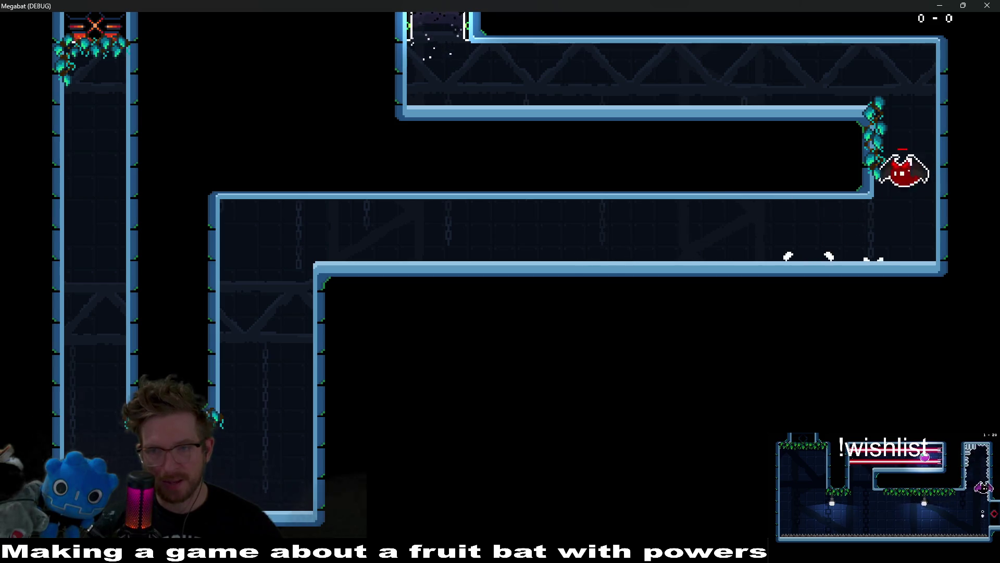
pyautogui.press('Left')
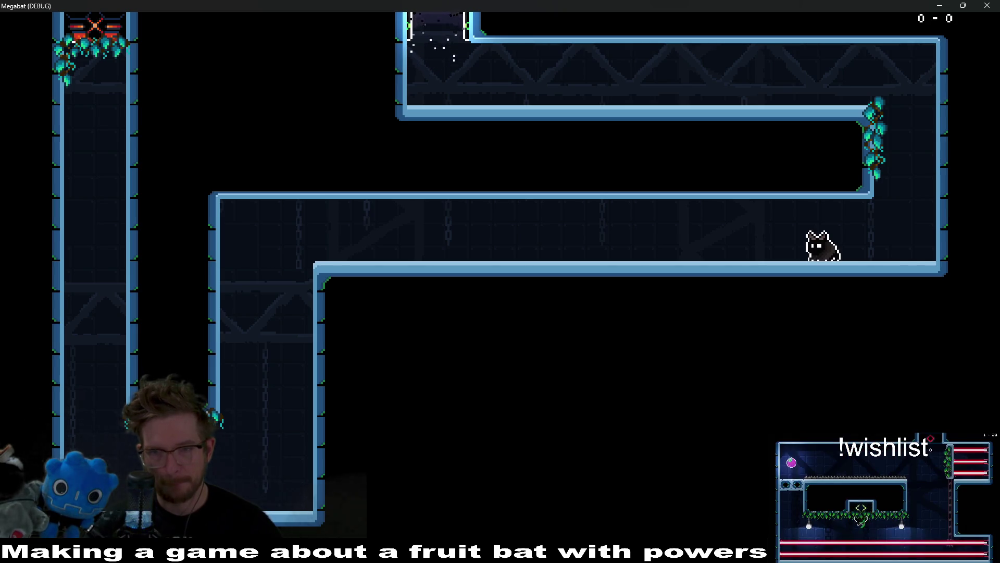
pyautogui.press('Left')
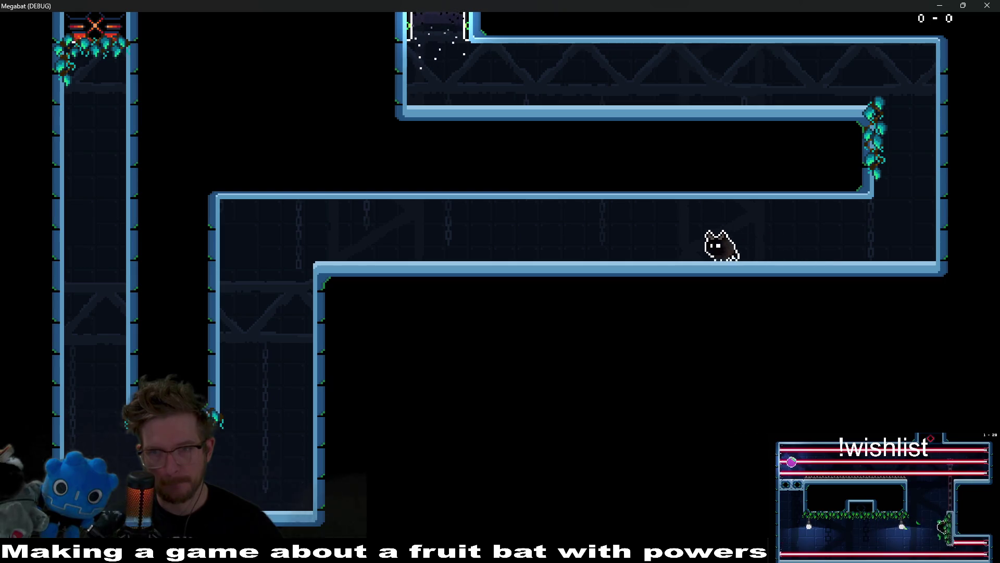
pyautogui.press('Left')
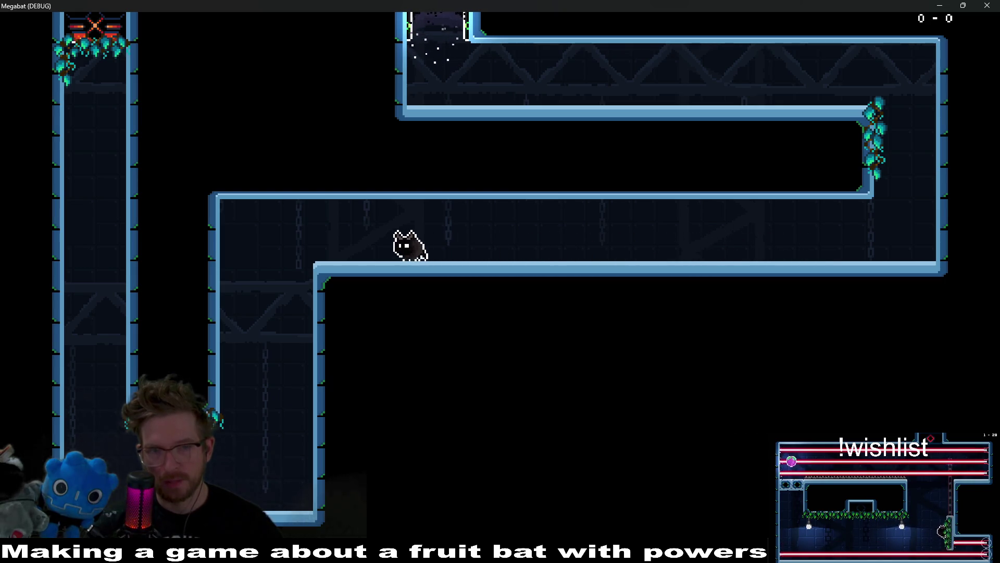
pyautogui.press('Left')
pyautogui.press('space')
pyautogui.press('space')
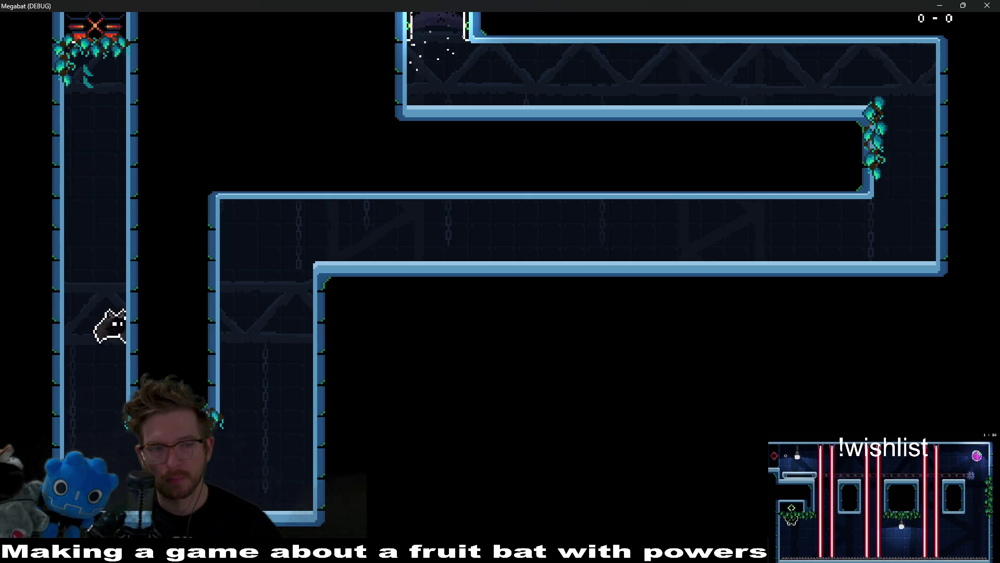
pyautogui.press('Right')
pyautogui.press('space')
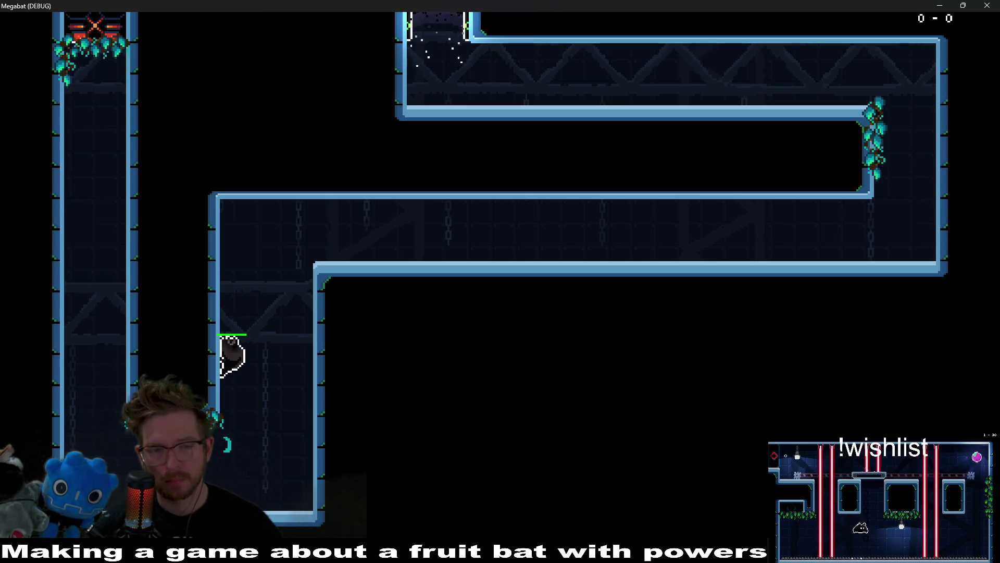
pyautogui.press('Right')
pyautogui.press('Right')
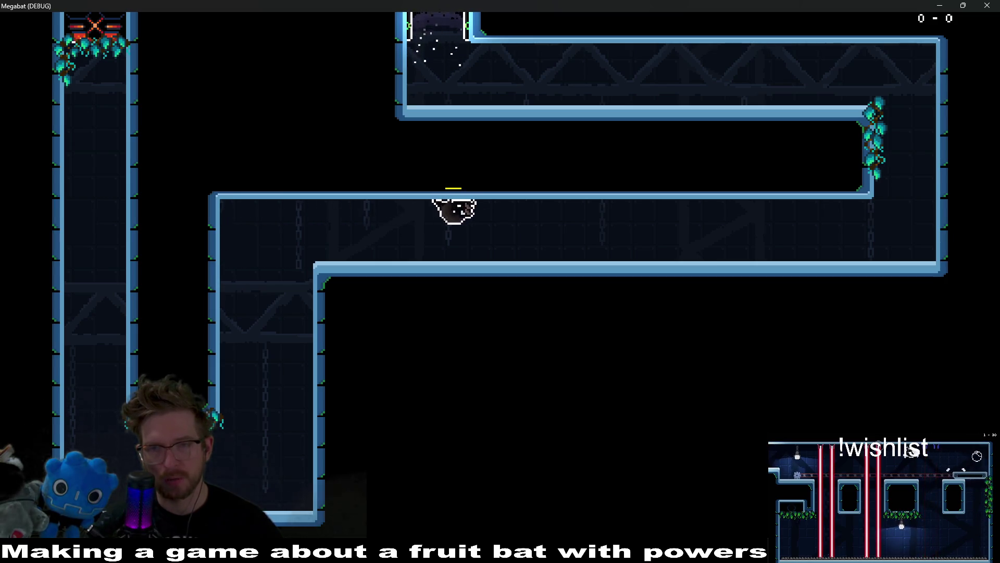
pyautogui.press('Right')
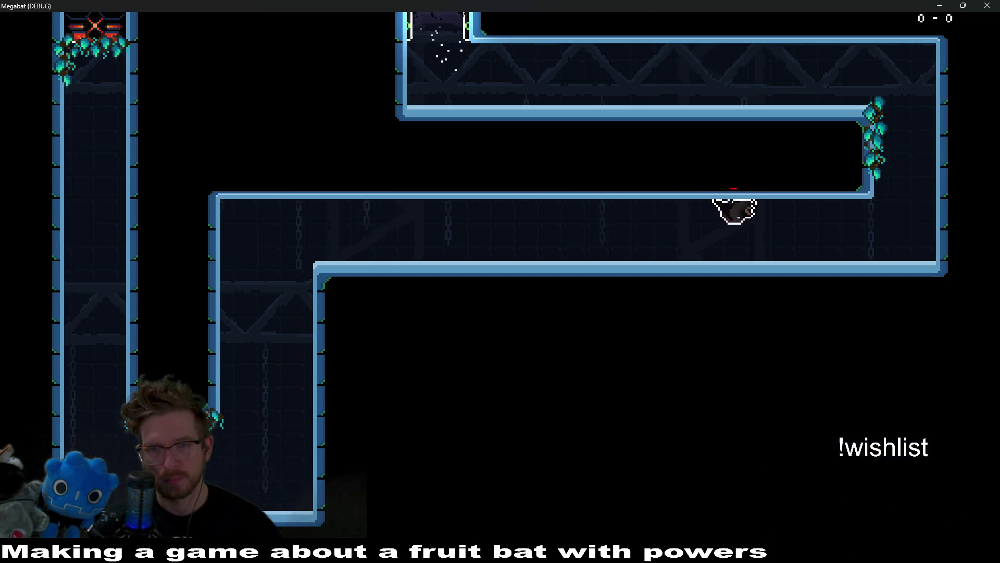
# Climb the left shaft again to the right-wall vines, walk left, and close the game.
pyautogui.press('Left')
pyautogui.press('Left')
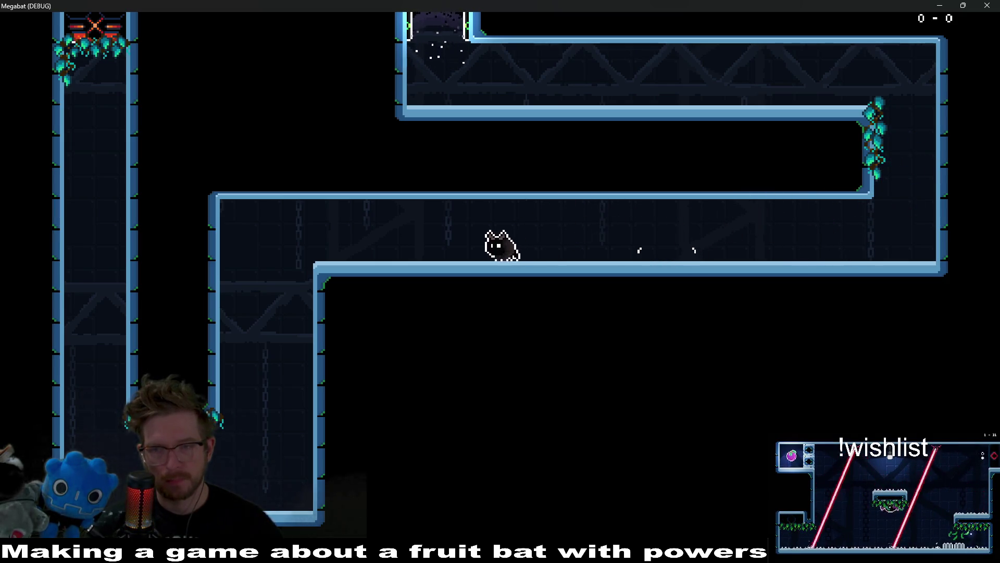
pyautogui.press('Left')
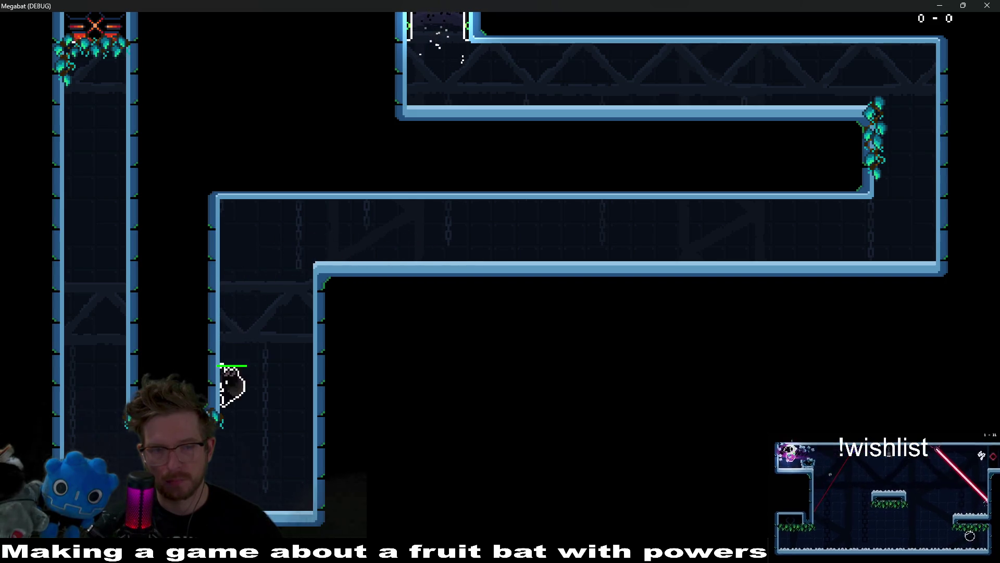
pyautogui.press('Up')
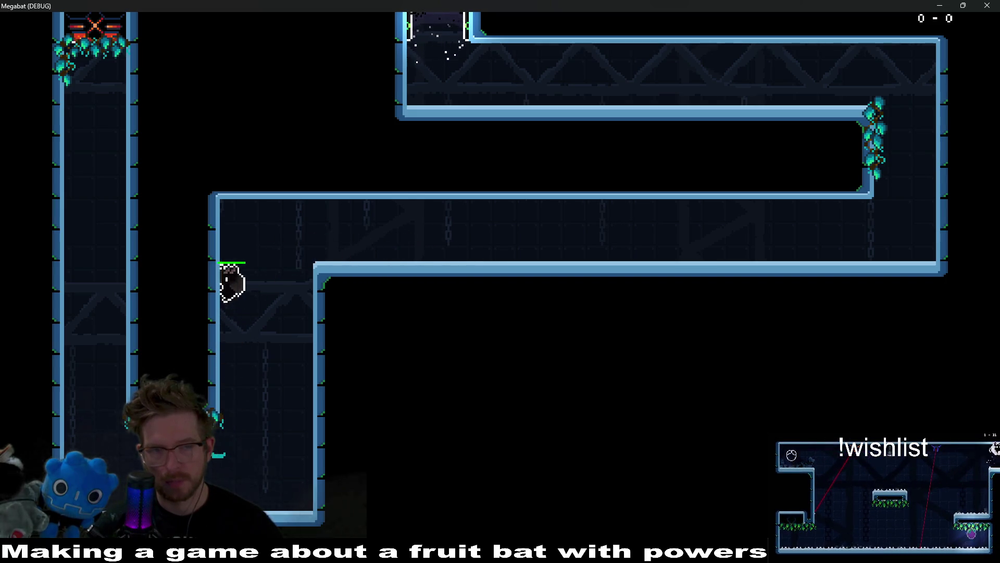
pyautogui.press('Right')
pyautogui.press('Right')
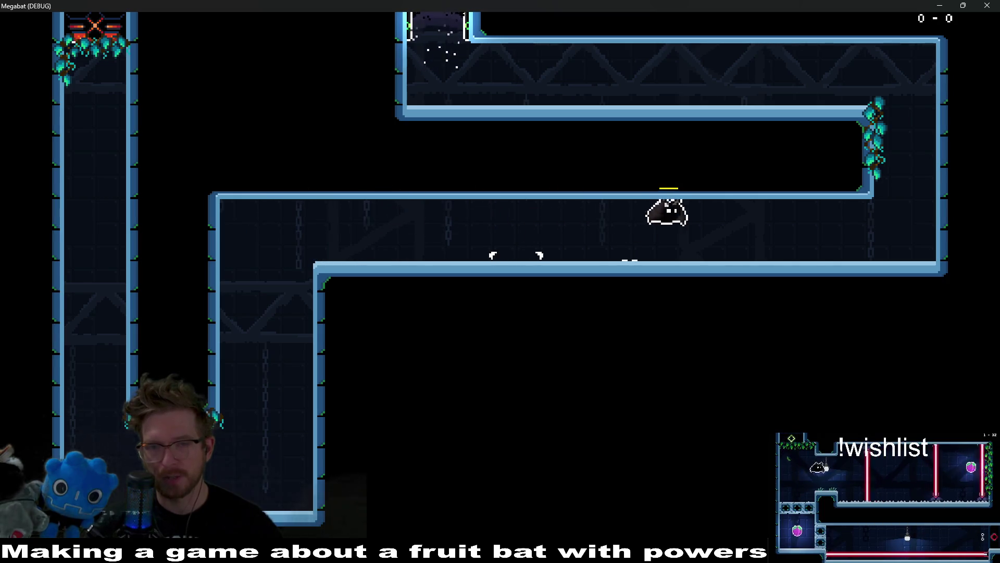
pyautogui.press('Up')
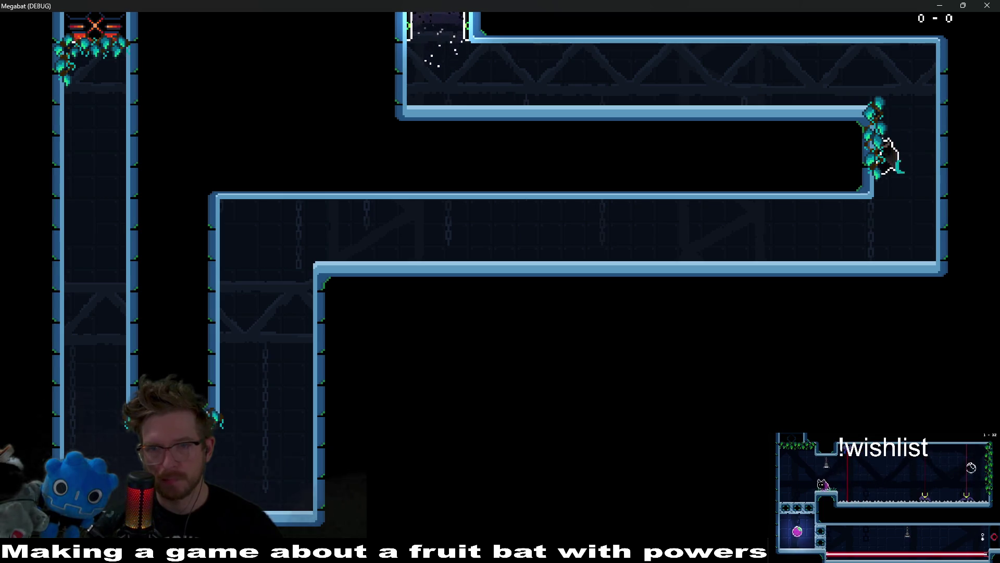
pyautogui.press('Left')
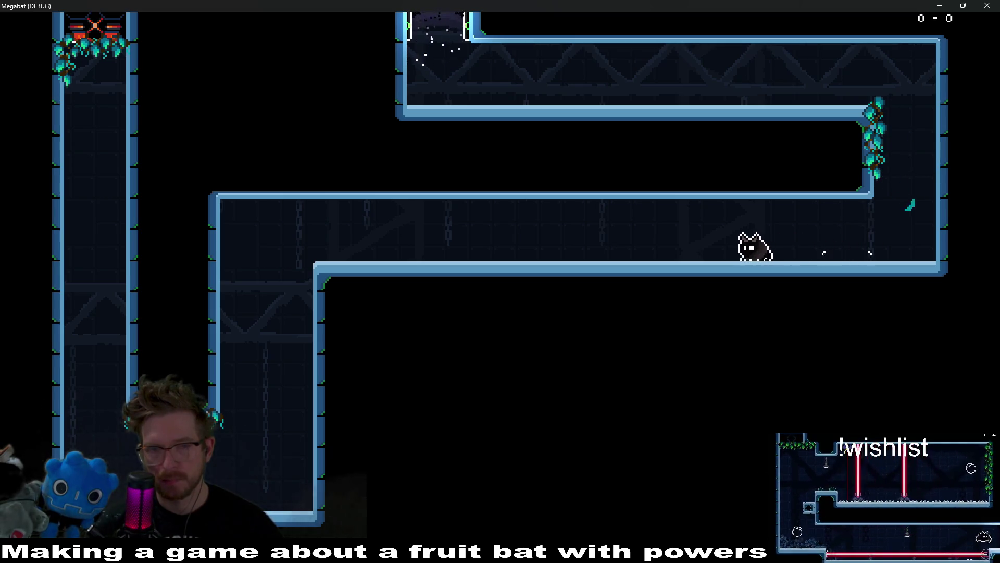
pyautogui.press('Left')
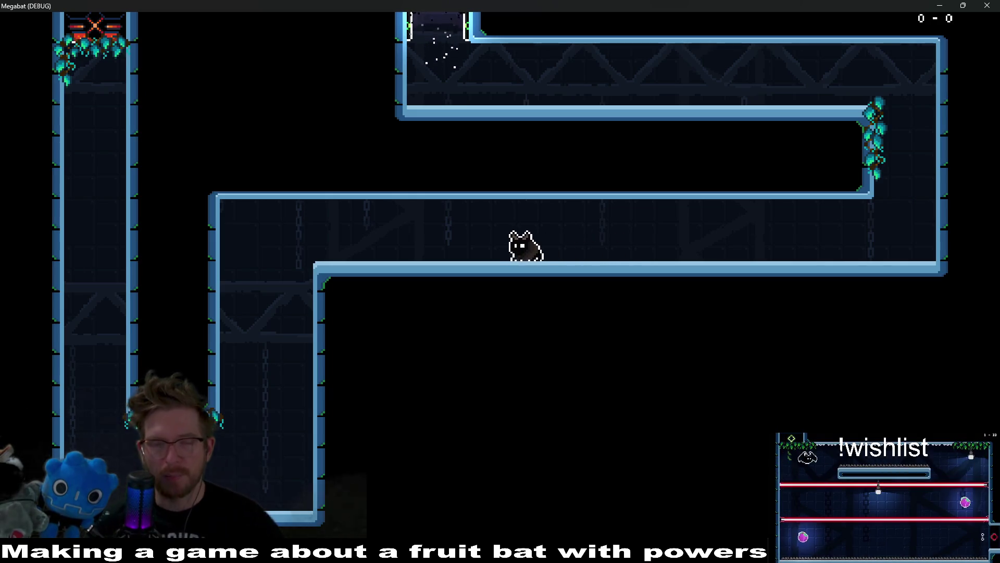
pyautogui.click(988, 5)
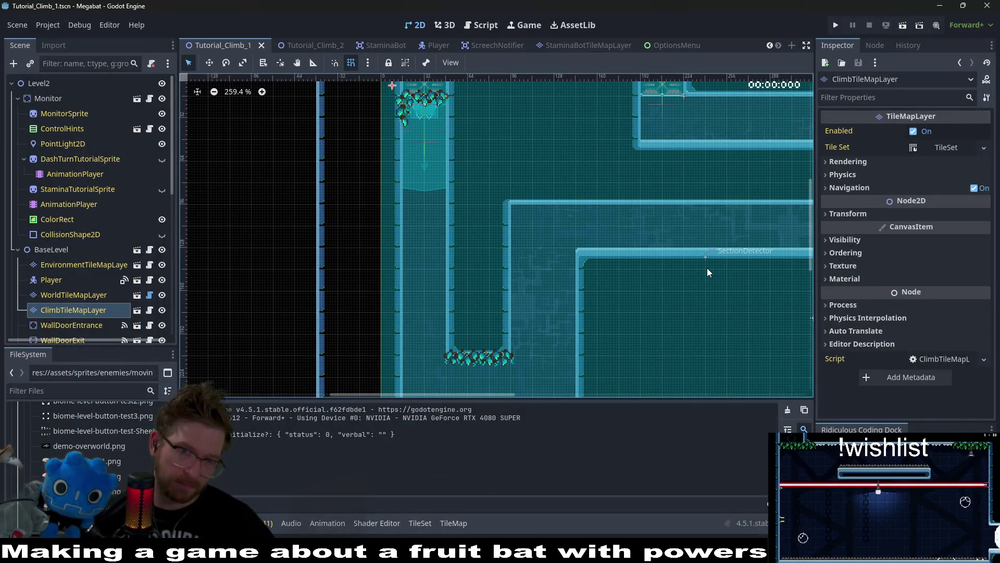
# Zoom and pan out to fit the whole Tutorial_Climb_1 map, then select HazardTileMapLayer.
pyautogui.scroll(-2, 583, 241)
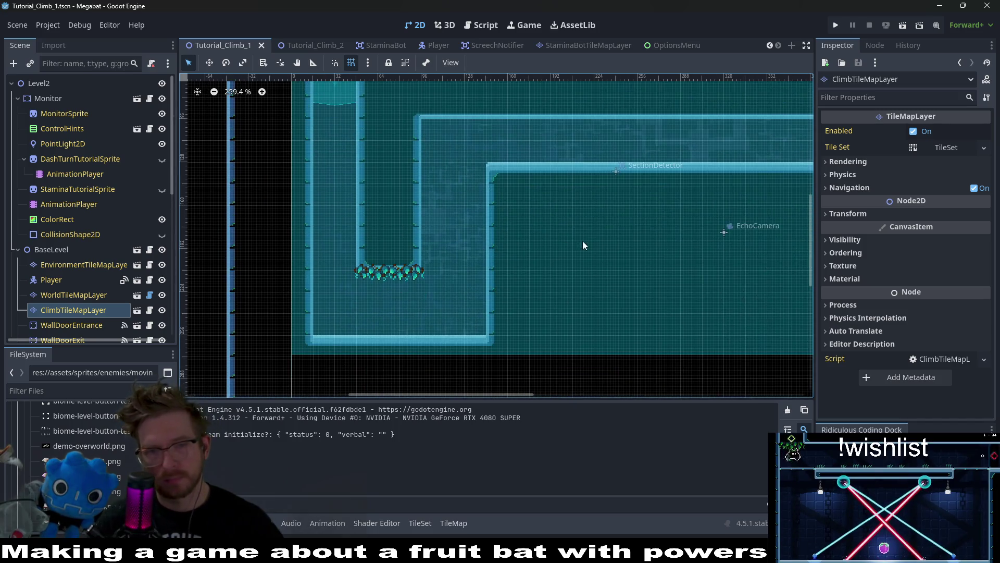
pyautogui.hscroll(5, 560, 286)
pyautogui.scroll(-1, 634, 291)
pyautogui.hscroll(1, 563, 275)
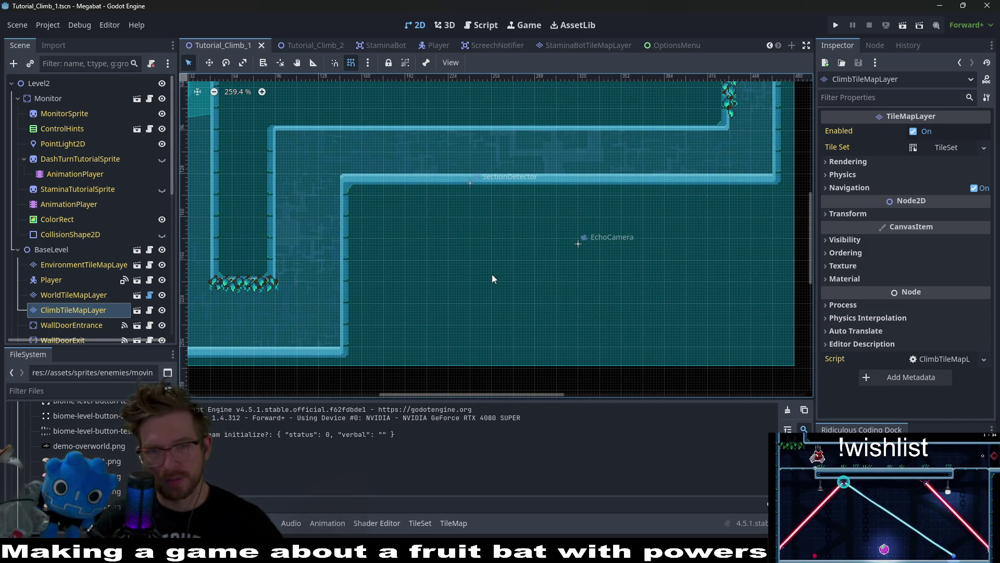
pyautogui.scroll(-2, 531, 219)
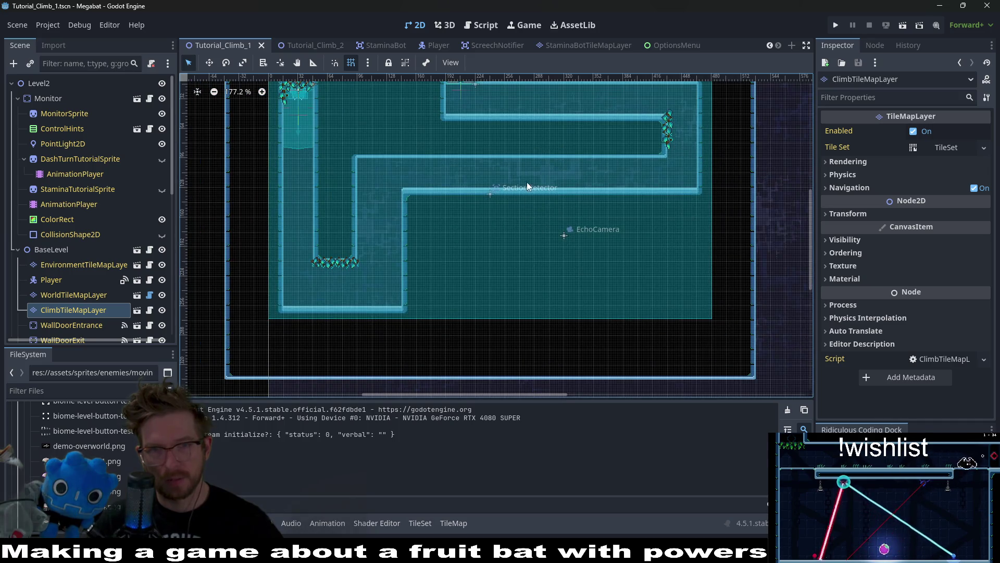
pyautogui.moveTo(536, 163); pyautogui.dragTo(534, 234)
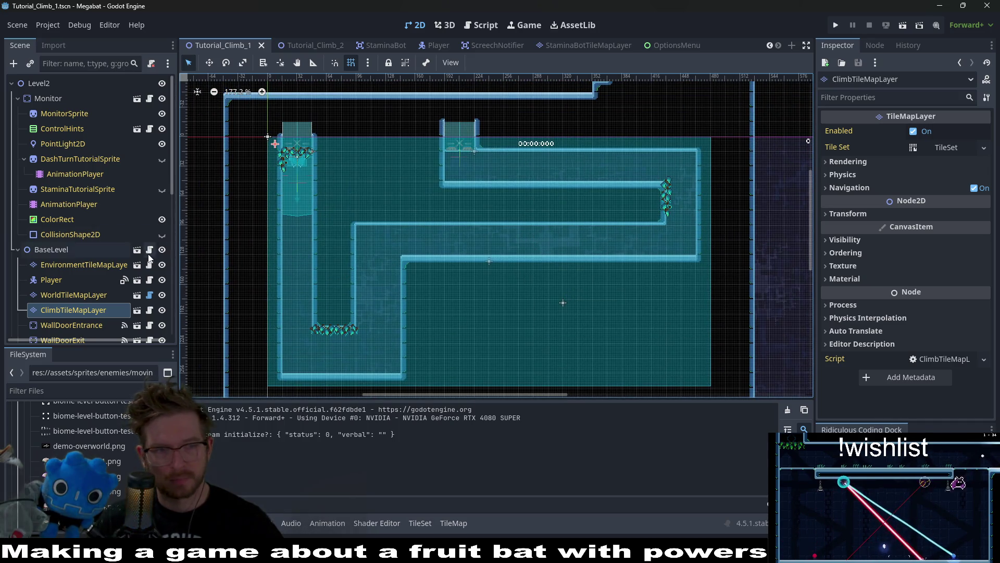
pyautogui.scroll(-5, 142, 258)
pyautogui.click(91, 295)
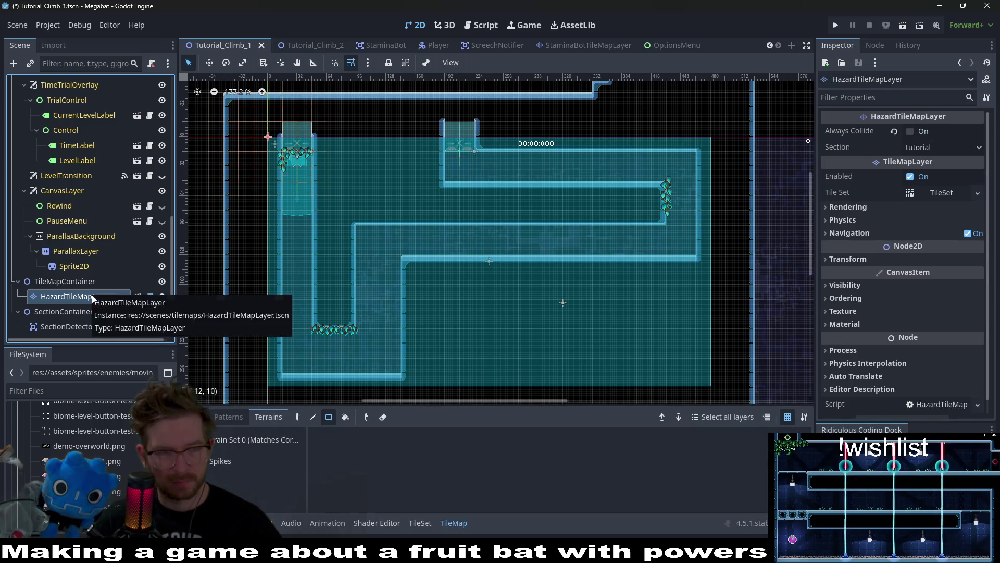
# Duplicate the hazard layer as HazardTileMapLayerLeft with a 90° Transform Rotation.
pyautogui.hotkey('ctrl', 'd')
pyautogui.doubleClick(119, 311)
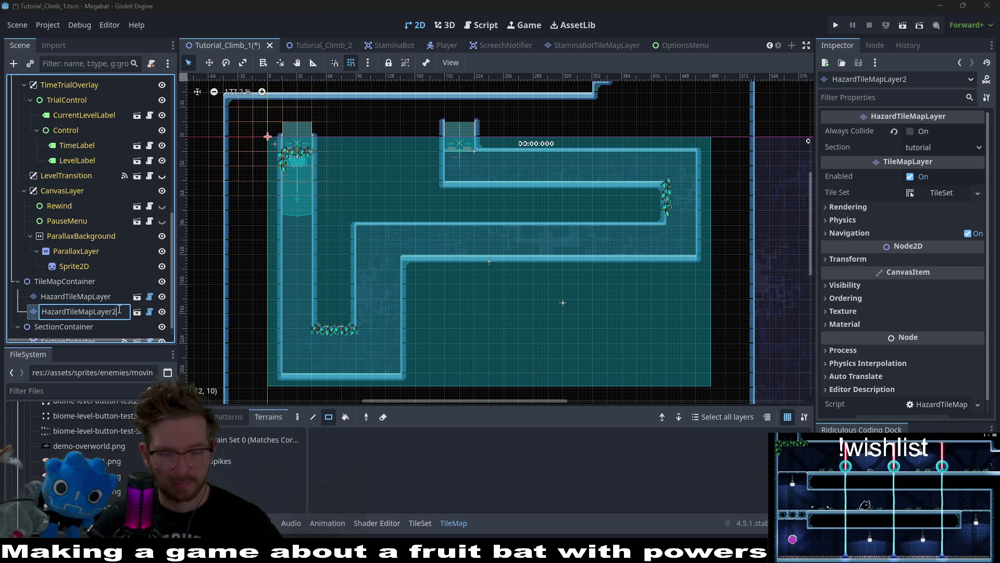
pyautogui.write('eft')
pyautogui.press('Return')
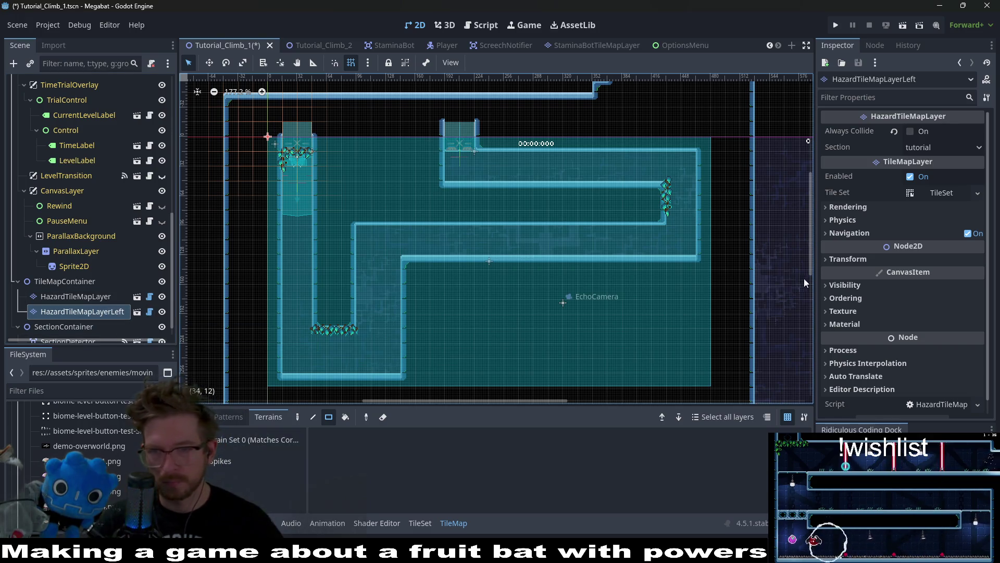
pyautogui.click(848, 259)
pyautogui.click(935, 309)
pyautogui.write('90')
pyautogui.press('Return')
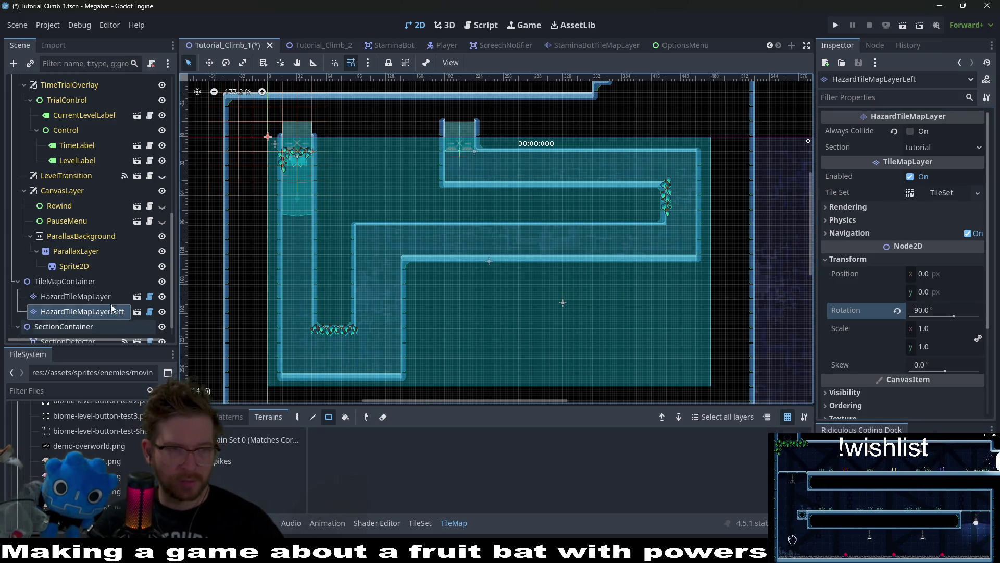
# Reselect the original HazardTileMapLayer and choose the Spikes terrain for painting.
pyautogui.click(99, 296)
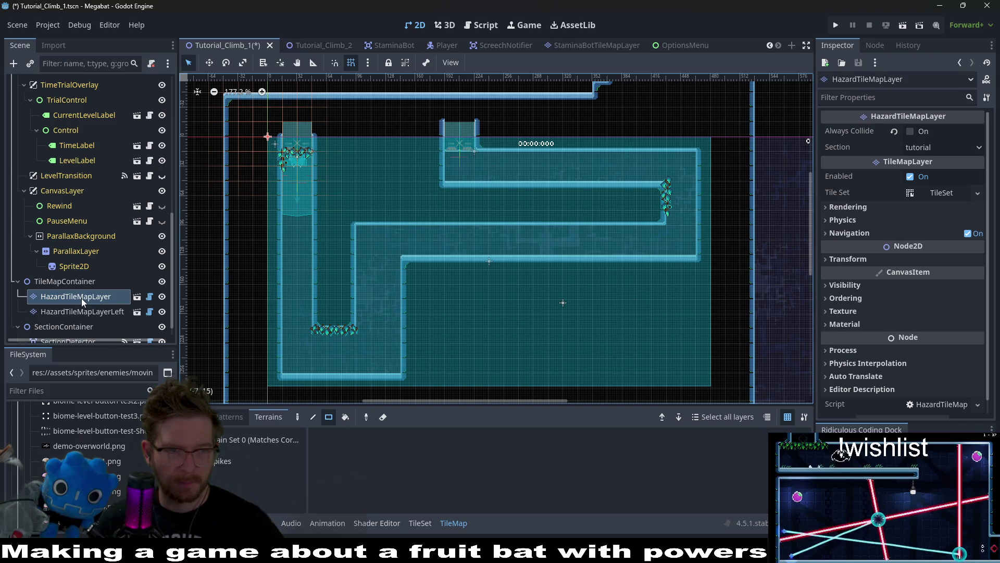
pyautogui.click(235, 461)
pyautogui.scroll(-2, 345, 359)
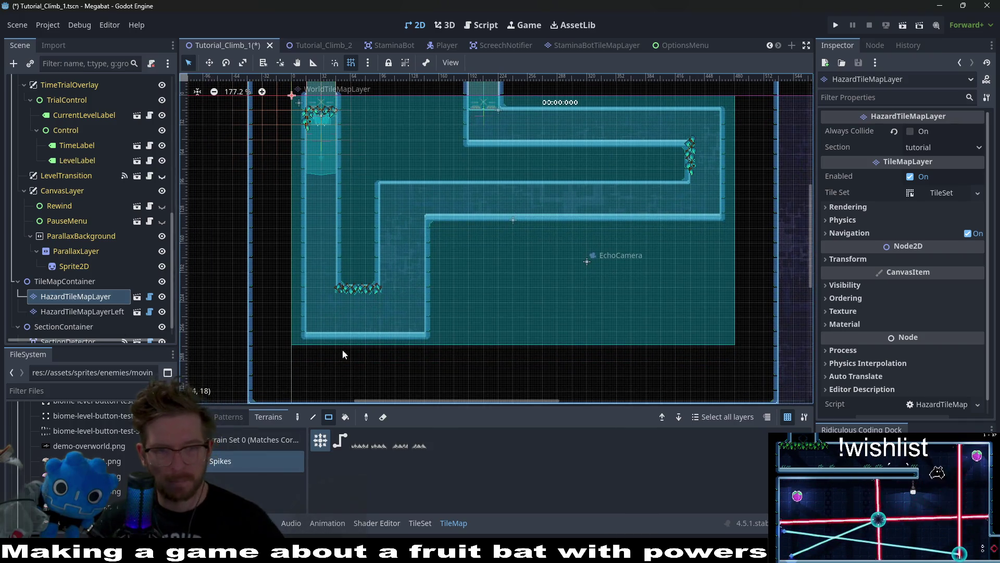
# Paint spike rows along the bottom floor, upper ledge and middle ledge on the hazard layer.
pyautogui.moveTo(317, 326); pyautogui.dragTo(412, 322)
pyautogui.moveTo(433, 205)
pyautogui.mouseDown()
pyautogui.moveTo(717, 206)
pyautogui.moveTo(708, 205)
pyautogui.mouseUp()
pyautogui.moveTo(688, 133); pyautogui.dragTo(472, 133)
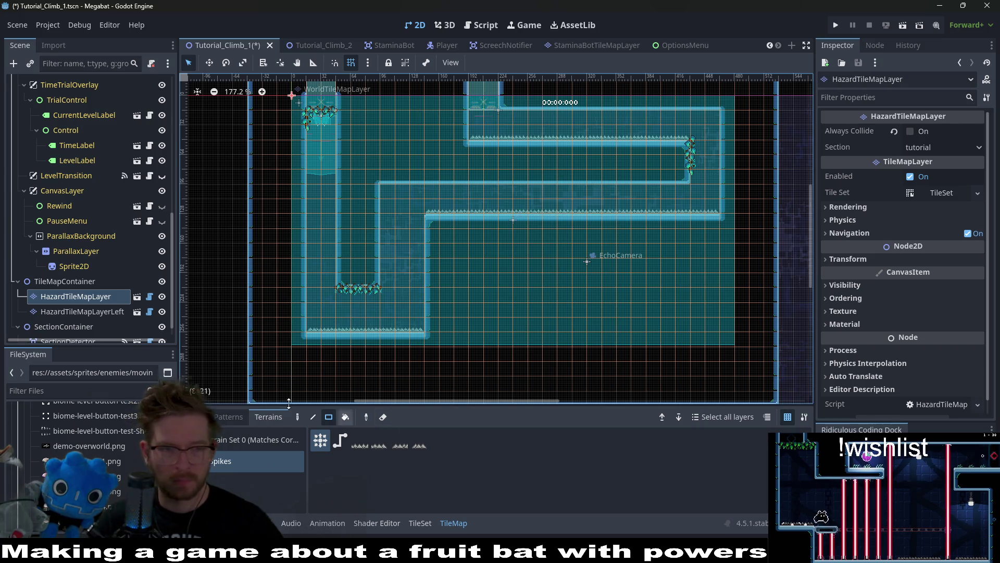
pyautogui.click(87, 312)
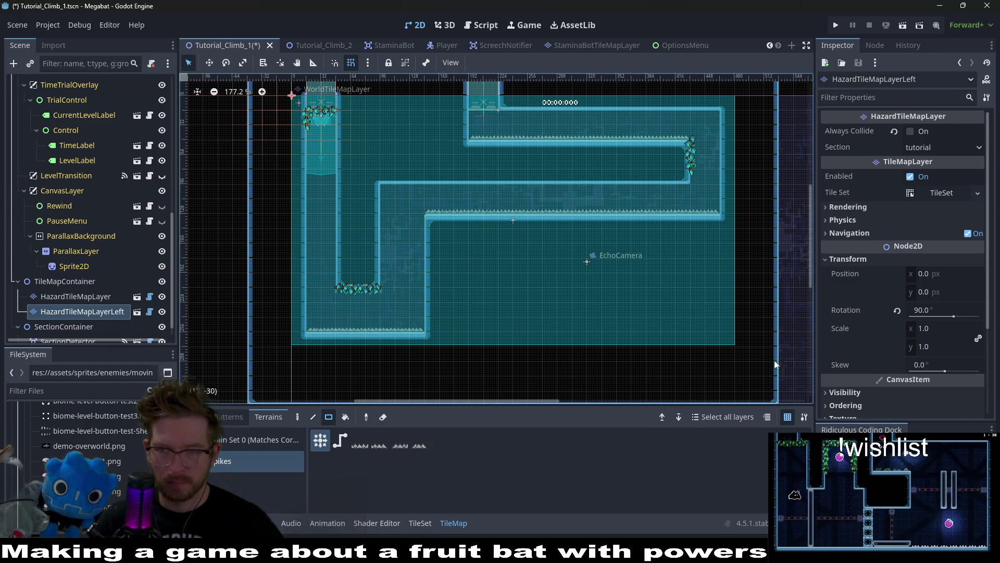
# Paint a vertical spike strip on HazardTileMapLayerLeft and change its rotation to 270°.
pyautogui.moveTo(396, 278); pyautogui.dragTo(383, 231)
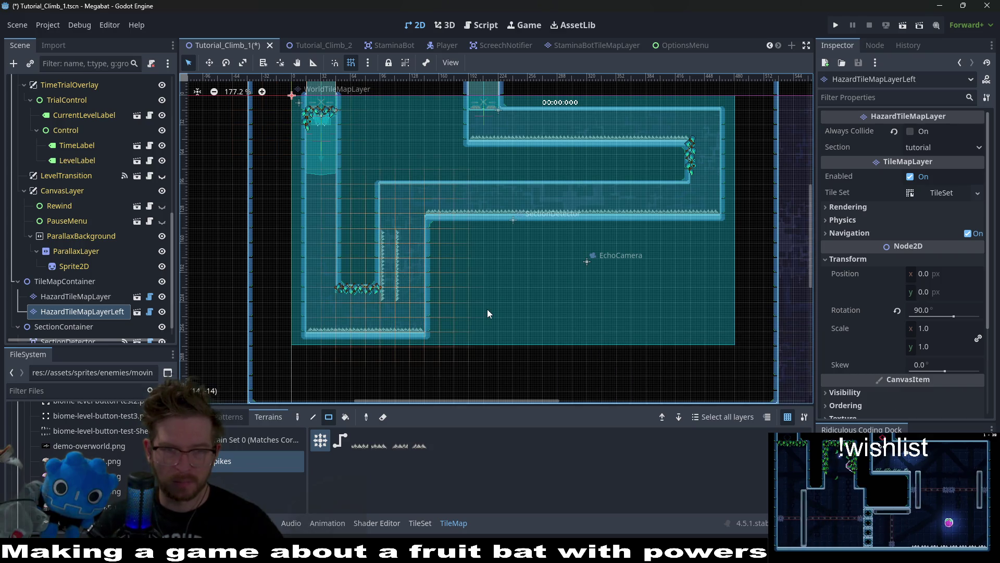
pyautogui.click(950, 311)
pyautogui.write('70')
pyautogui.press('Return')
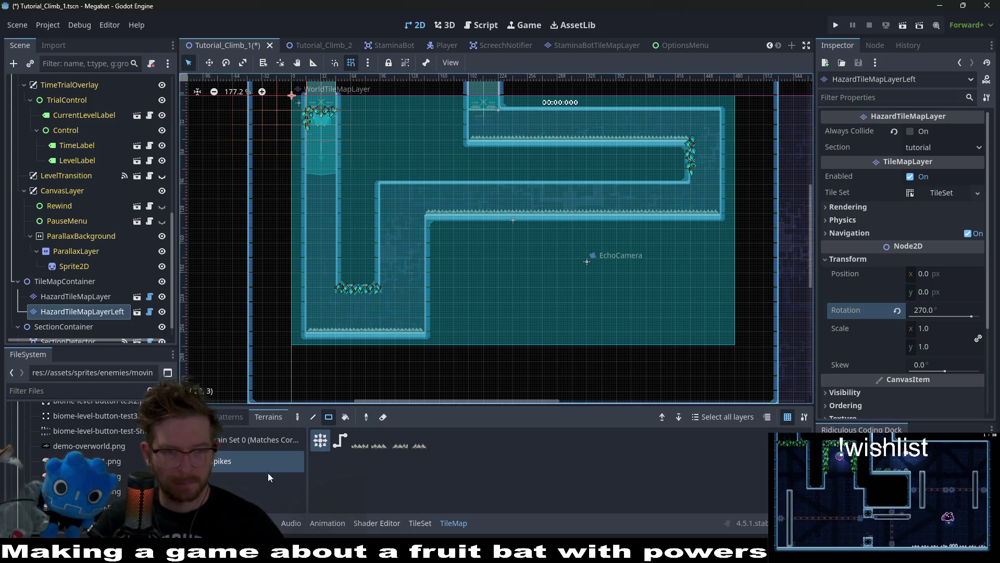
# Paint spike strips down the vertical walls, then save, test-run and close the level.
pyautogui.moveTo(419, 324); pyautogui.dragTo(421, 227)
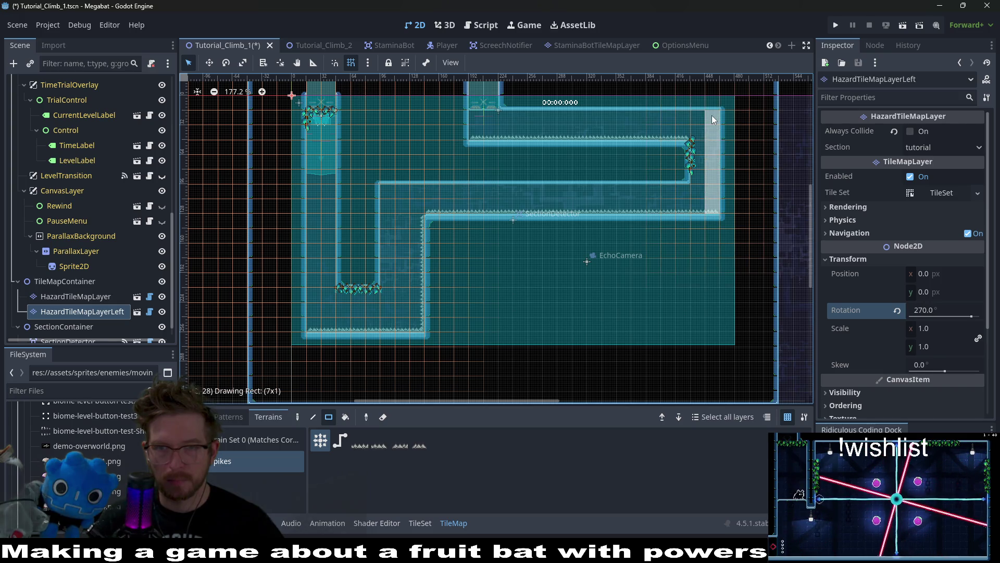
pyautogui.moveTo(712, 119); pyautogui.dragTo(713, 119)
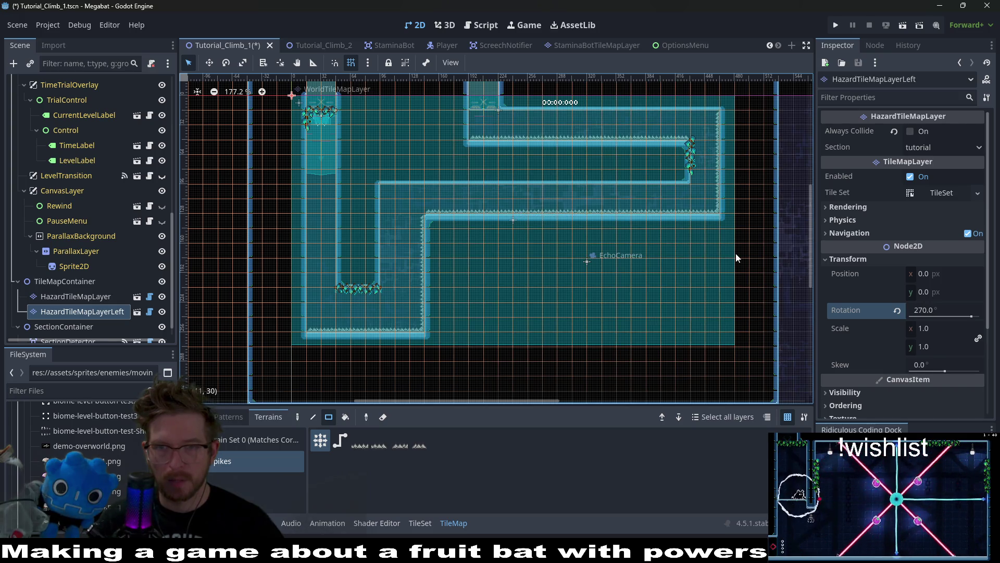
pyautogui.click(905, 26)
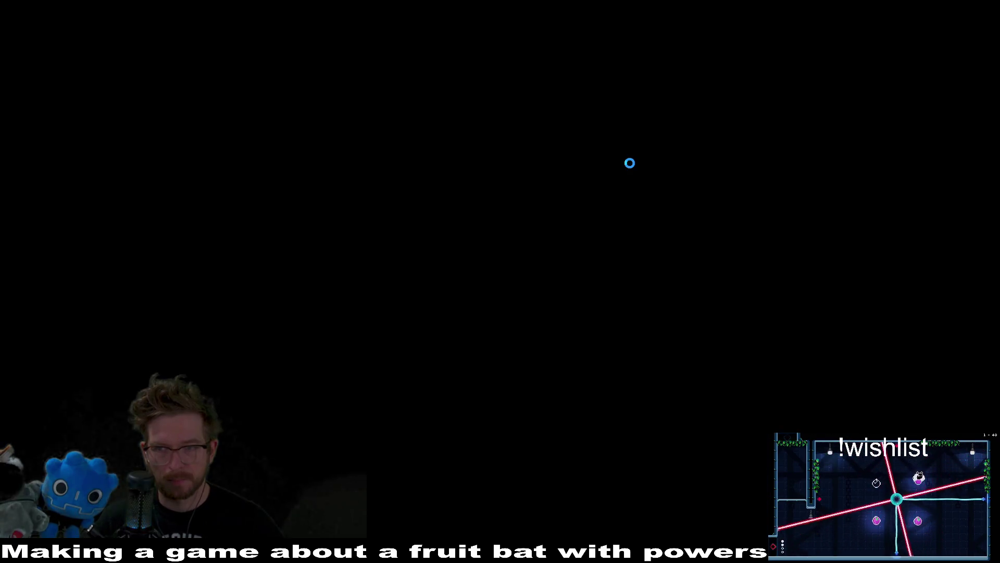
pyautogui.press('F8')
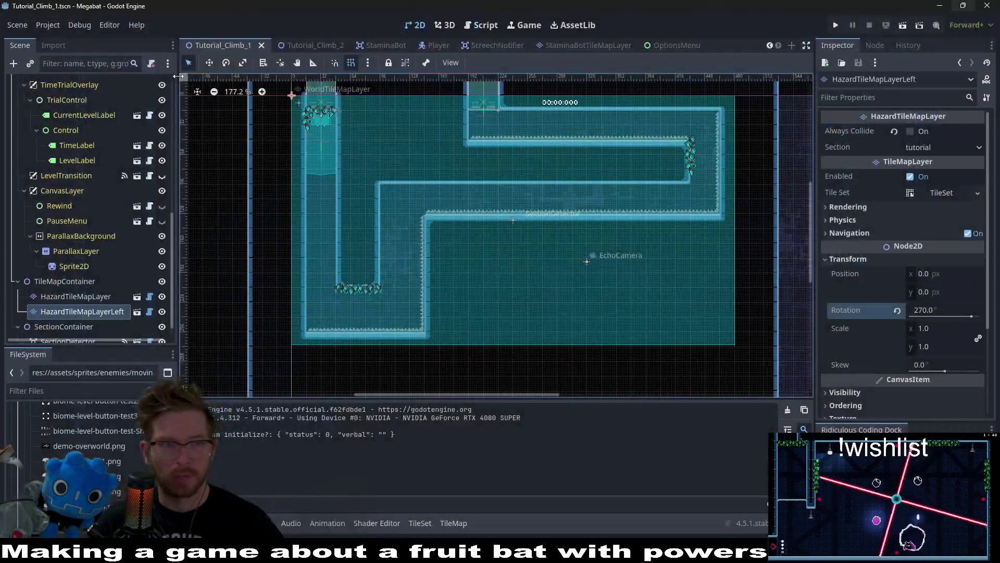
# Paint a vertical vine strip on ClimbTileMapLayer up the drop's left wall, then save and run.
pyautogui.scroll(10, 104, 174)
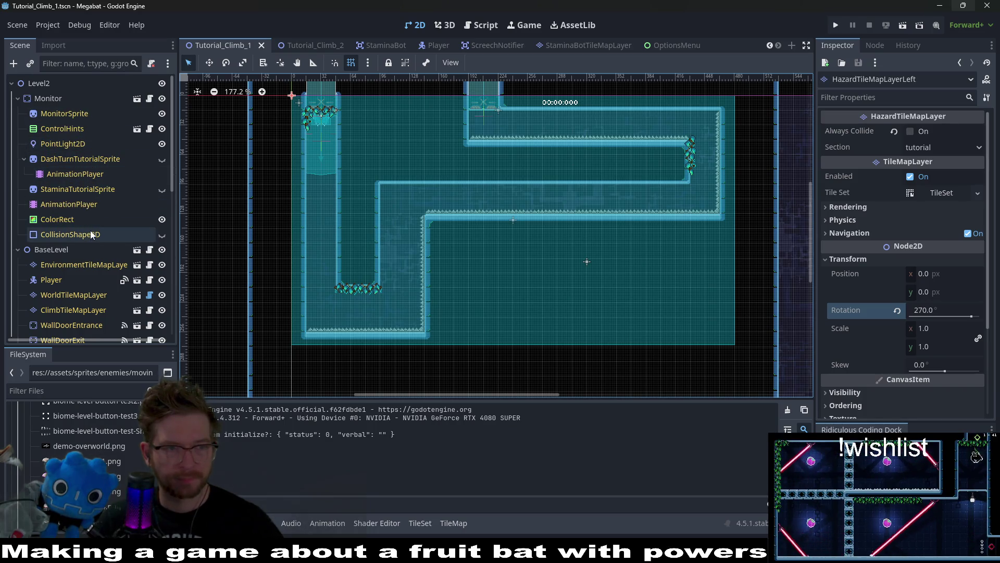
pyautogui.scroll(-2, 70, 258)
pyautogui.click(70, 261)
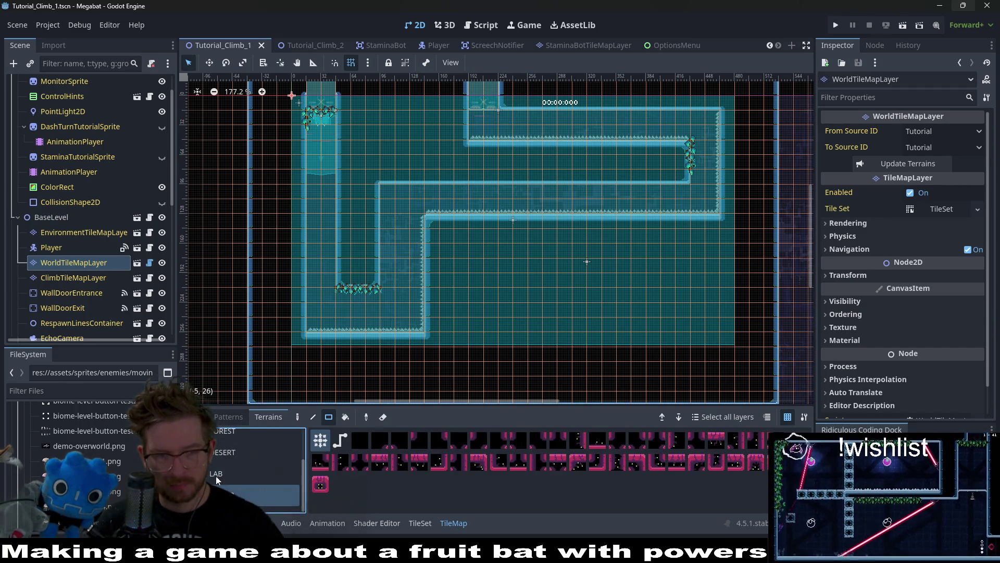
pyautogui.scroll(2, 73, 271)
pyautogui.click(72, 325)
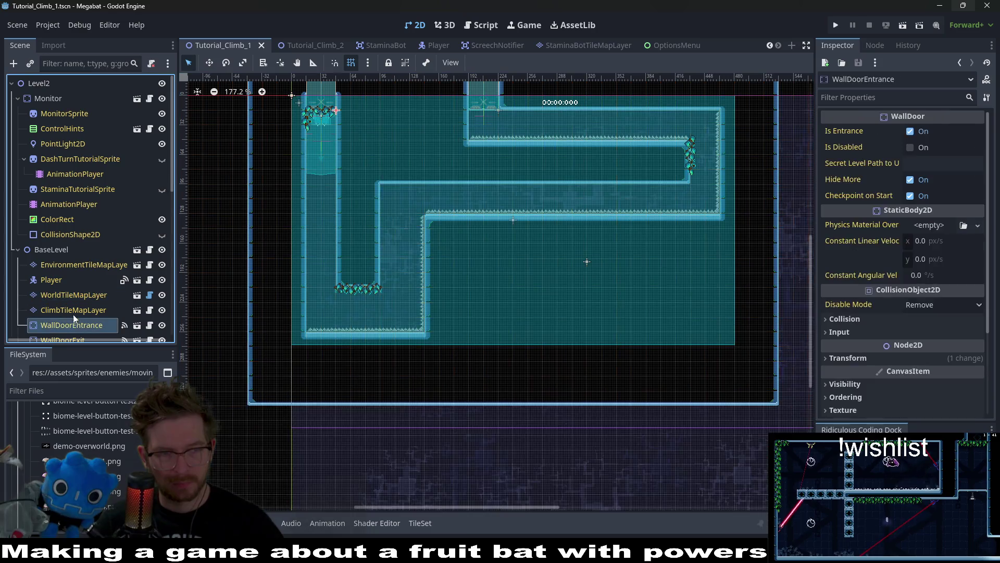
pyautogui.click(73, 309)
pyautogui.click(223, 473)
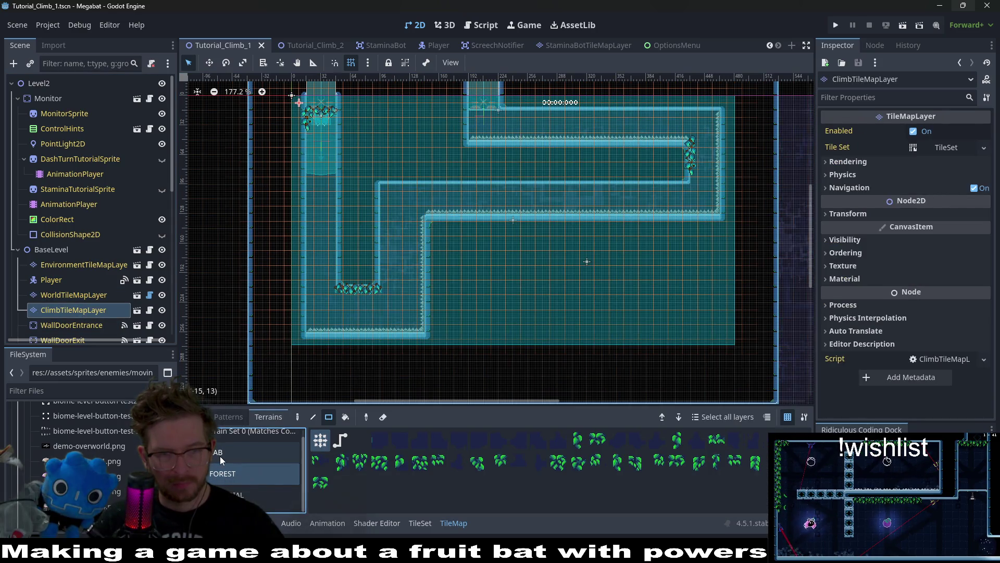
pyautogui.click(229, 494)
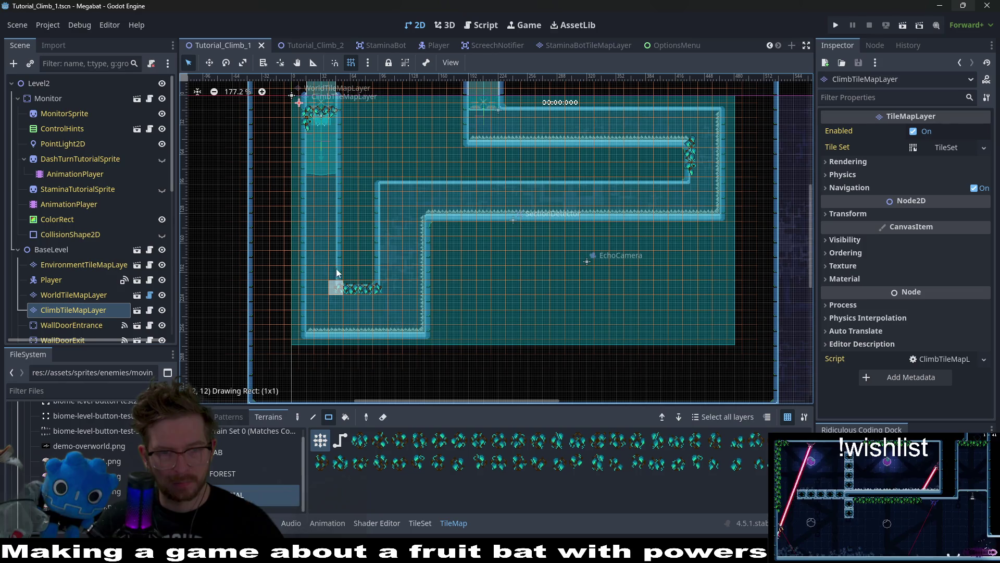
pyautogui.moveTo(337, 287); pyautogui.dragTo(336, 258)
pyautogui.click(904, 33)
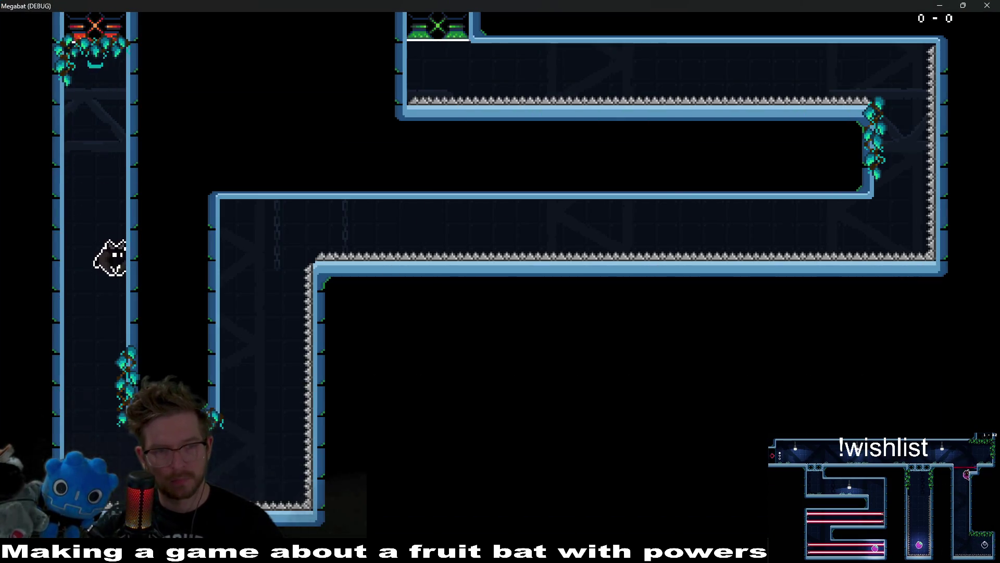
# Climb the bat up the left wall, along the ceiling and right wall, then fly left through the upper corridor.
pyautogui.press('Up')
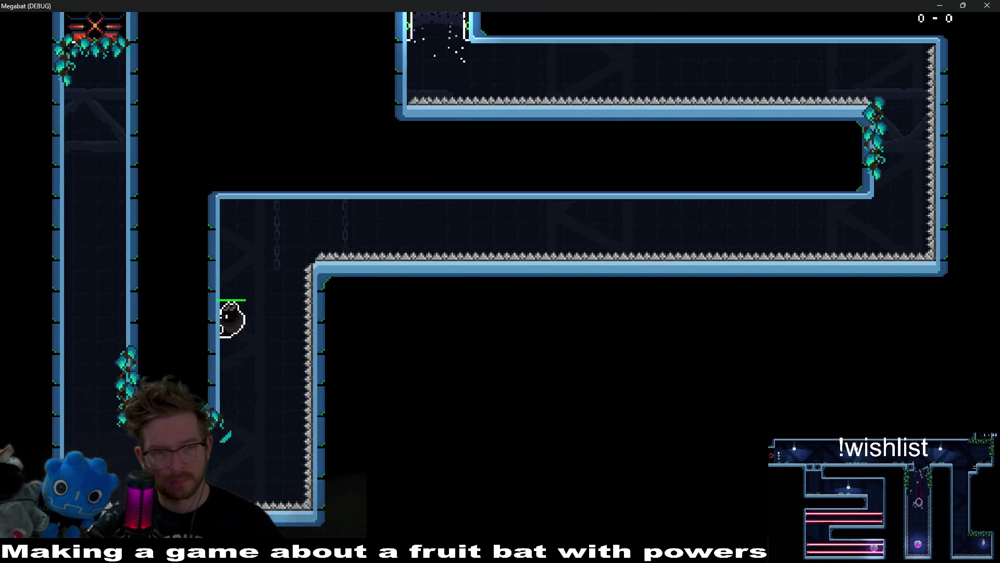
pyautogui.press('Right')
pyautogui.press('Right')
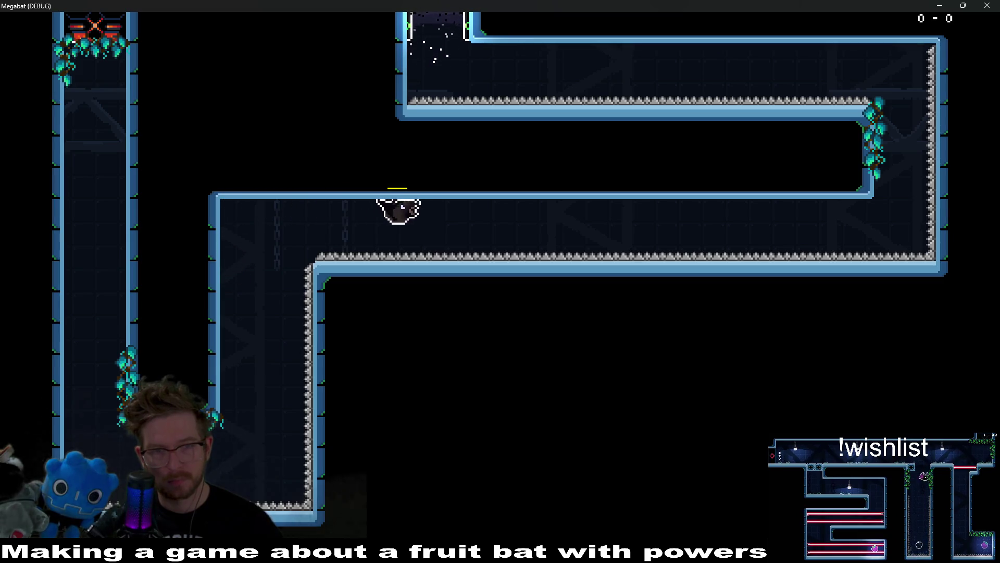
pyautogui.press('Right')
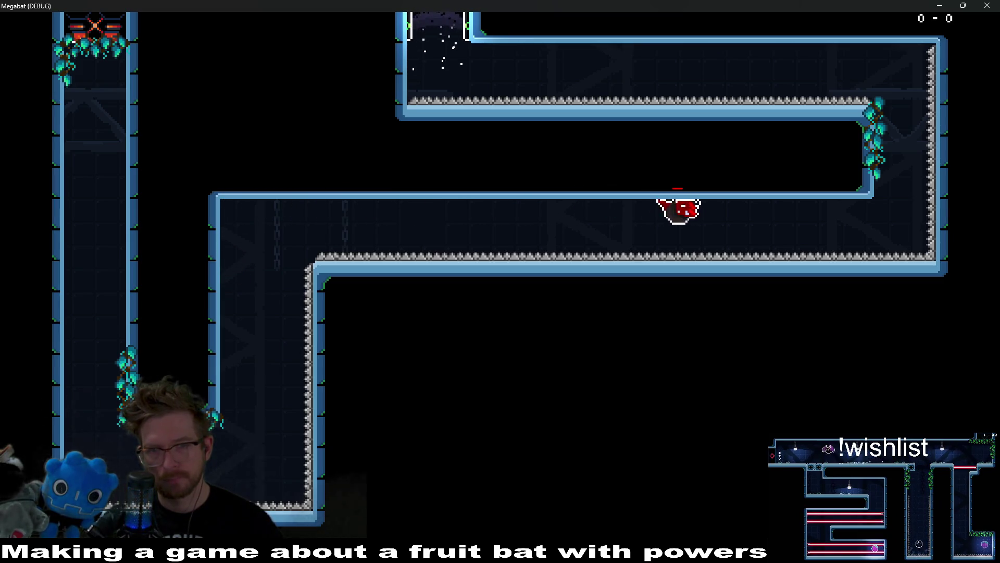
pyautogui.press('Up')
pyautogui.press('Up')
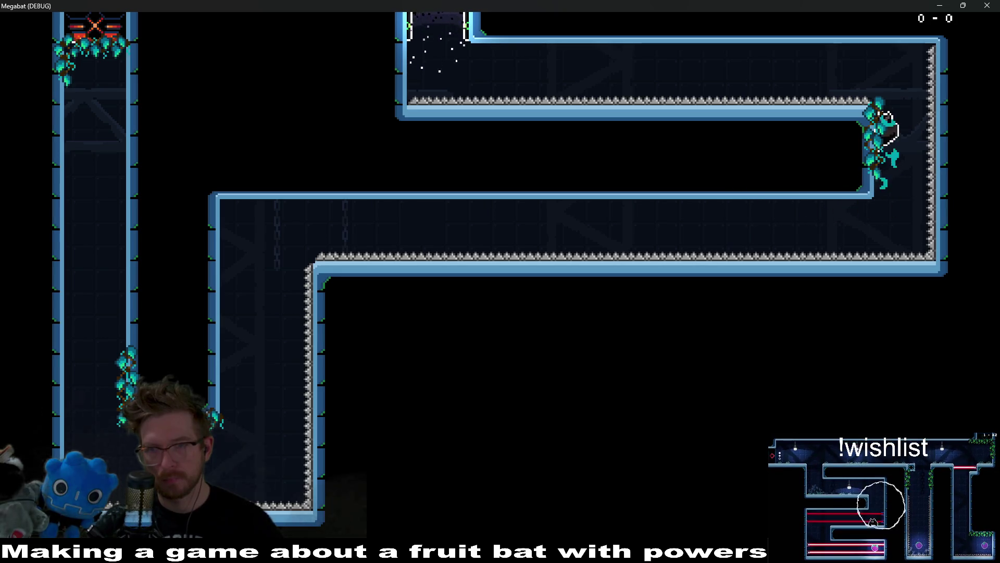
pyautogui.press('Up')
pyautogui.press('Left')
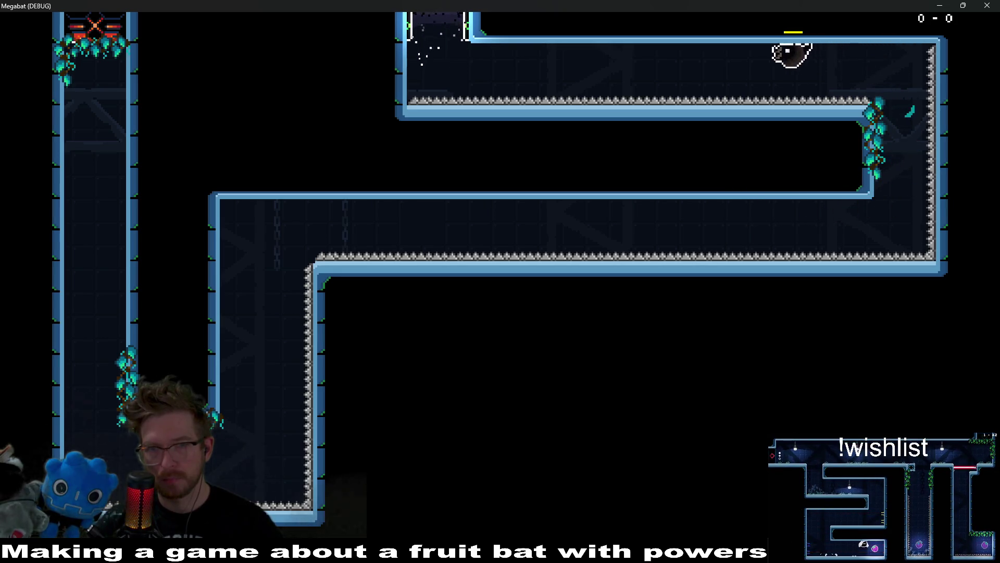
pyautogui.press('Left')
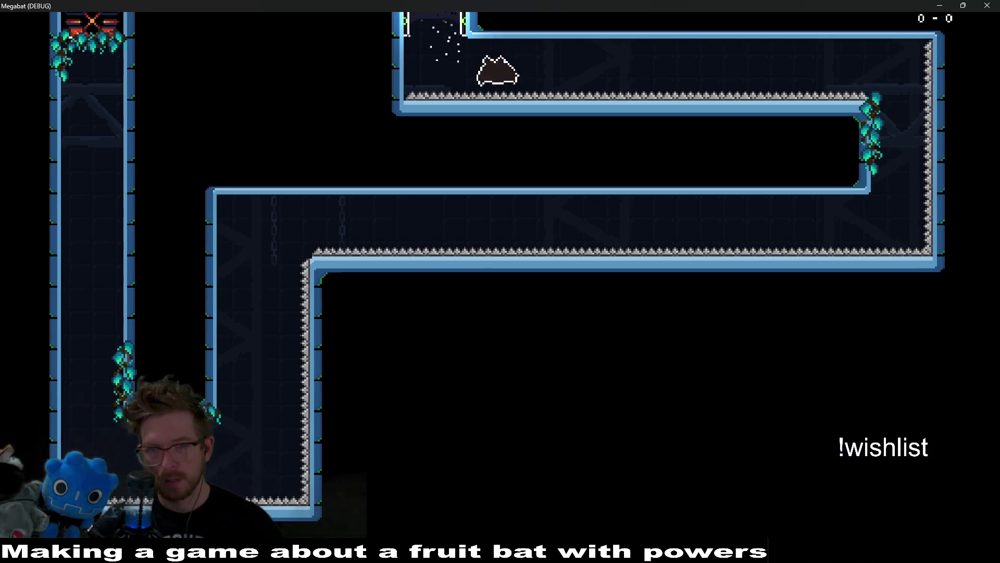
pyautogui.press('Down')
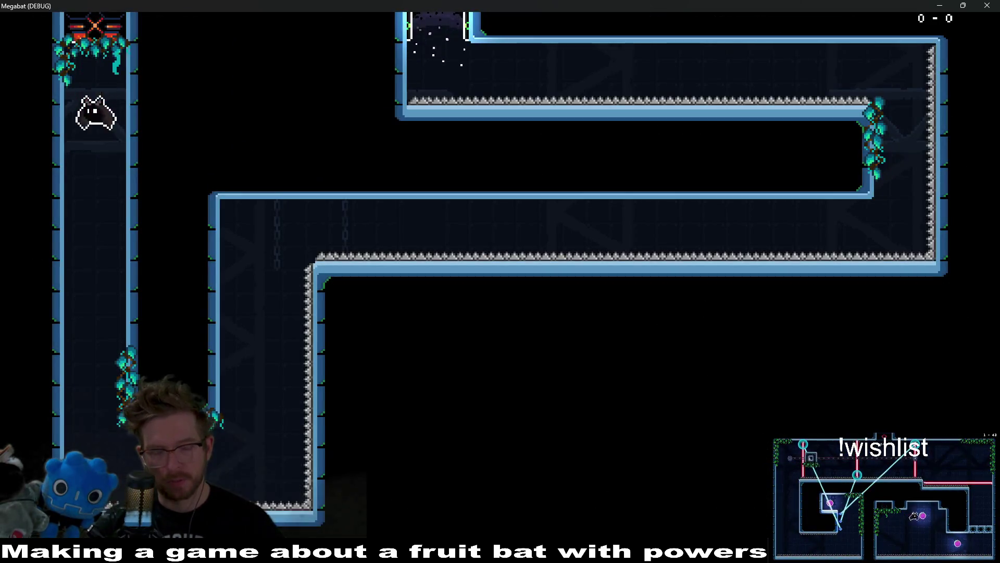
pyautogui.press('Up')
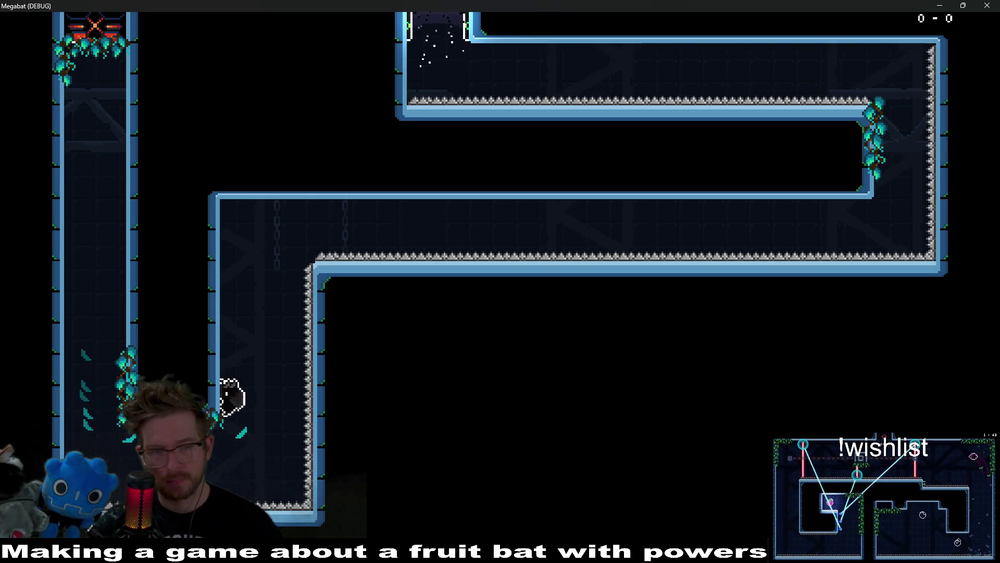
pyautogui.press('Right')
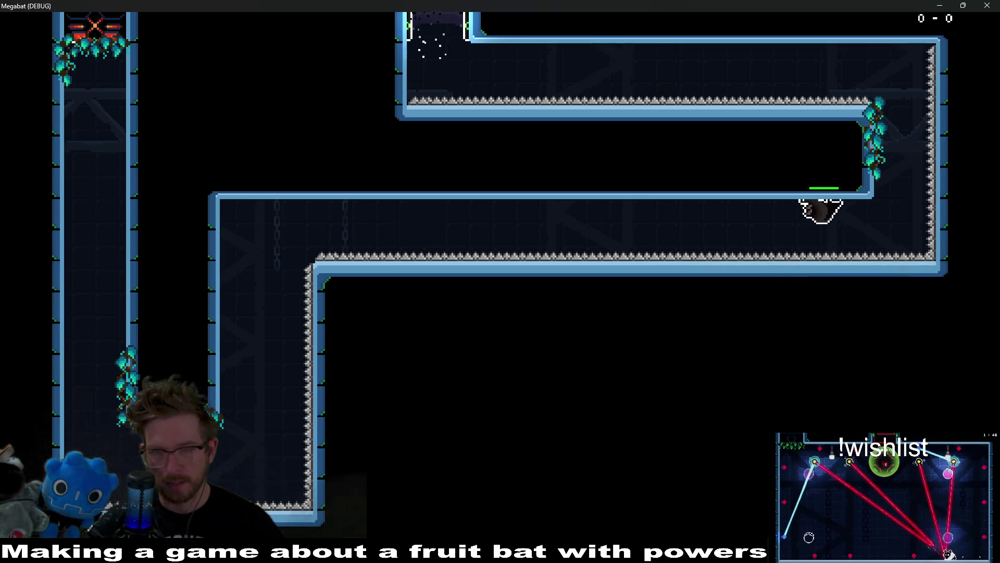
# Move the bat along the corridor ceiling, grab the left wall, and fly up the left shaft.
pyautogui.press('Left')
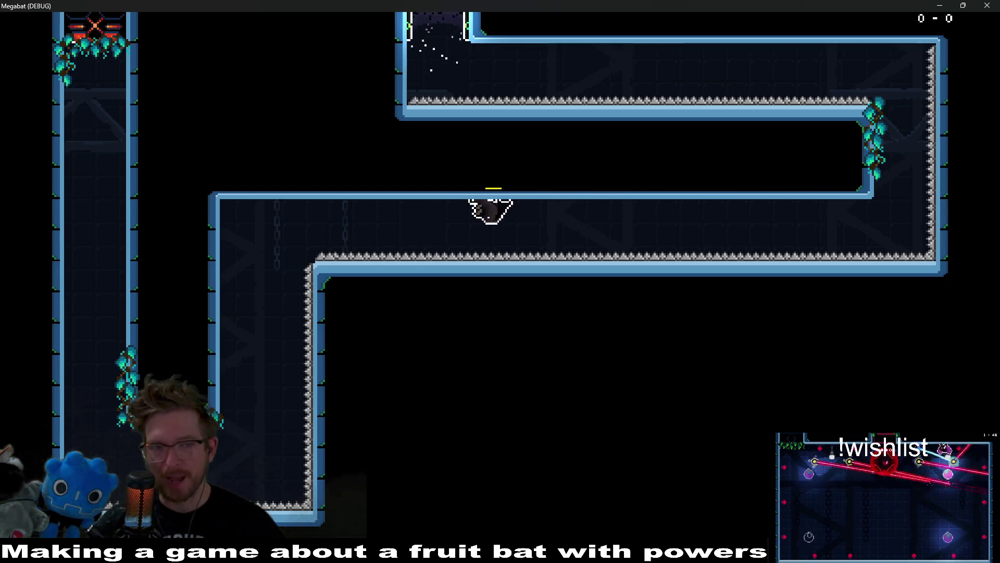
pyautogui.press('Left')
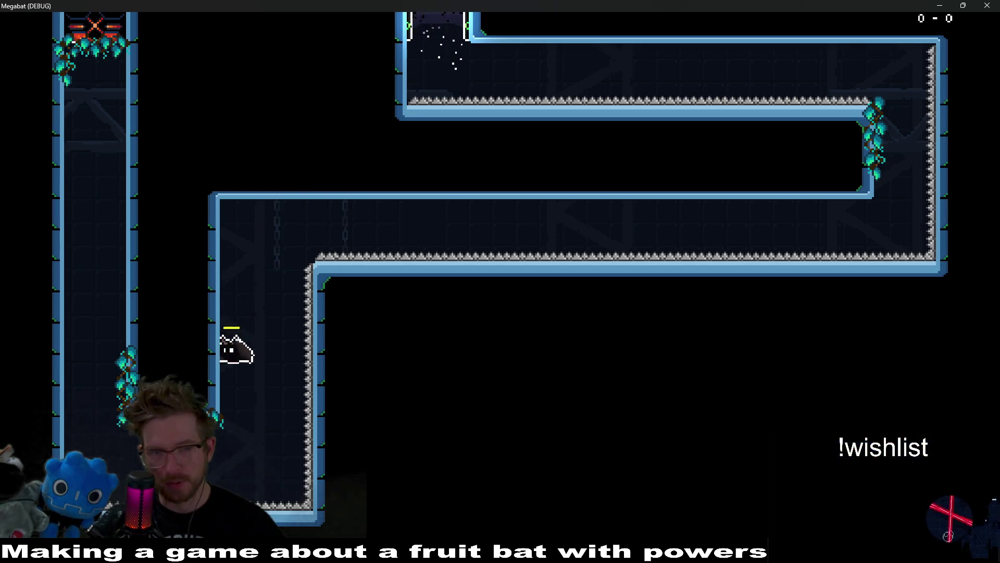
pyautogui.press('Down')
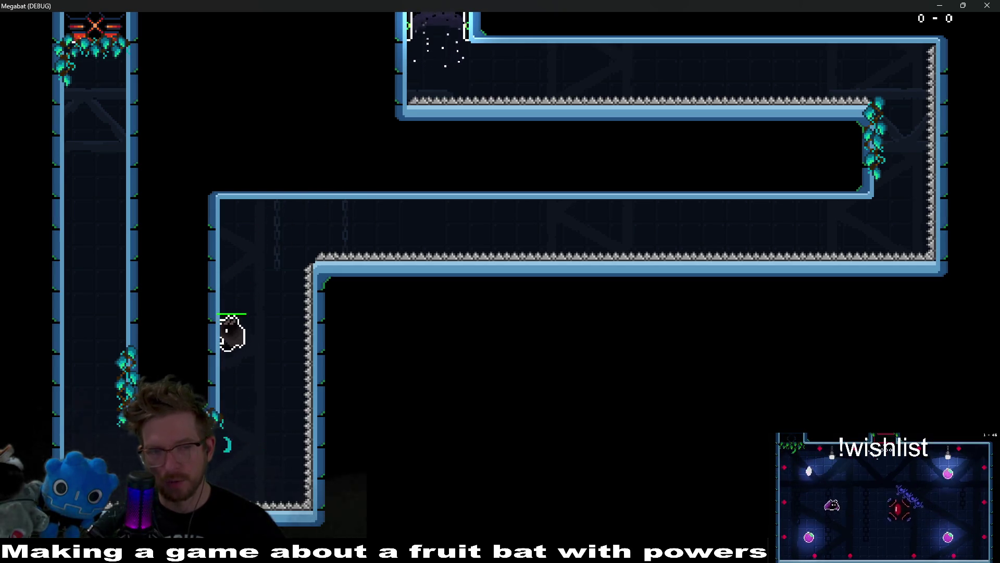
pyautogui.press('Right')
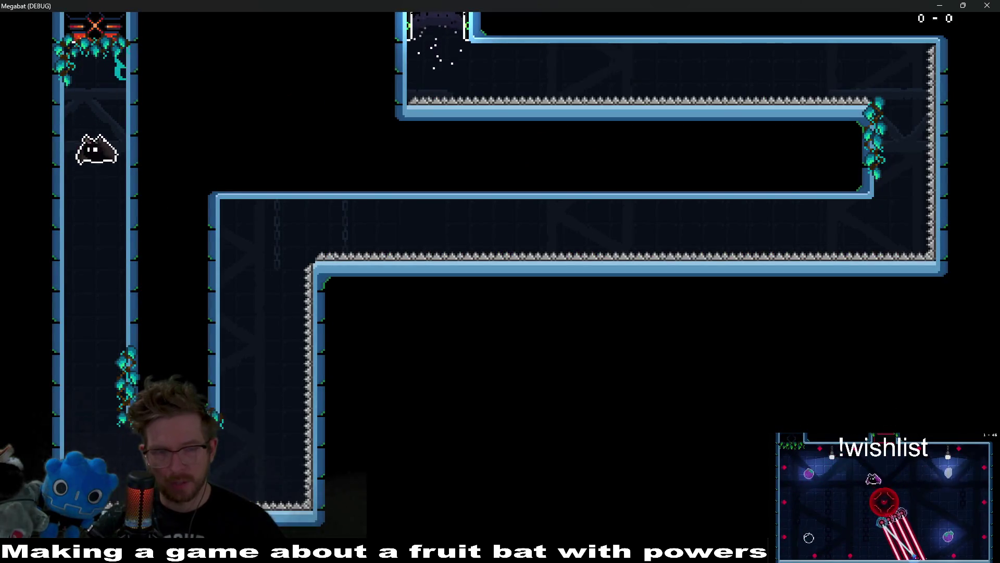
pyautogui.press('Left')
pyautogui.press('Up')
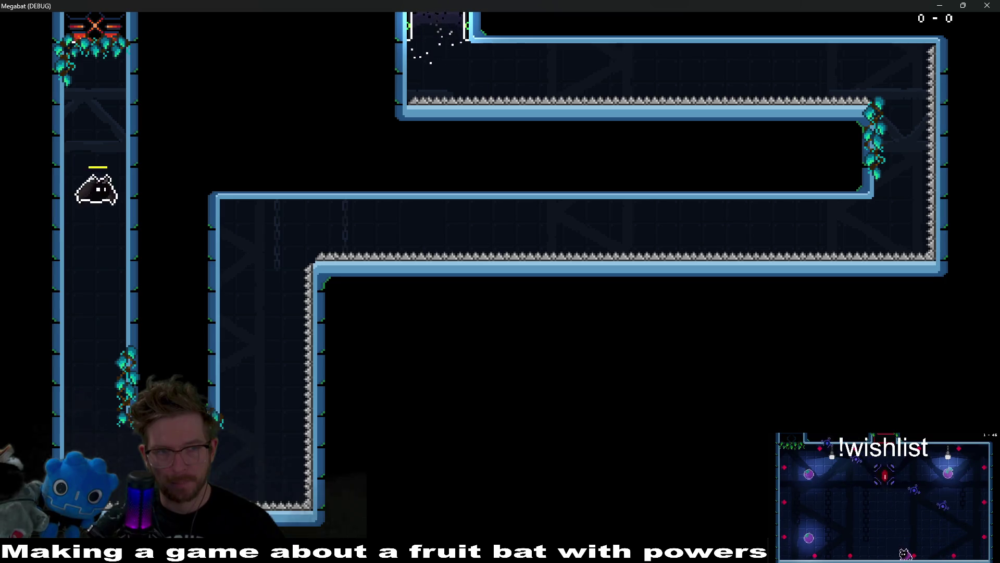
# Repeatedly flap up the left shaft as stamina runs out, then close the resource search.
pyautogui.press('Down')
pyautogui.press('Up')
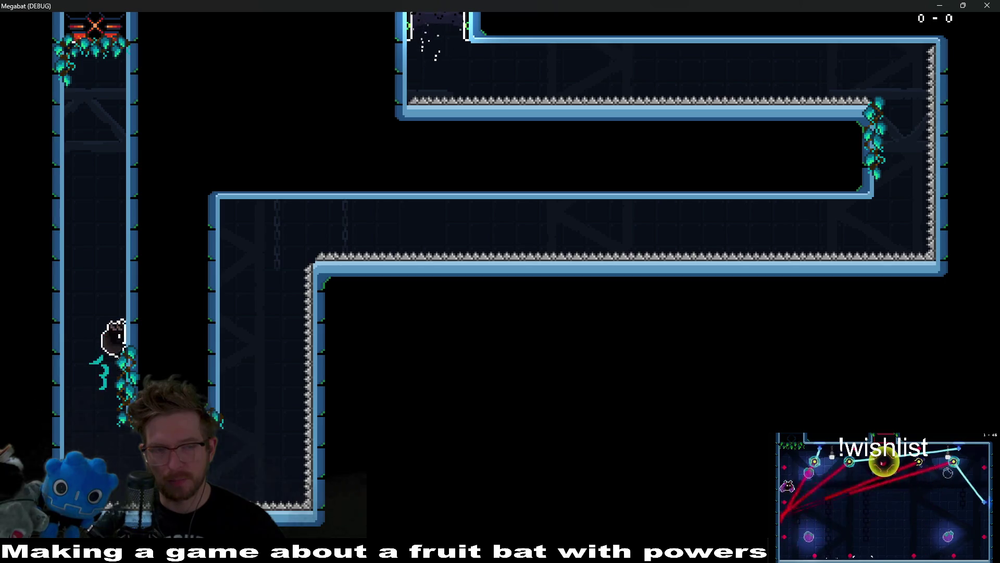
pyautogui.press('Left')
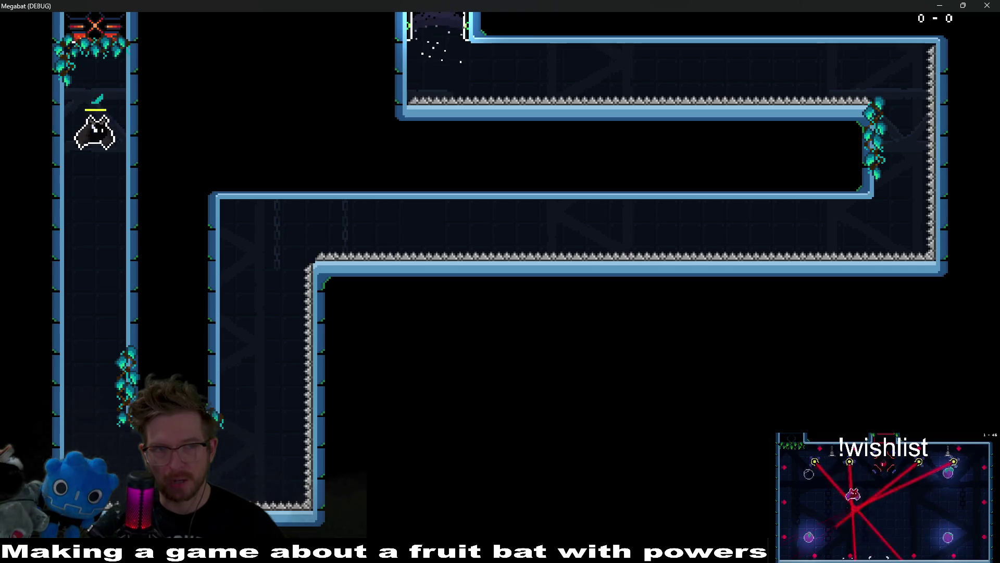
pyautogui.press('Up')
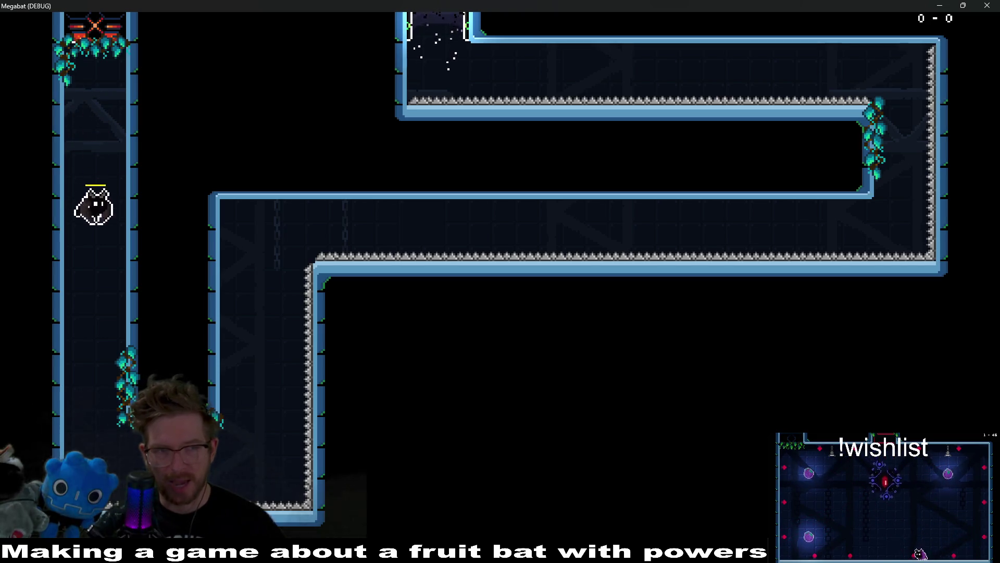
pyautogui.press('Up')
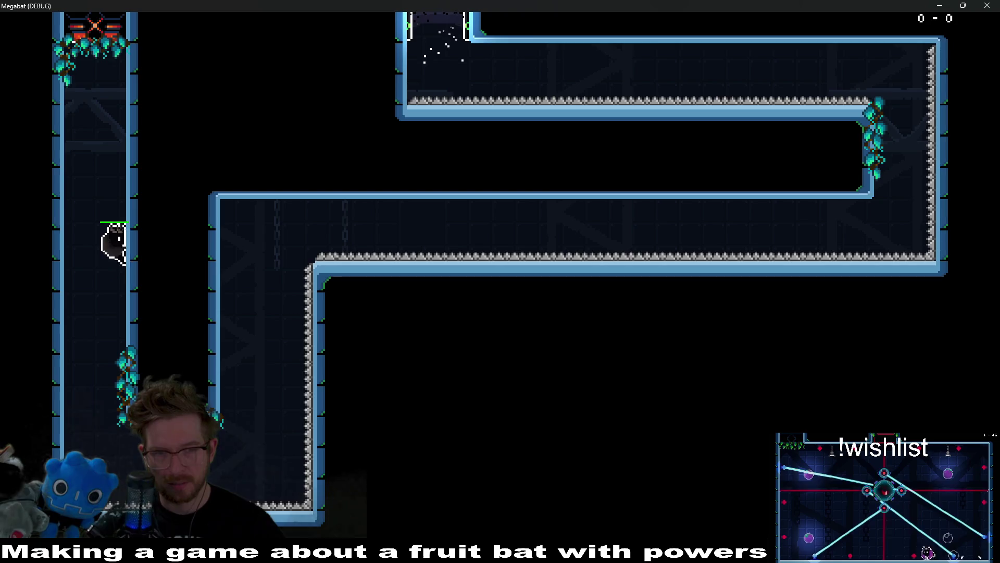
pyautogui.press('Up')
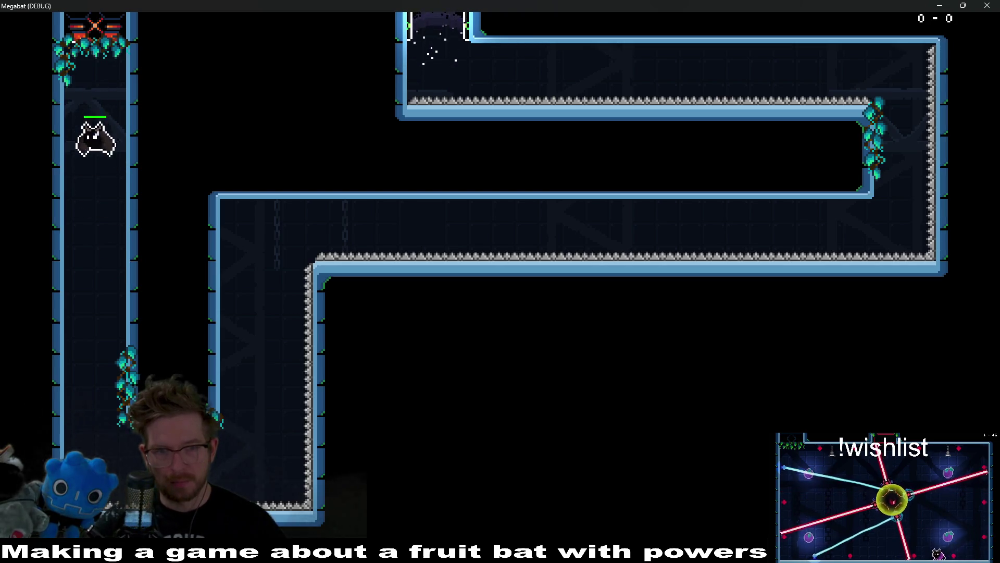
pyautogui.press('Up')
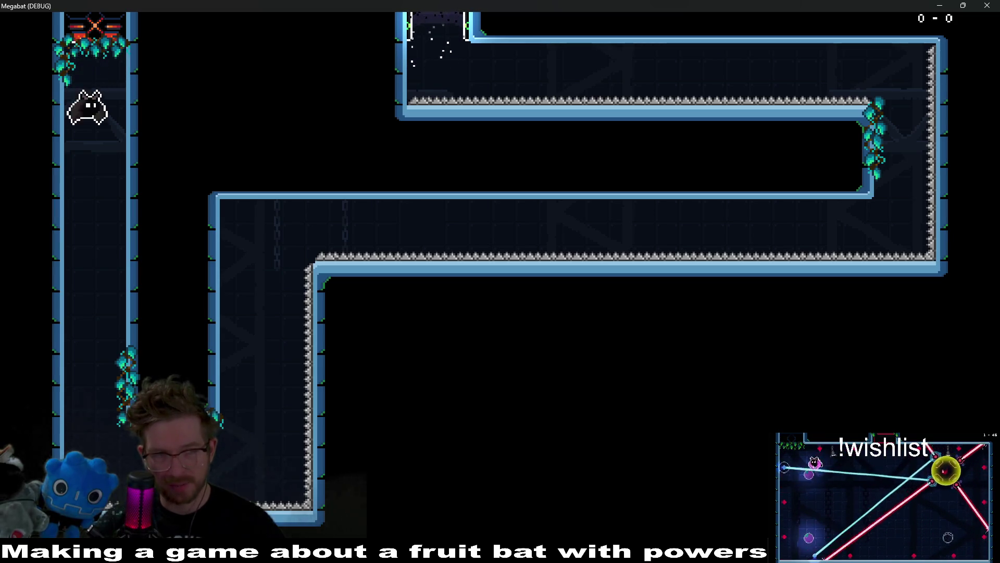
pyautogui.press('Up')
pyautogui.press('Up')
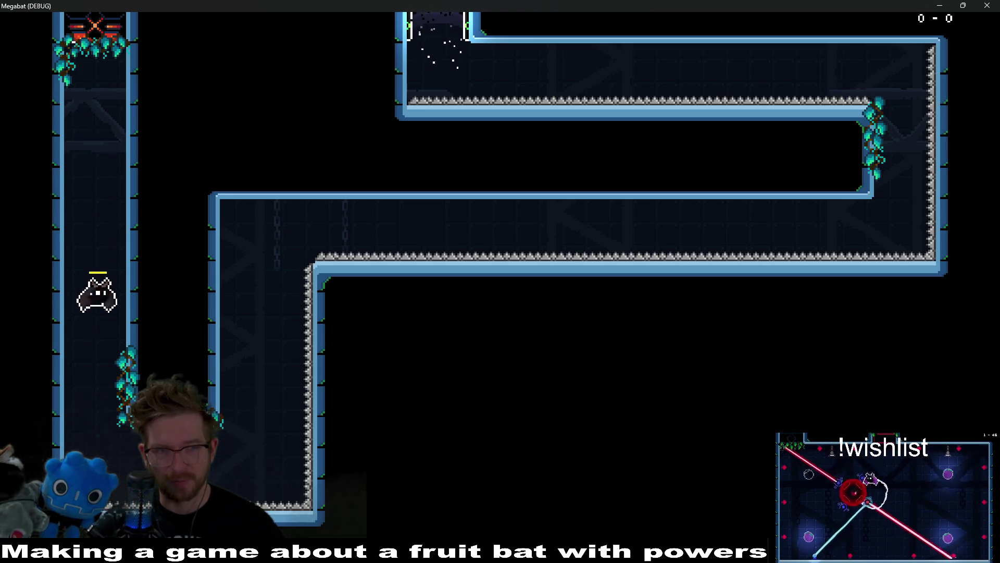
pyautogui.press('Up')
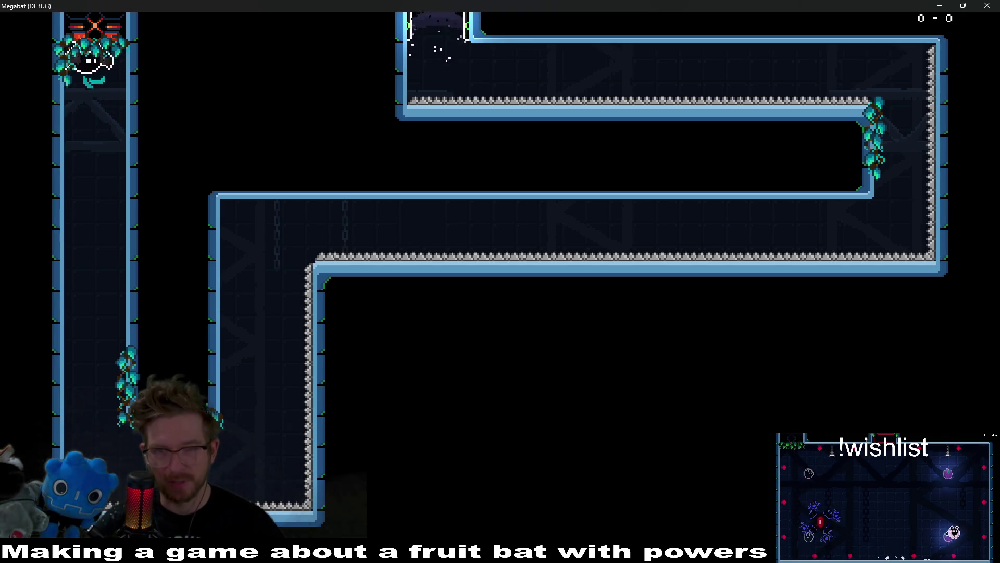
pyautogui.press('Up')
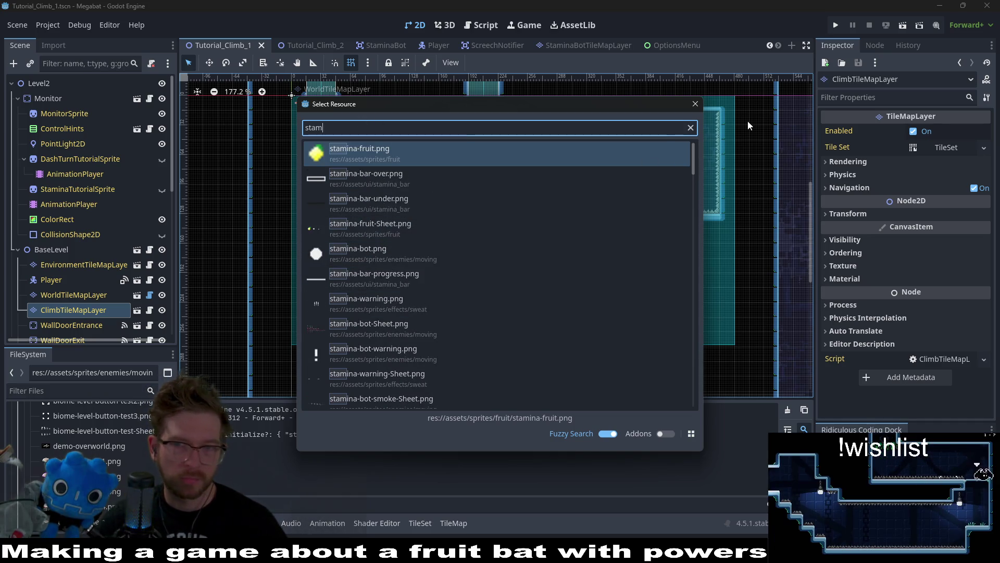
pyautogui.click(695, 104)
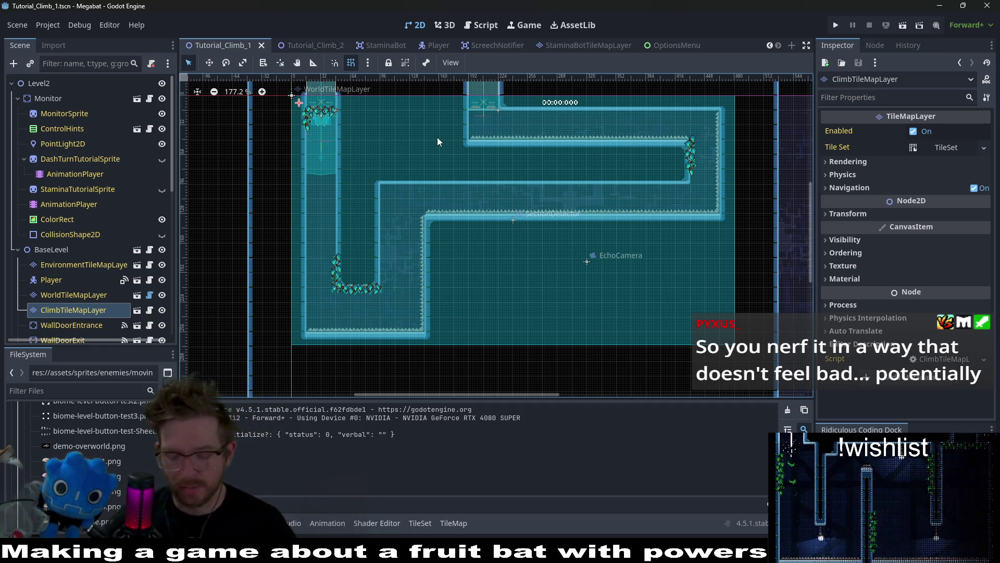
# Search resources for 'staminabar', browse the matching stamina files, then dismiss the search.
pyautogui.hotkey('shift', 'alt', 'o')
pyautogui.write('stam')
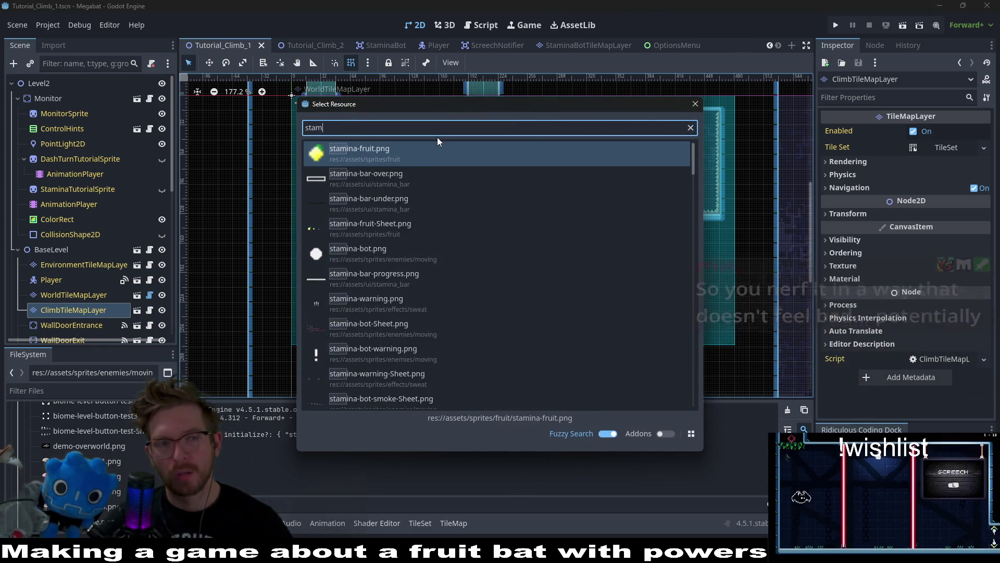
pyautogui.write('inabar')
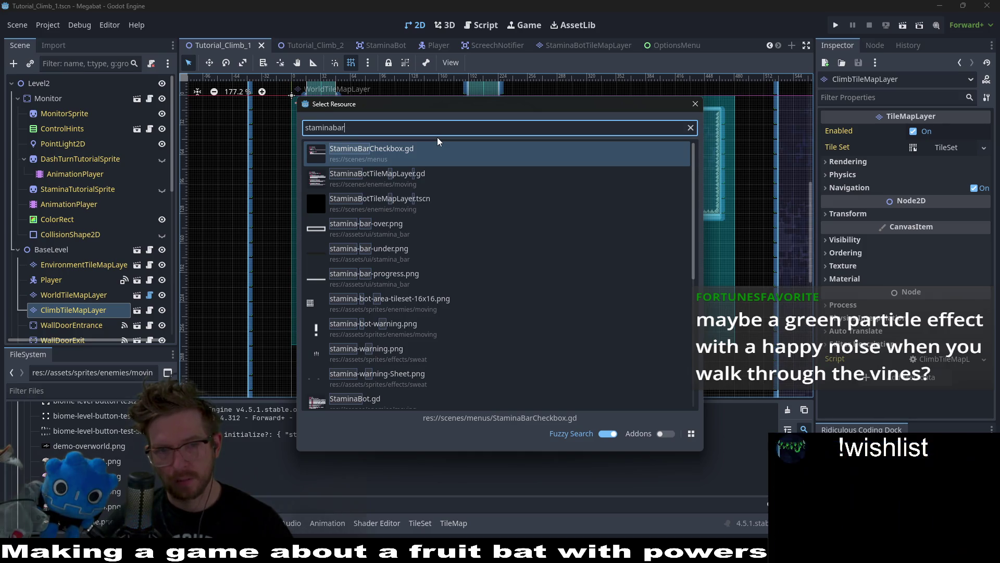
pyautogui.press('Down')
pyautogui.press('Down')
pyautogui.press('Down')
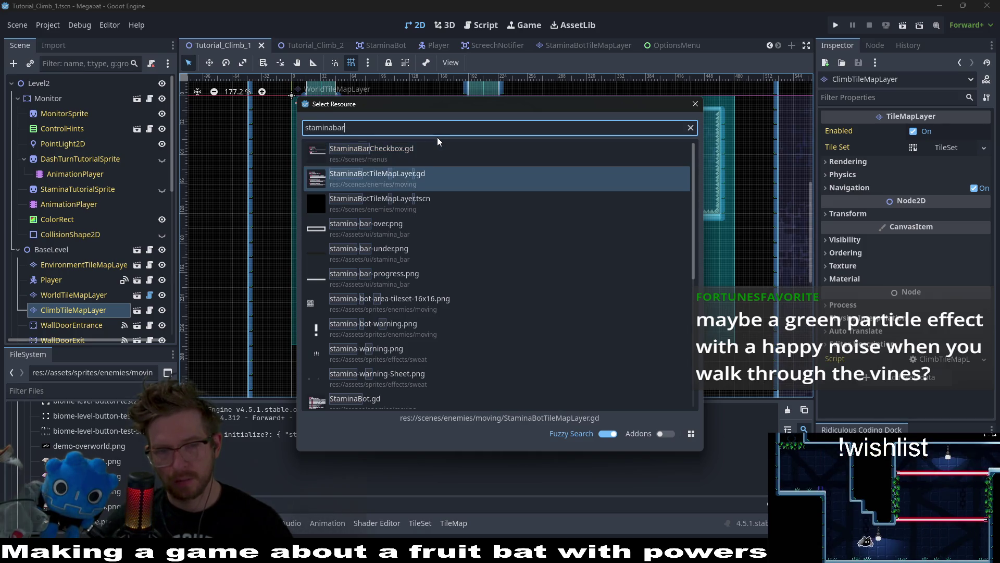
pyautogui.press('Down')
pyautogui.press('Down')
pyautogui.press('Up')
pyautogui.press('Up')
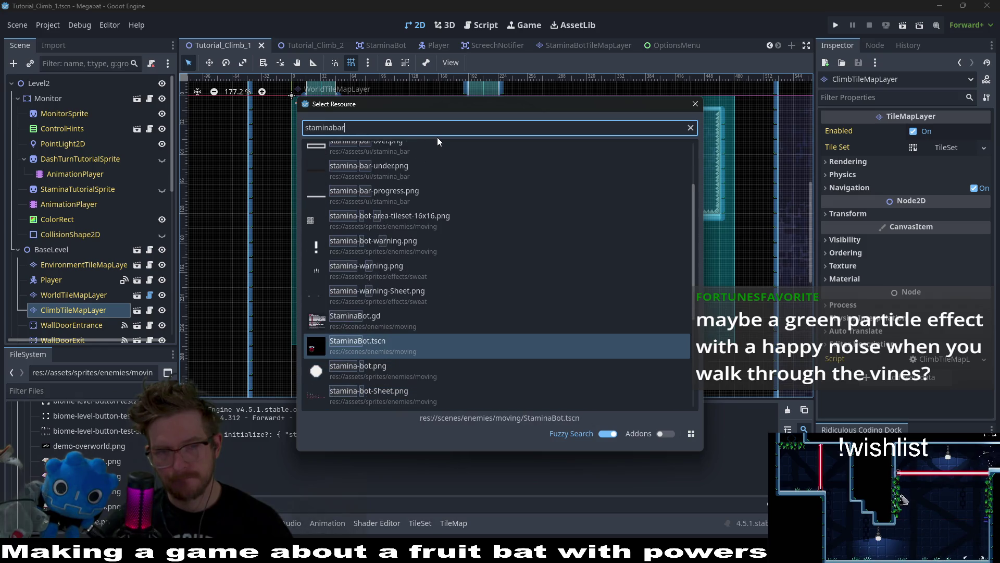
pyautogui.press('Down')
pyautogui.press('Down')
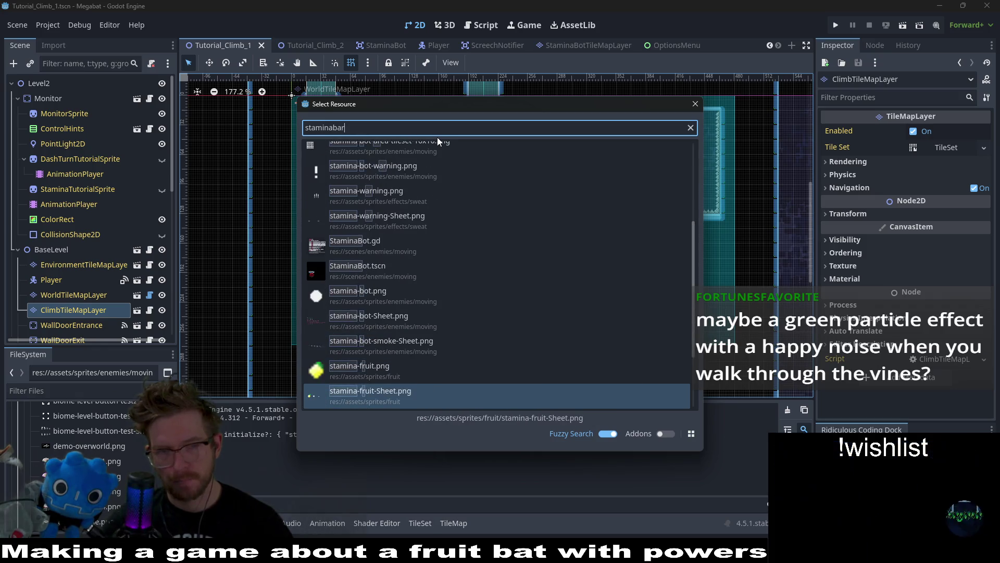
pyautogui.press('BackSpace')
pyautogui.press('BackSpace')
pyautogui.press('BackSpace')
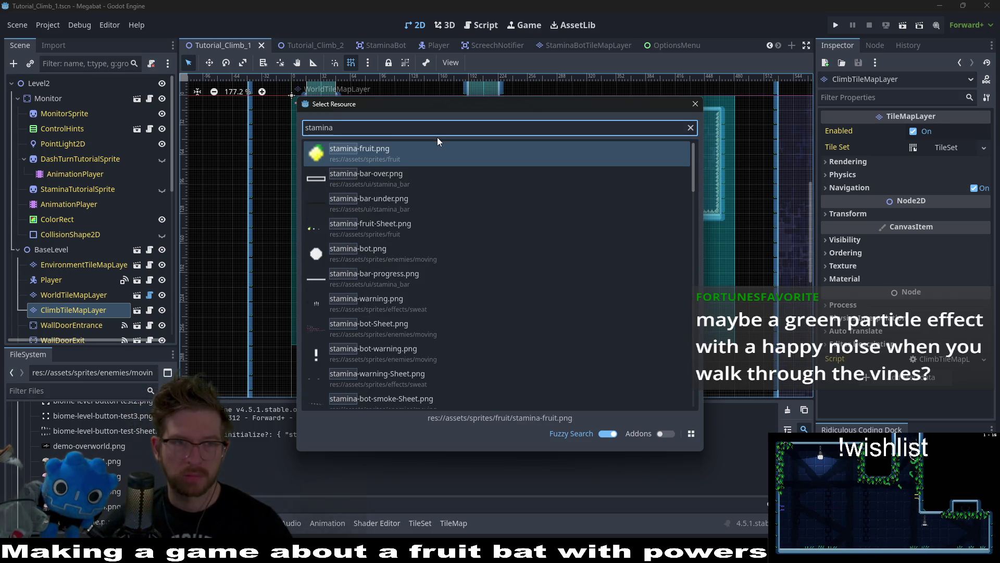
pyautogui.press('Escape')
# From the Player scene, quick-open StaminaUI.tscn by searching 'staminaUI'.
pyautogui.click(439, 46)
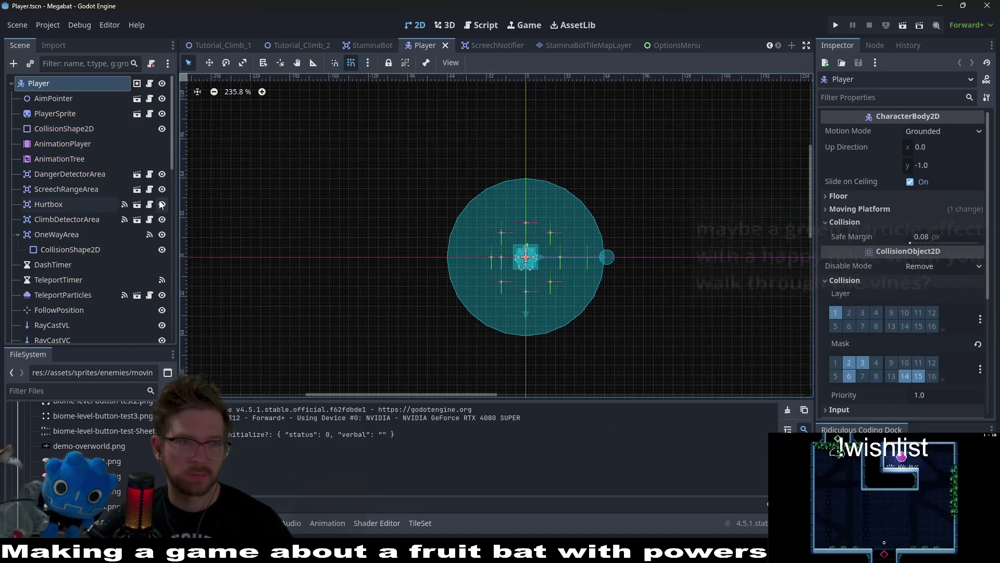
pyautogui.scroll(-2, 79, 230)
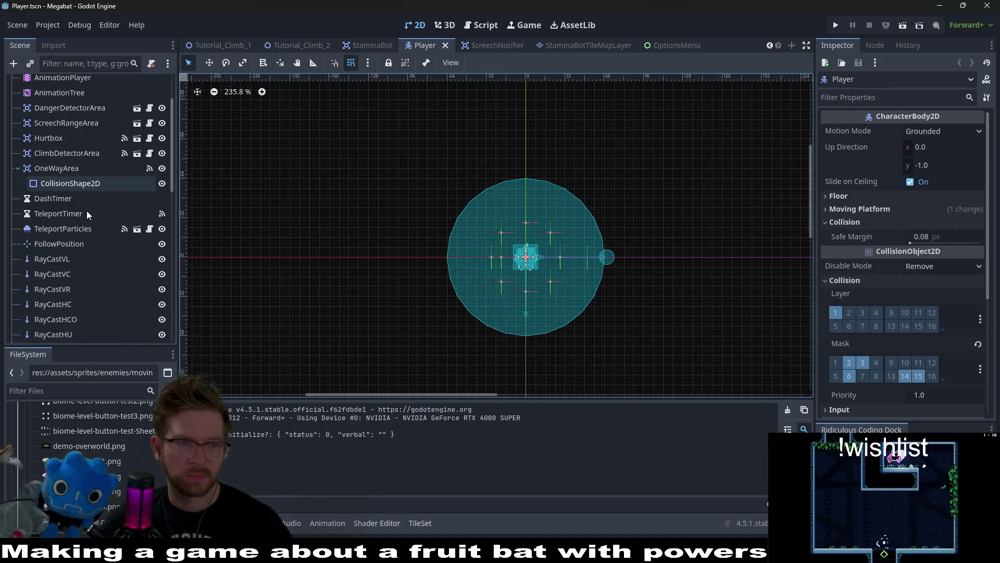
pyautogui.scroll(2, 87, 213)
pyautogui.scroll(-3, 86, 210)
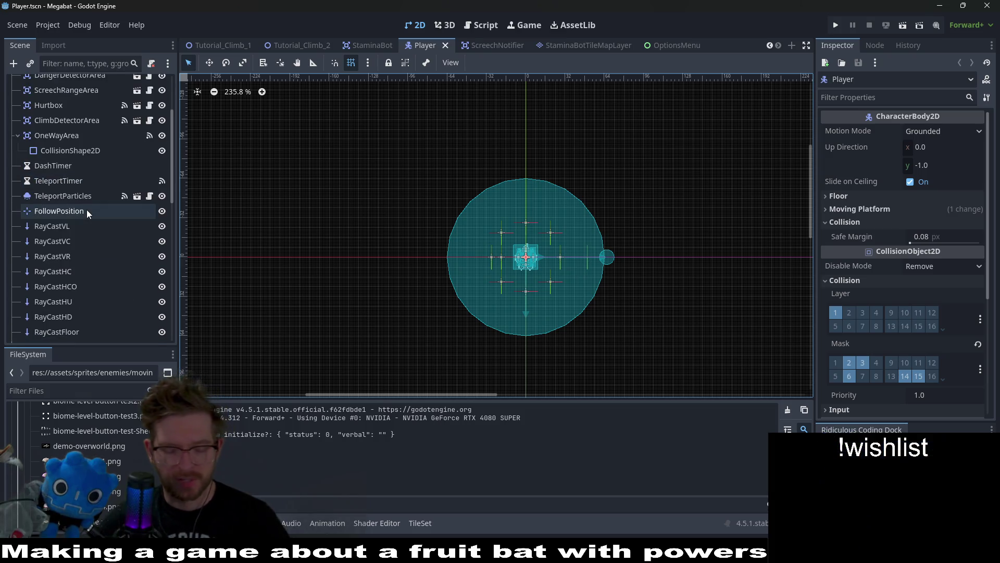
pyautogui.hotkey('shift', 'alt', 'o')
pyautogui.write('staminaUI')
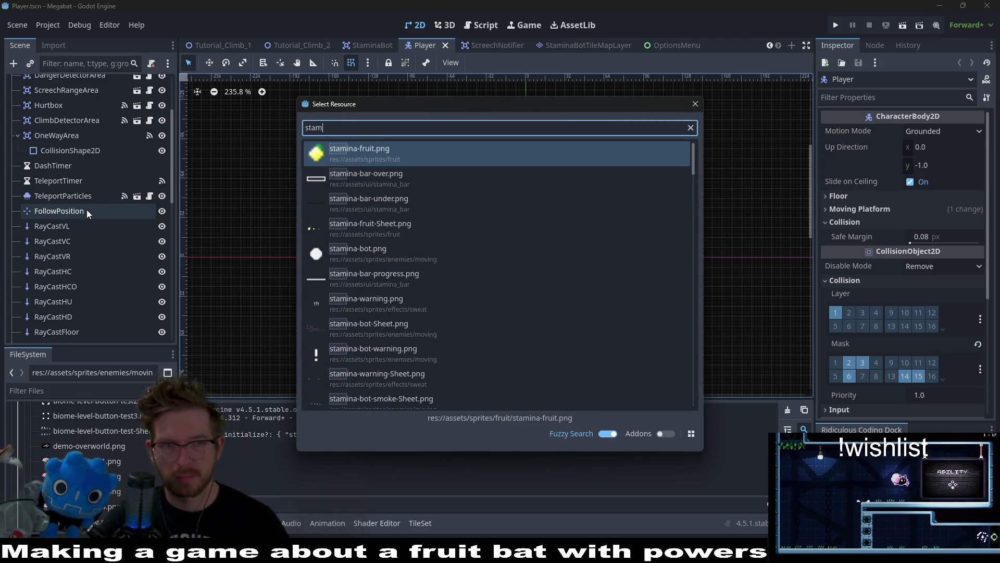
pyautogui.press('Down')
pyautogui.press('Return')
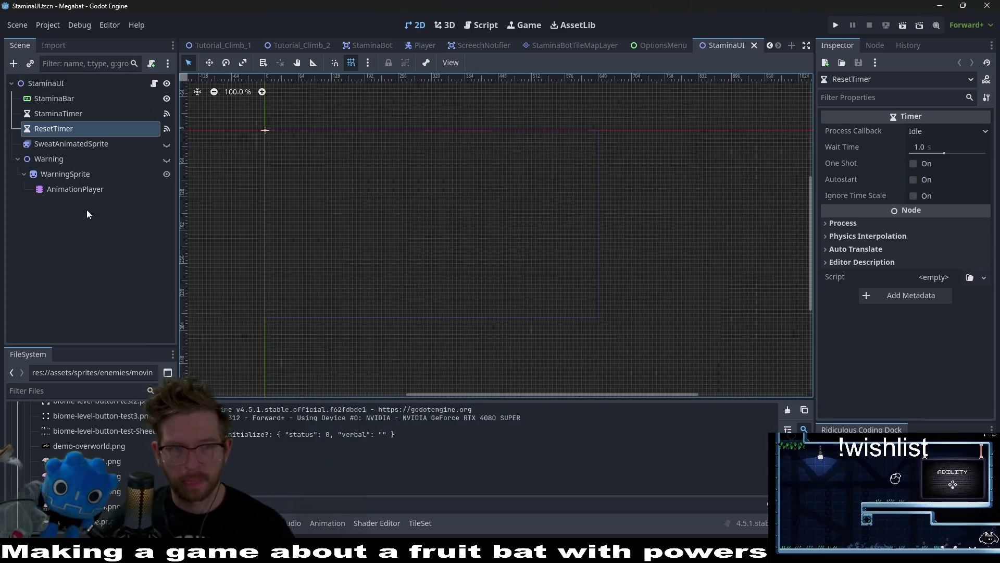
# Open the StaminaUI script and select the stamina_gain variable on line 19.
pyautogui.click(154, 84)
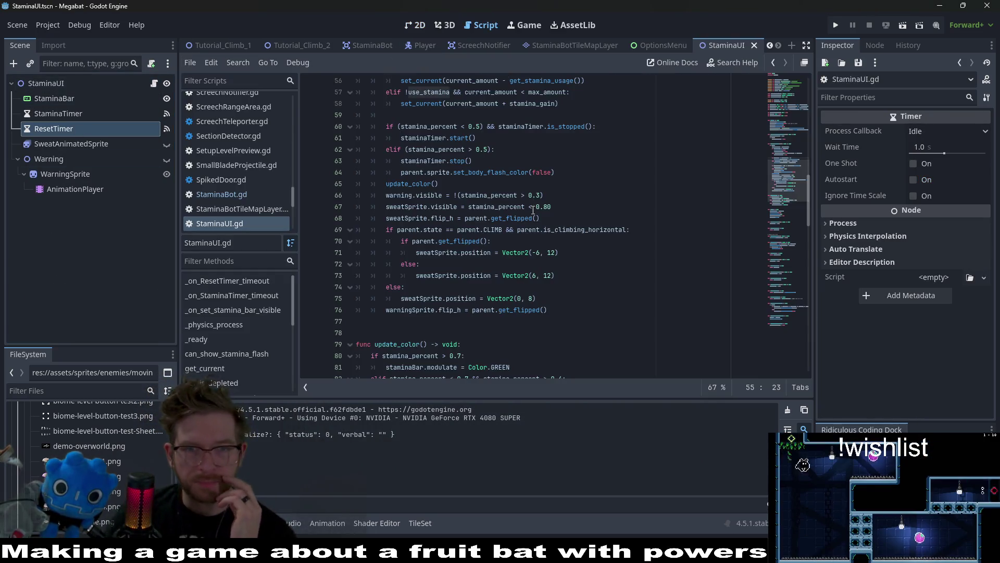
pyautogui.scroll(5, 574, 226)
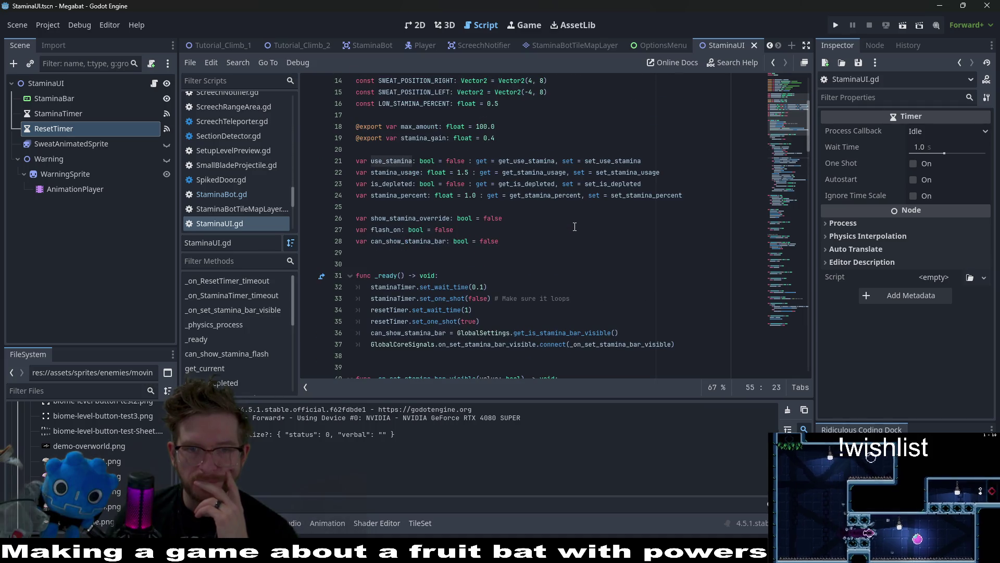
pyautogui.scroll(2, 574, 227)
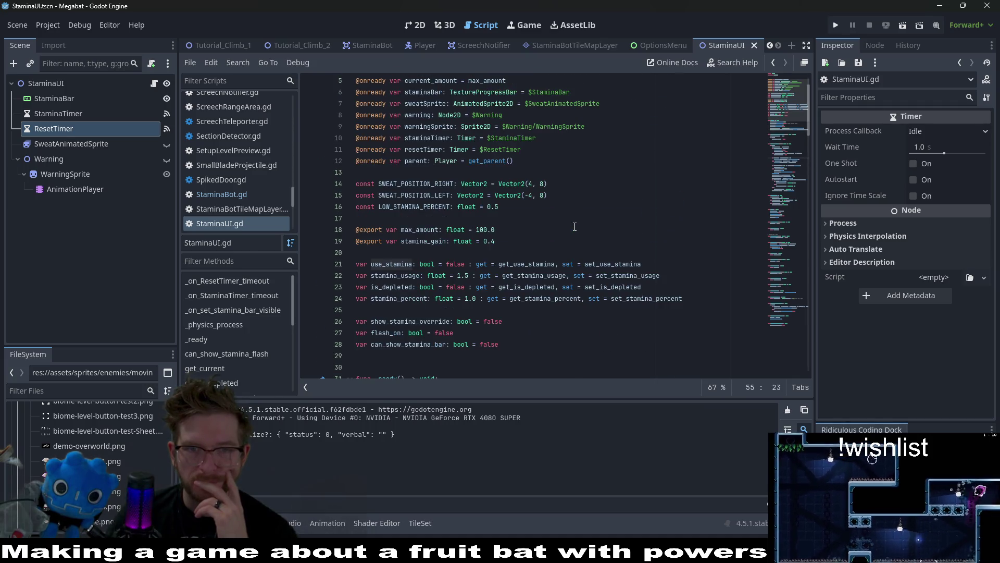
pyautogui.doubleClick(423, 241)
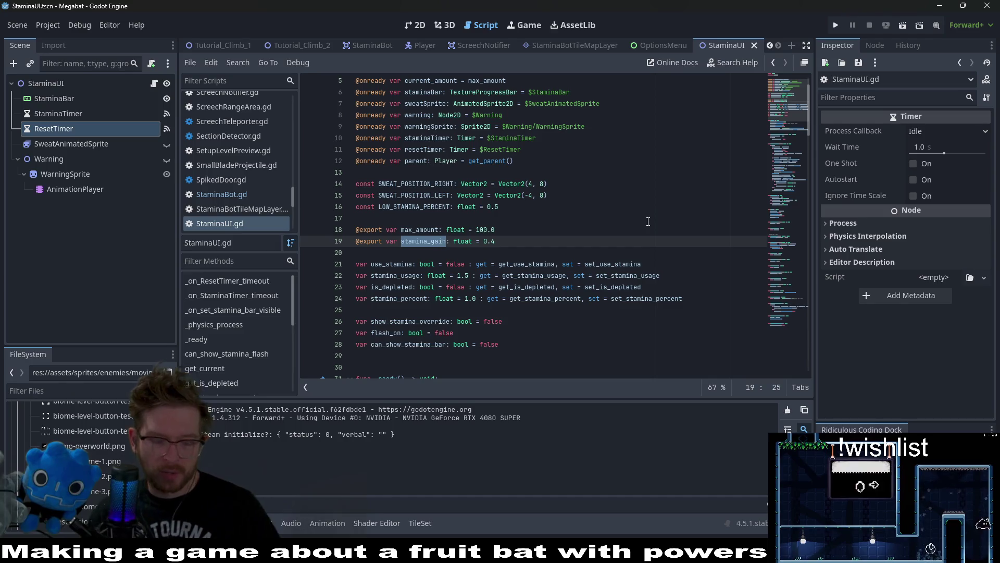
# Search for stamina_gain and select its refill use on line 58 in _physics_process.
pyautogui.hotkey('ctrl', 'f')
pyautogui.press('Return')
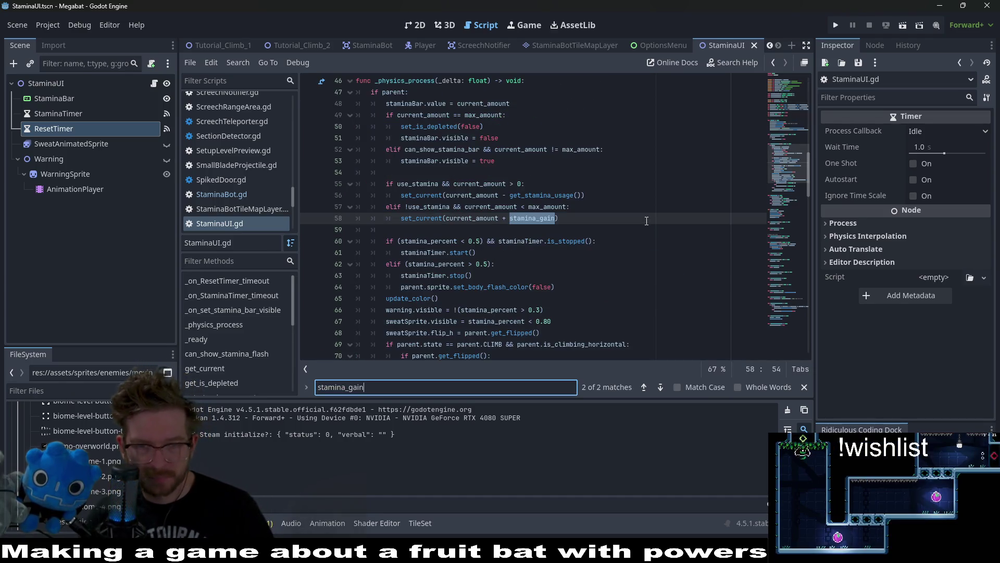
pyautogui.press('Return')
pyautogui.press('Return')
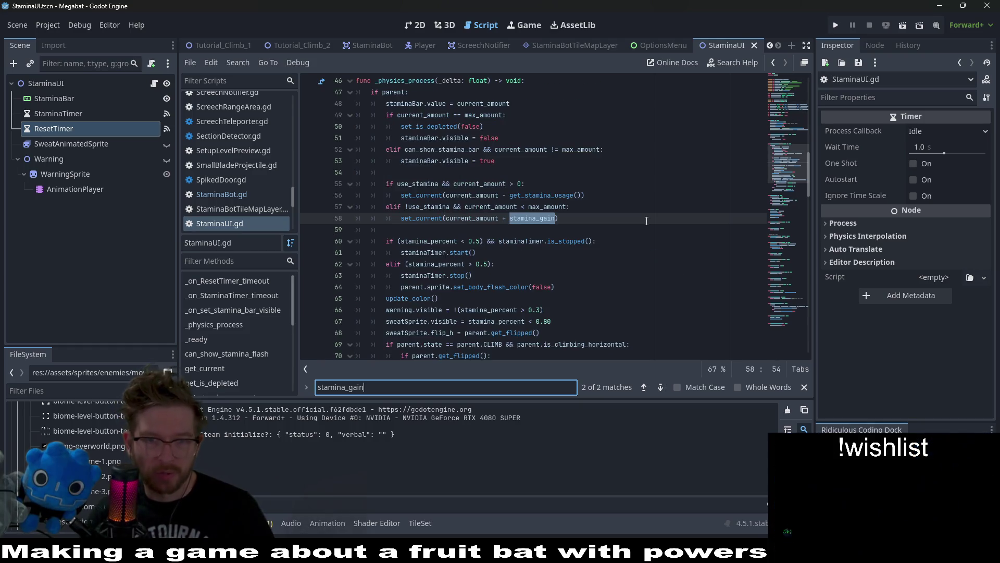
pyautogui.scroll(2, 521, 208)
pyautogui.click(459, 149)
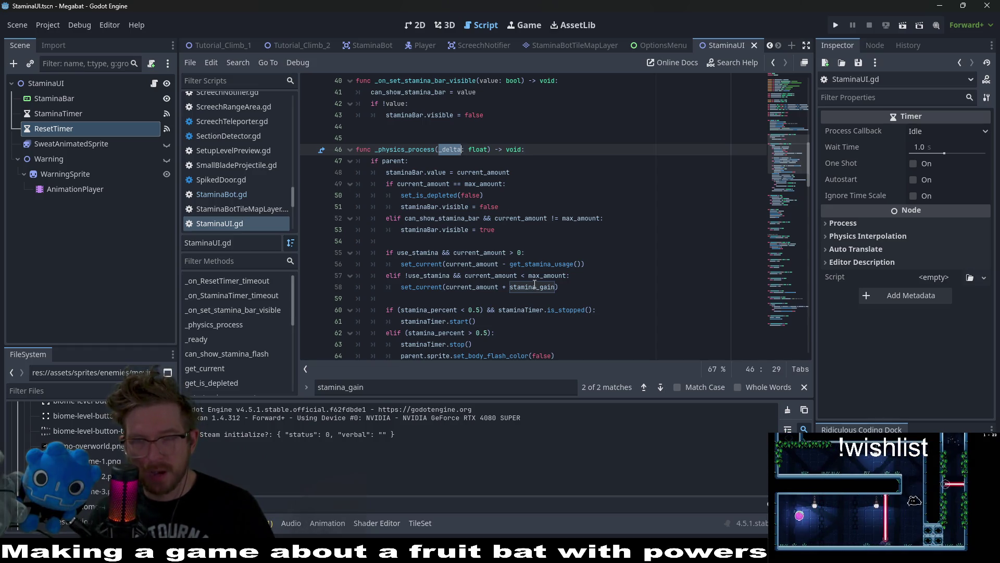
pyautogui.moveTo(535, 287)
pyautogui.moveTo(527, 265)
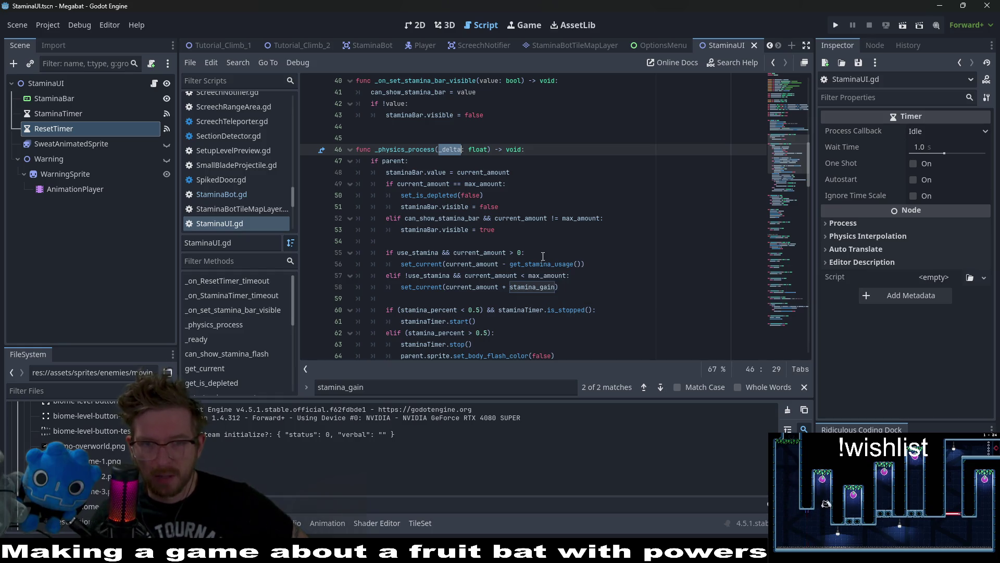
pyautogui.scroll(-1, 556, 259)
pyautogui.click(560, 253)
# Place the cursor inside stamina_gain on the stamina refill line 58 of StaminaUI.gd.
pyautogui.hotkey('shift', 'Home')
pyautogui.hotkey('shift', 'Home')
pyautogui.click(637, 242)
pyautogui.scroll(2, 637, 242)
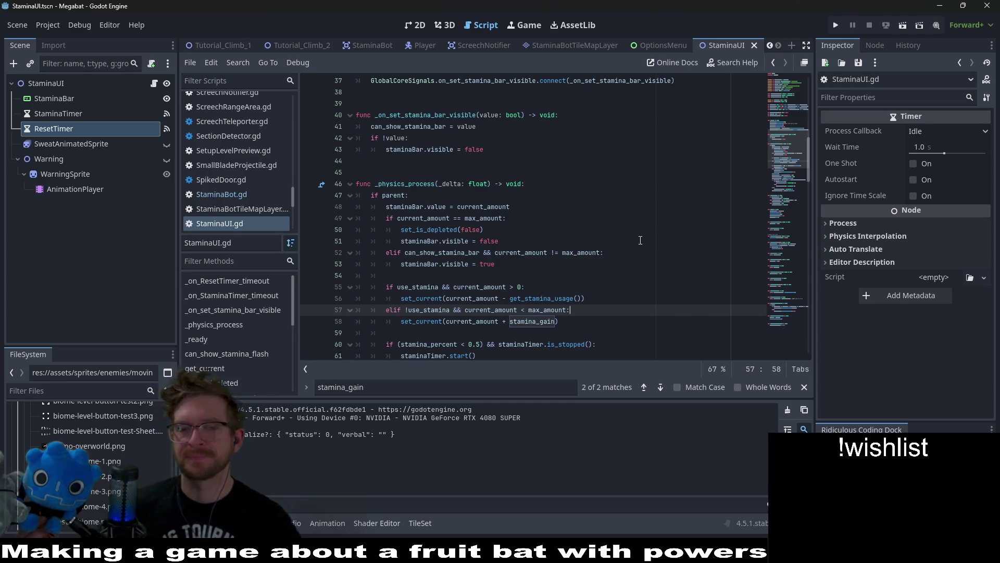
pyautogui.scroll(-3, 640, 240)
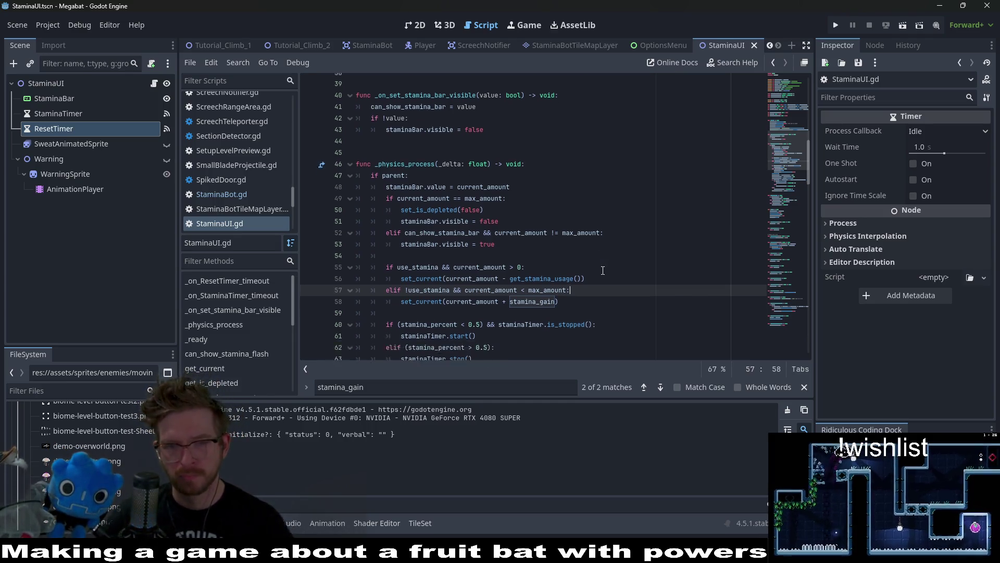
pyautogui.click(553, 219)
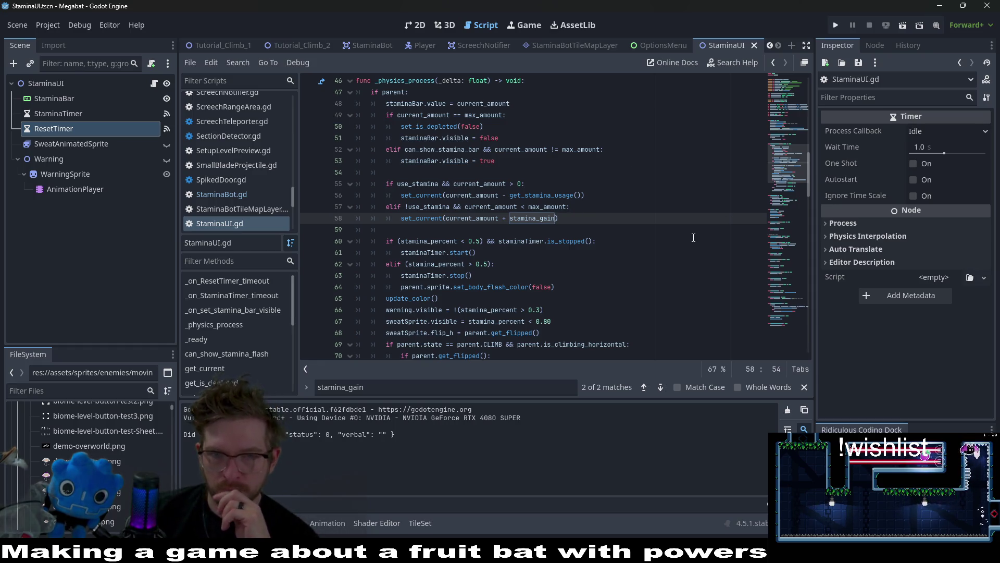
# Scroll down to update_color, which tints the stamina bar green, yellow or red.
pyautogui.scroll(-2, 694, 238)
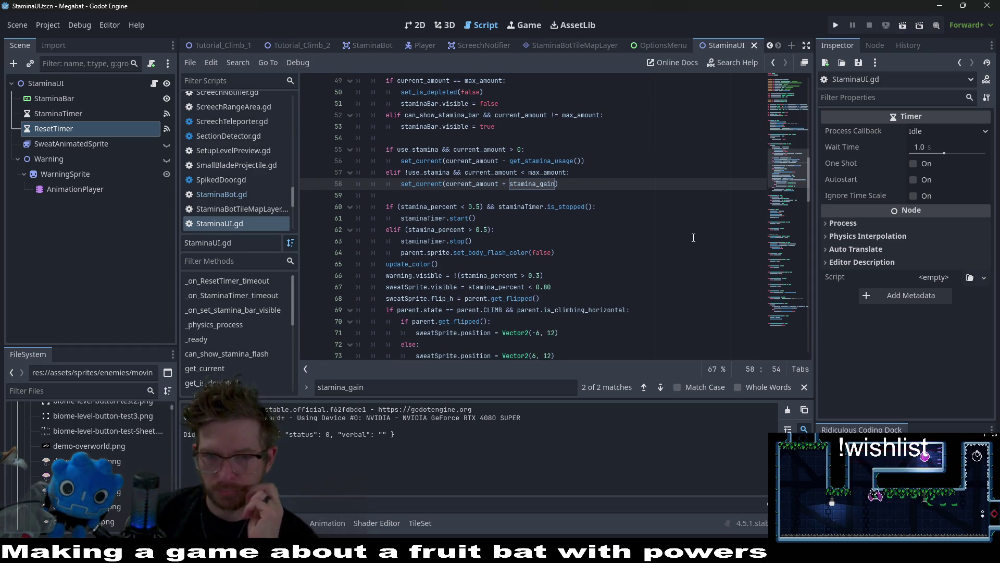
pyautogui.scroll(-2, 693, 237)
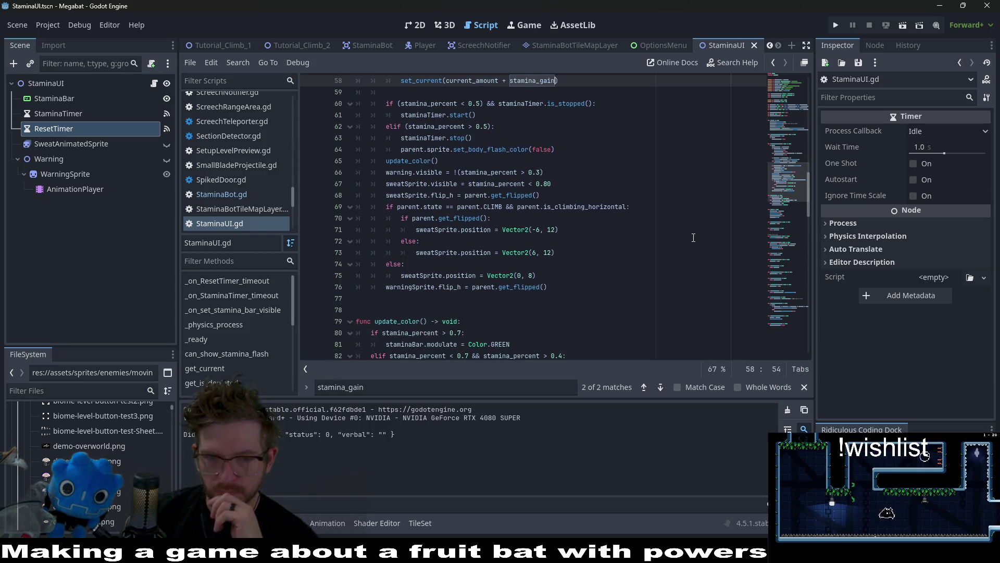
pyautogui.scroll(-2, 694, 238)
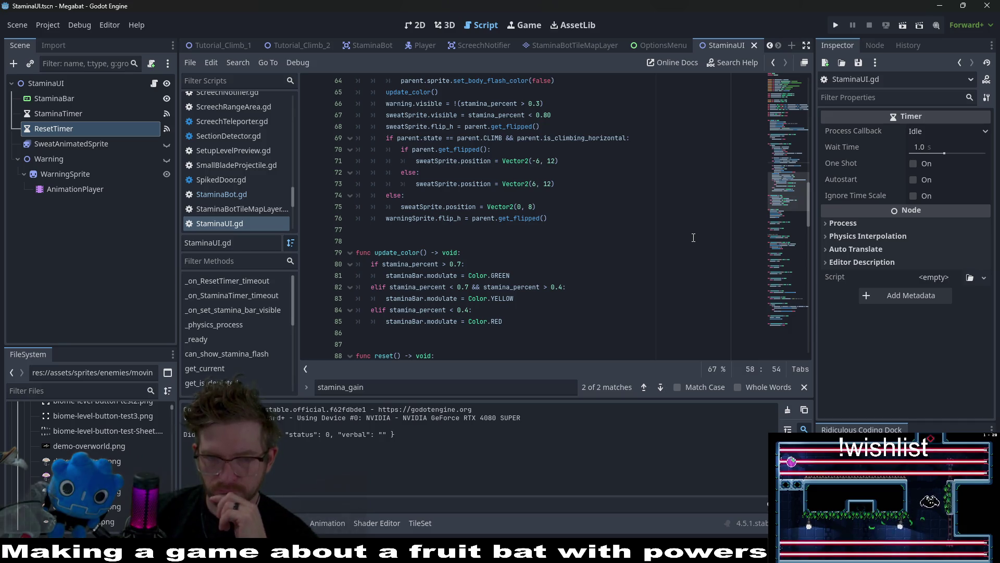
pyautogui.scroll(-2, 693, 237)
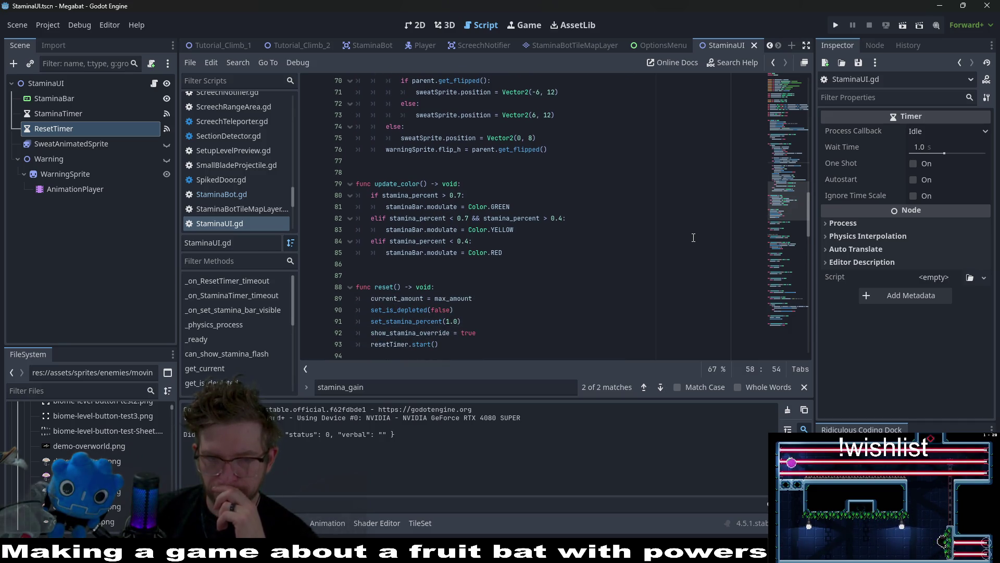
pyautogui.scroll(-1, 693, 238)
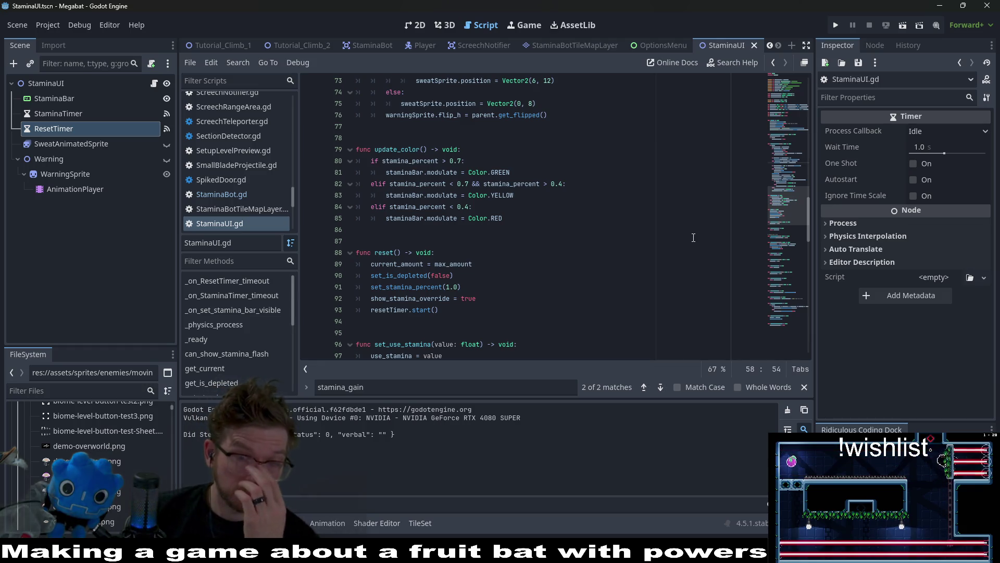
# Review the set_stamina_percent call in reset and the stamina usage and gain block, lines 54–64.
pyautogui.doubleClick(386, 286)
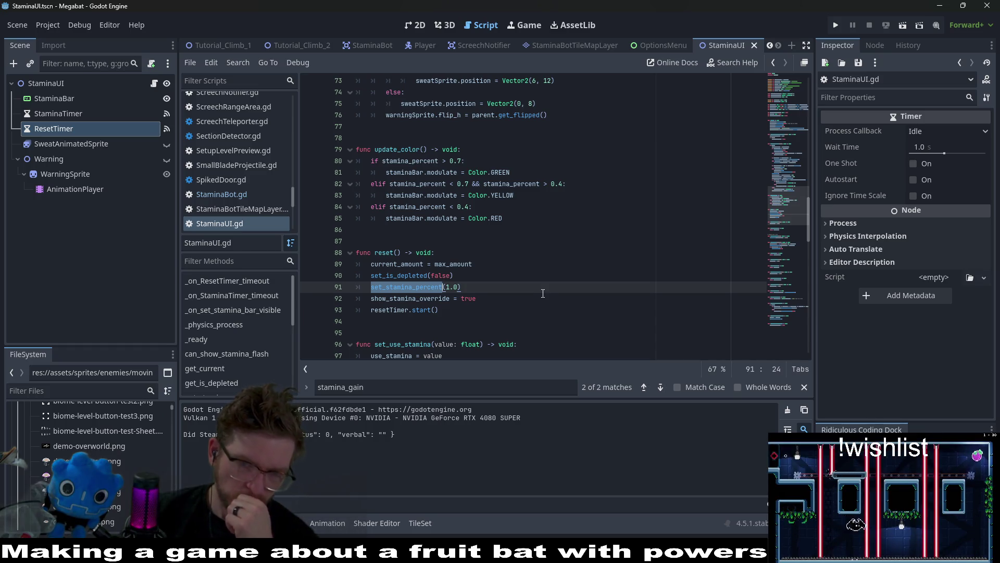
pyautogui.scroll(2, 542, 293)
pyautogui.scroll(7, 543, 293)
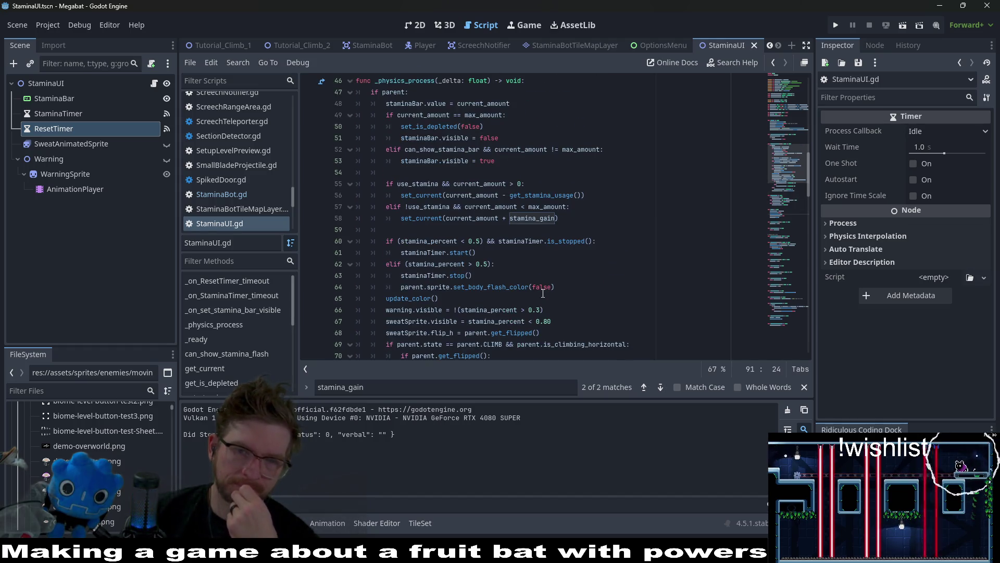
pyautogui.scroll(2, 543, 294)
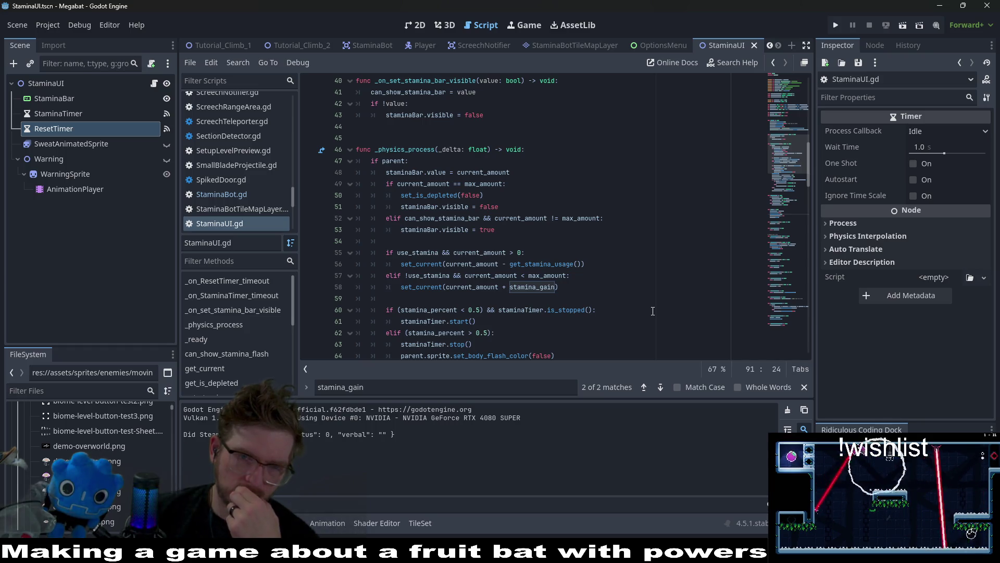
pyautogui.scroll(-1, 652, 235)
pyautogui.hotkey('shift', 'Up')
pyautogui.hotkey('shift', 'Up')
pyautogui.hotkey('shift', 'Up')
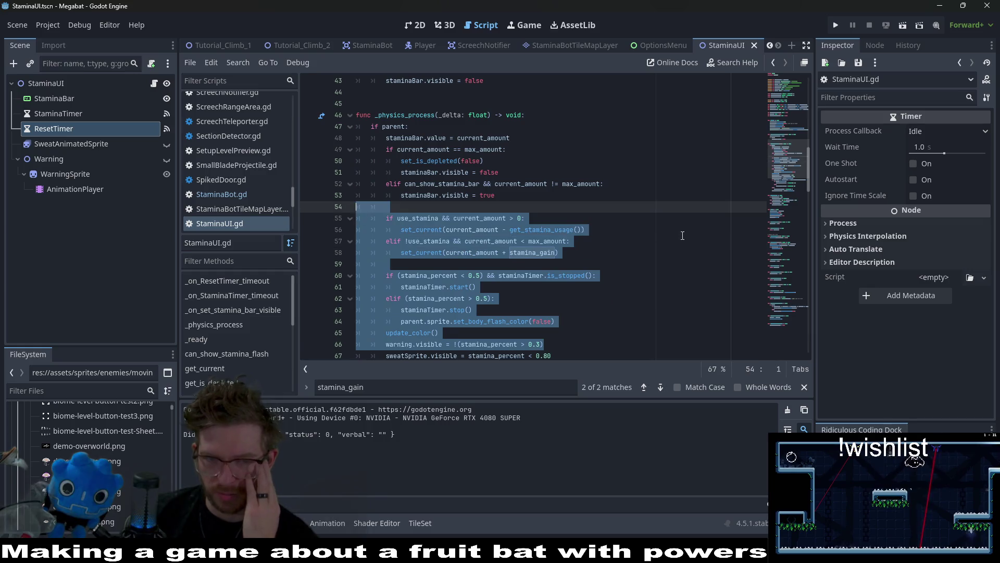
pyautogui.click(653, 234)
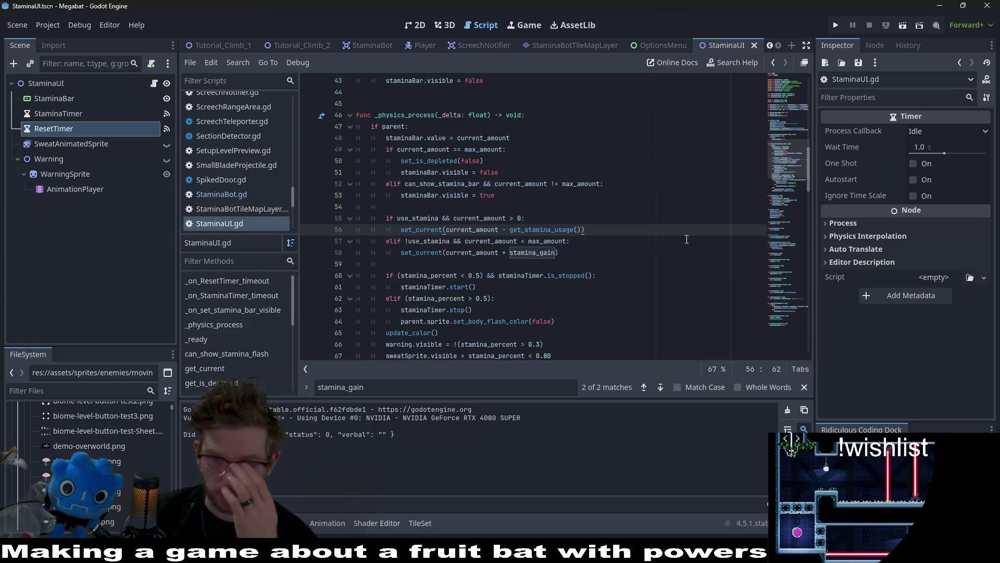
pyautogui.scroll(-1, 682, 241)
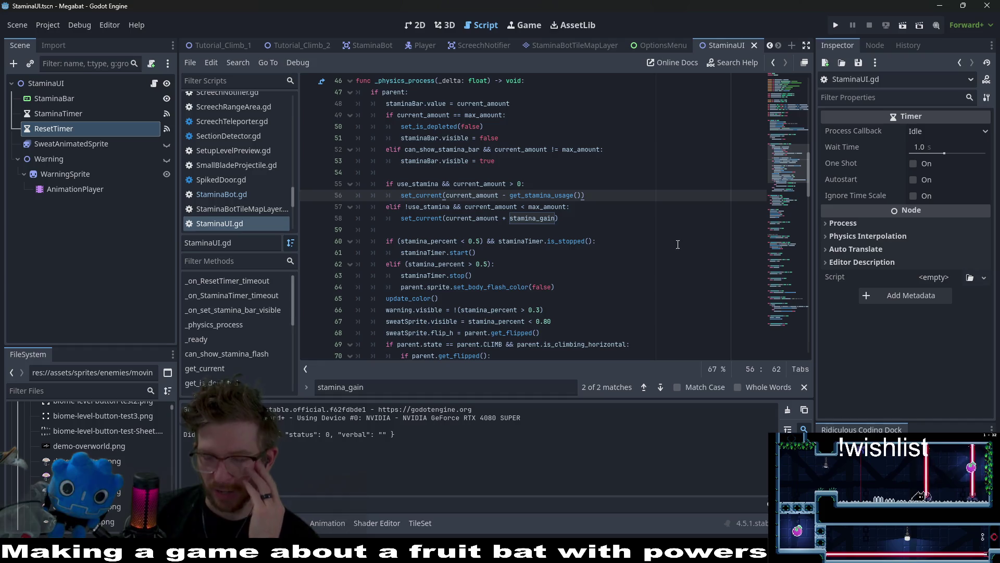
pyautogui.moveTo(655, 287); pyautogui.dragTo(604, 172)
pyautogui.click(603, 229)
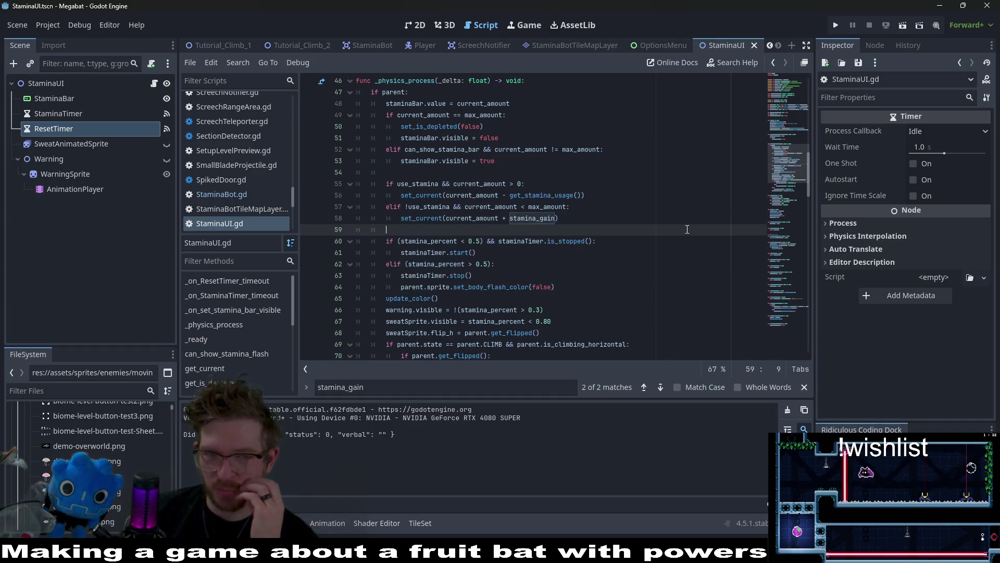
# Show the StaminaTimer node's properties and return the script to its top, picking staminaTimer on line 10.
pyautogui.scroll(7, 593, 252)
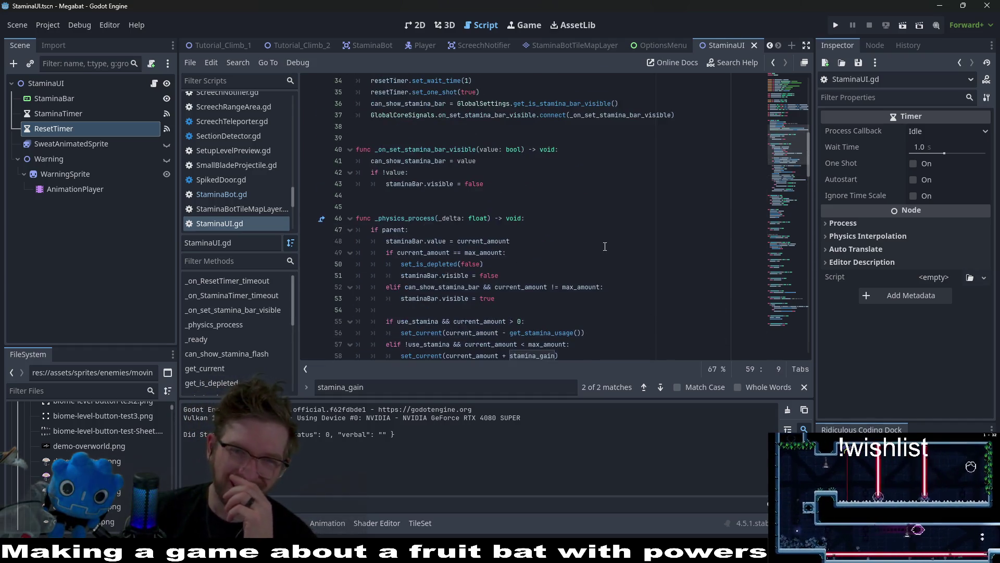
pyautogui.scroll(2, 587, 259)
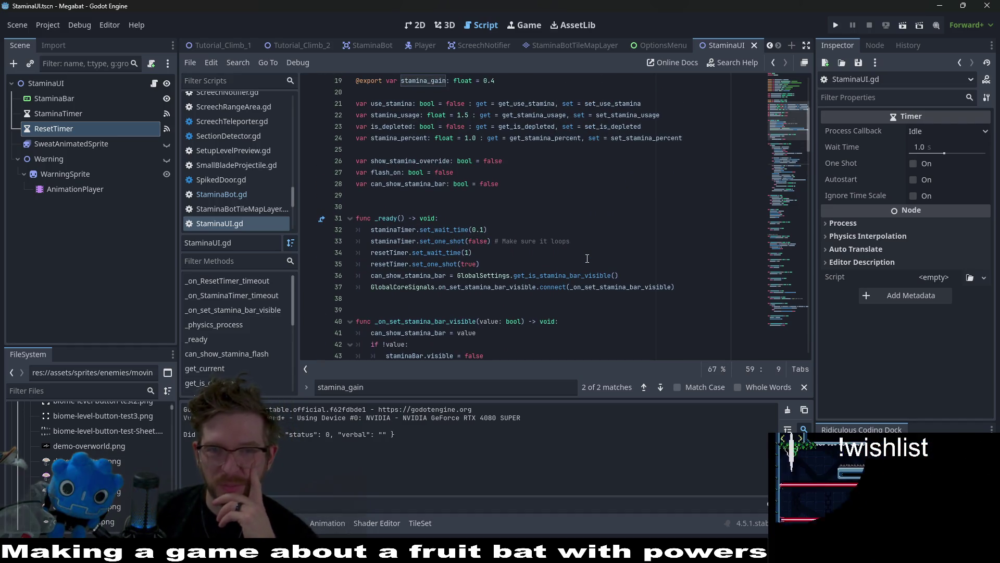
pyautogui.scroll(-2, 587, 258)
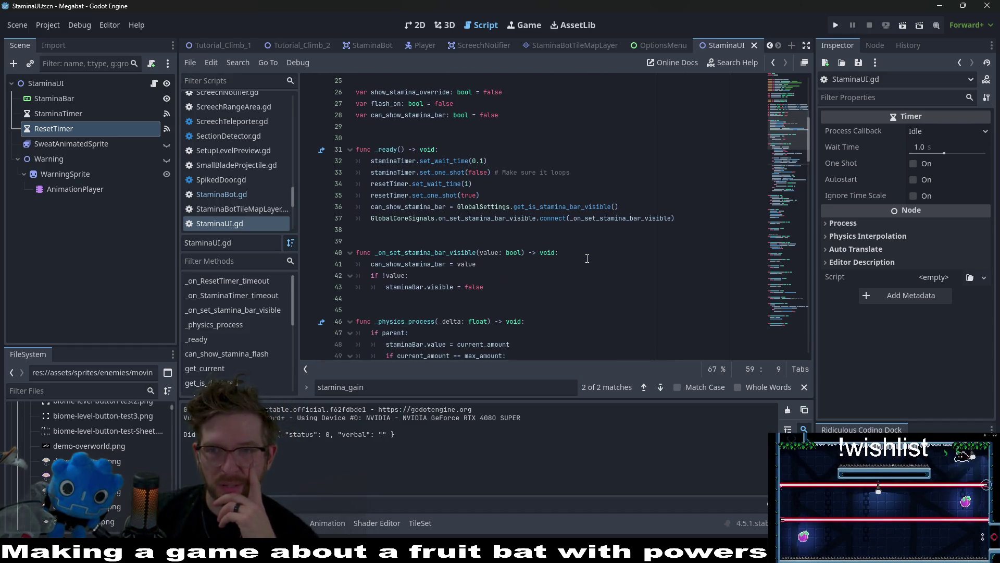
pyautogui.scroll(-2, 587, 258)
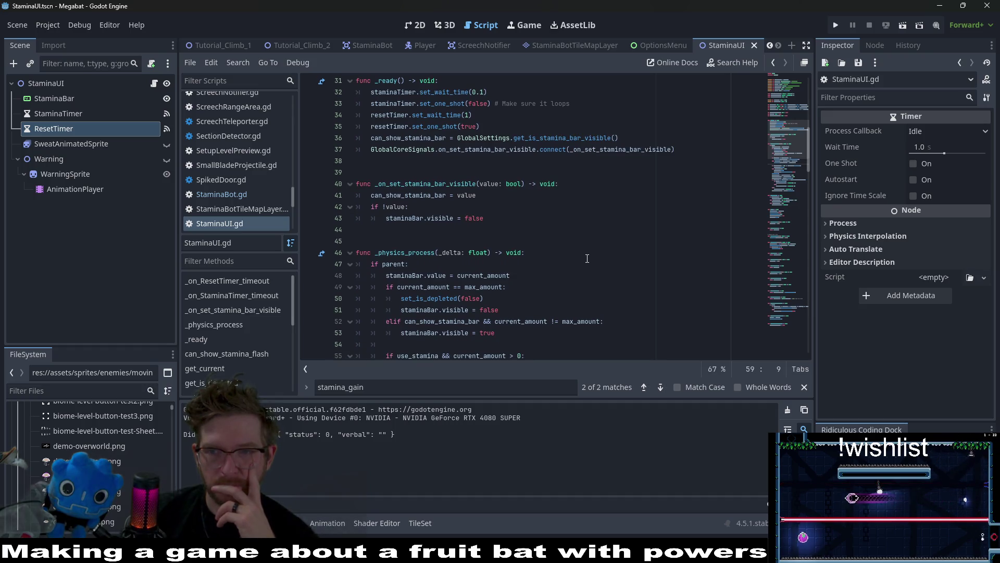
pyautogui.scroll(-1, 587, 258)
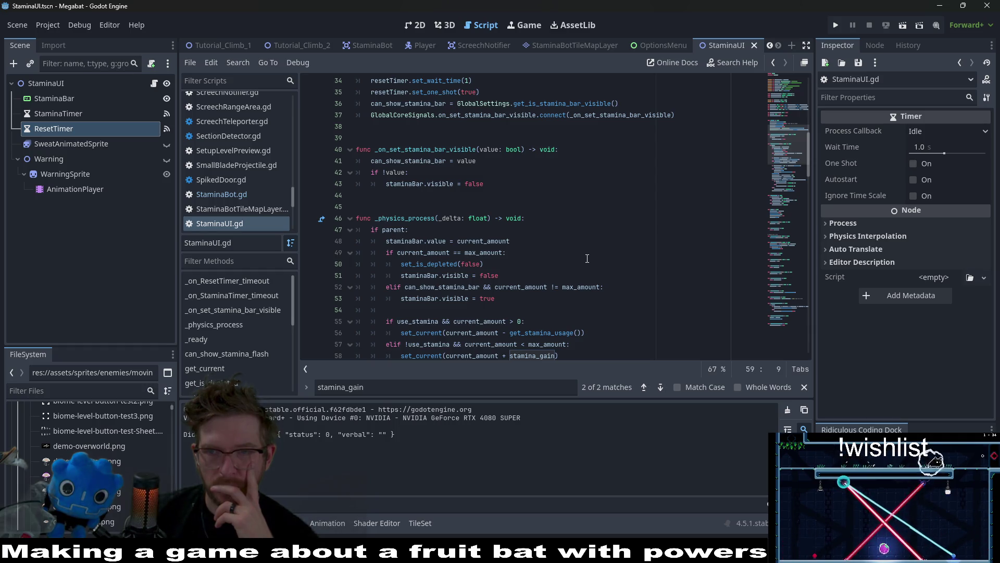
pyautogui.click(58, 114)
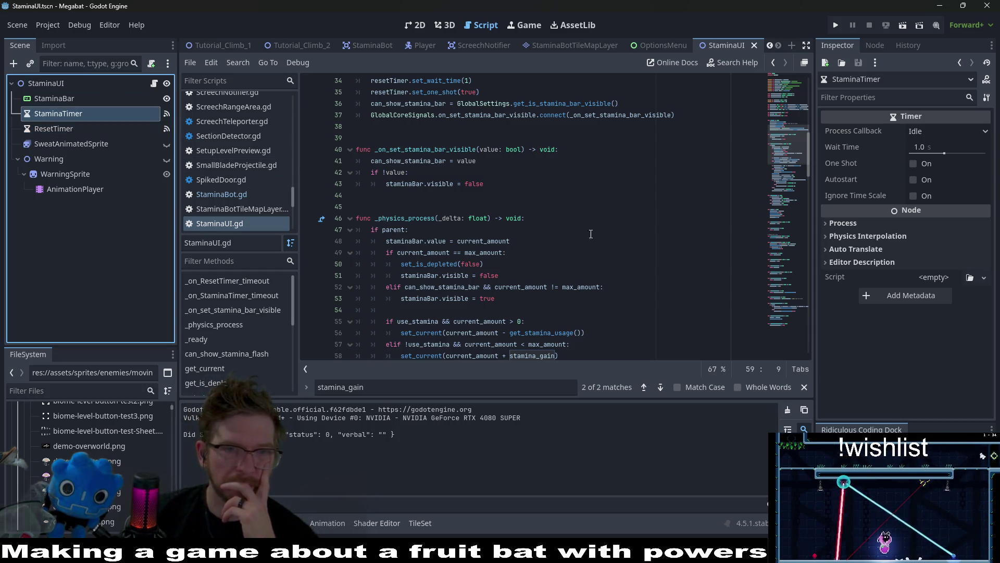
pyautogui.scroll(6, 612, 236)
pyautogui.scroll(5, 612, 236)
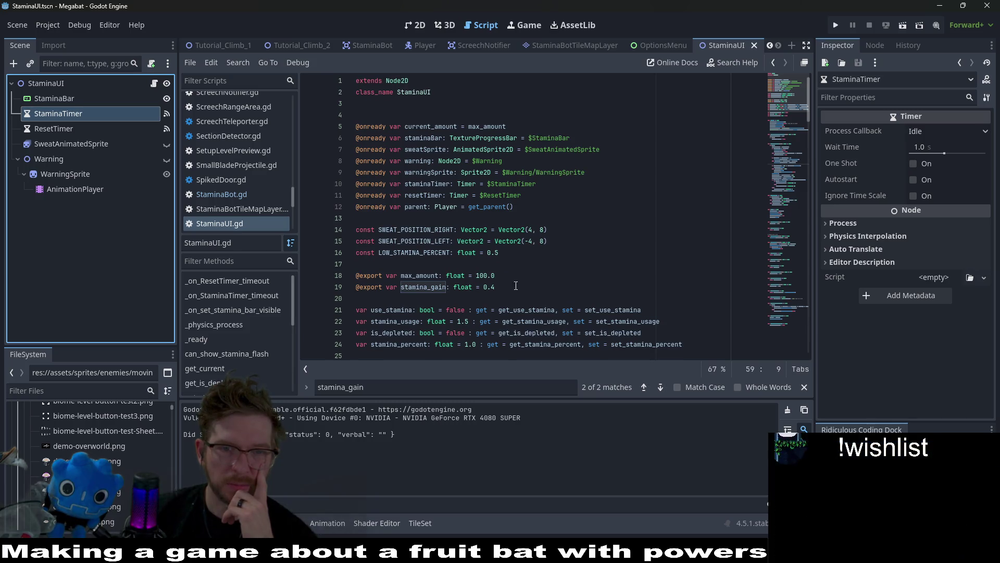
pyautogui.doubleClick(428, 184)
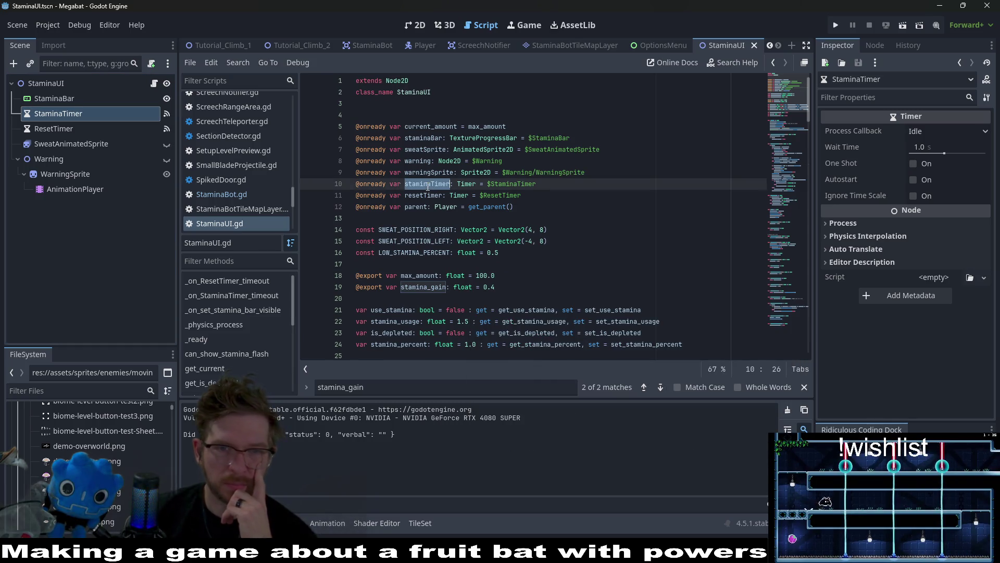
# Search StaminaUI.gd for staminaTimer and cycle through its 8 matches, including the line 33 setup.
pyautogui.hotkey('ctrl', 'f')
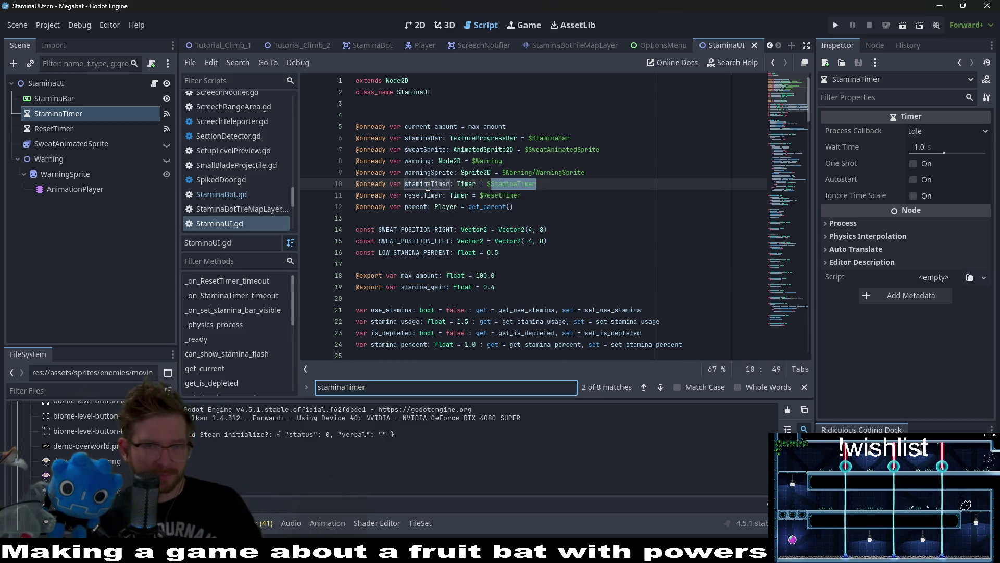
pyautogui.press('Return')
pyautogui.press('Return')
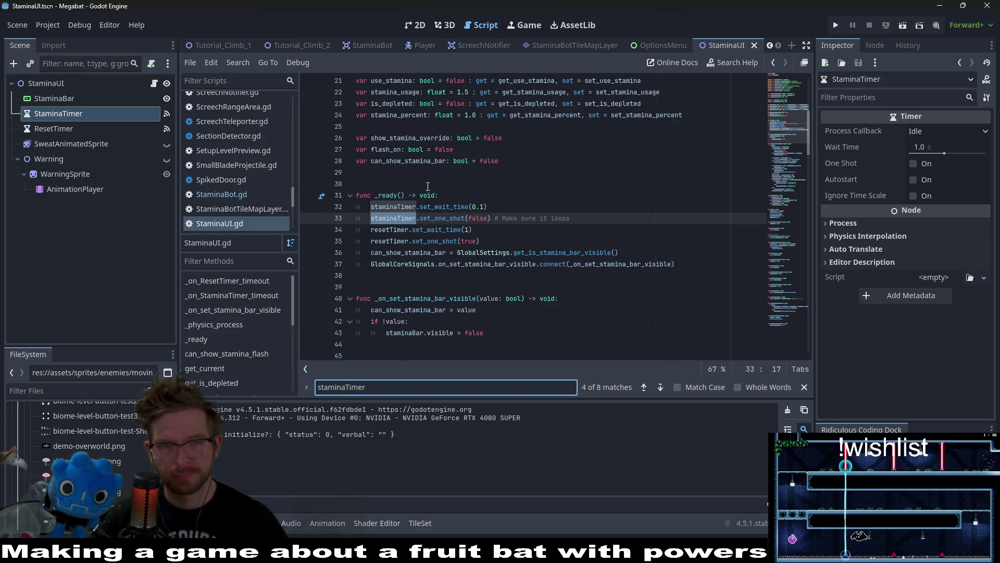
pyautogui.press('Return')
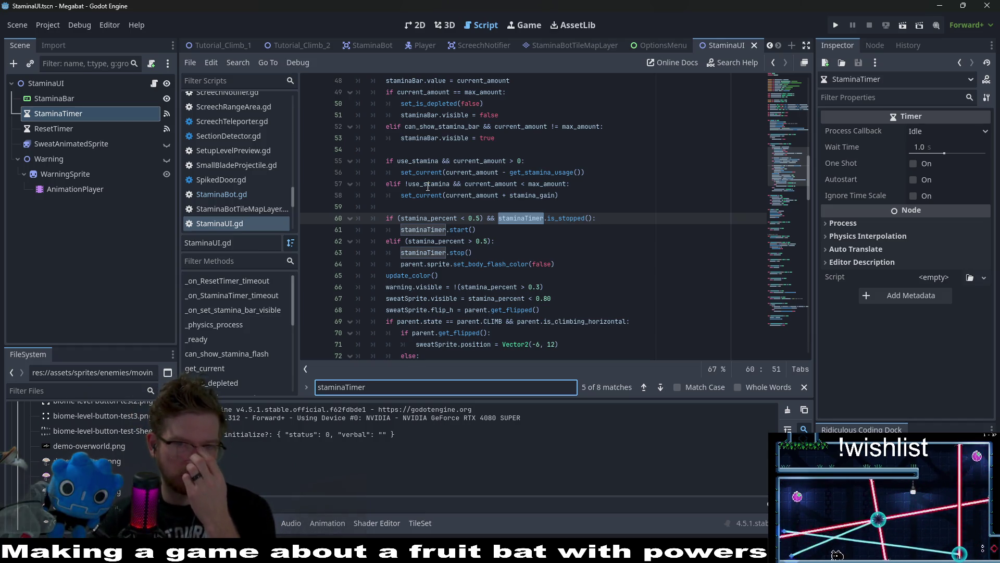
pyautogui.press('Return')
pyautogui.press('Return')
pyautogui.press('Return')
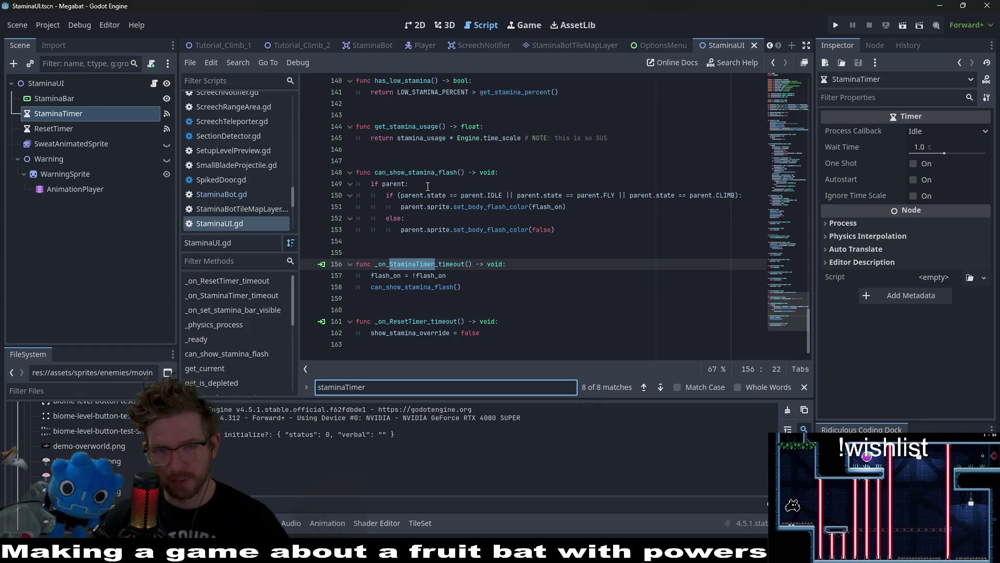
pyautogui.press('Return')
pyautogui.press('Return')
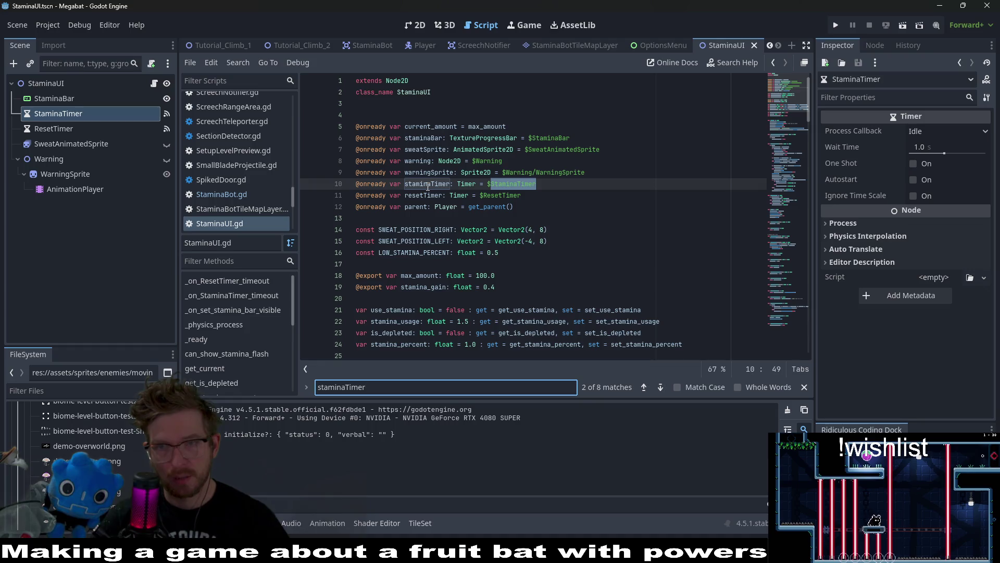
pyautogui.press('Return')
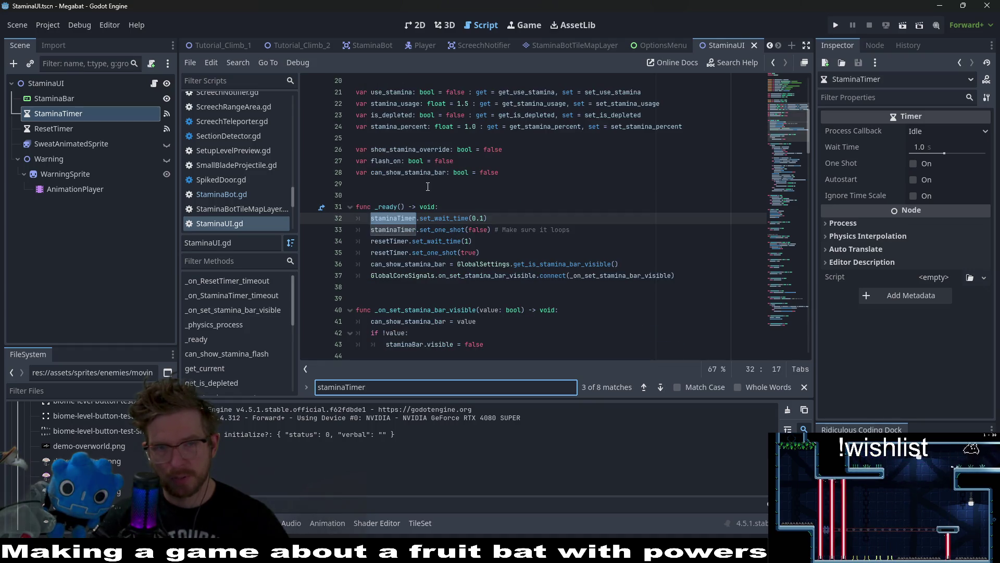
pyautogui.press('Return')
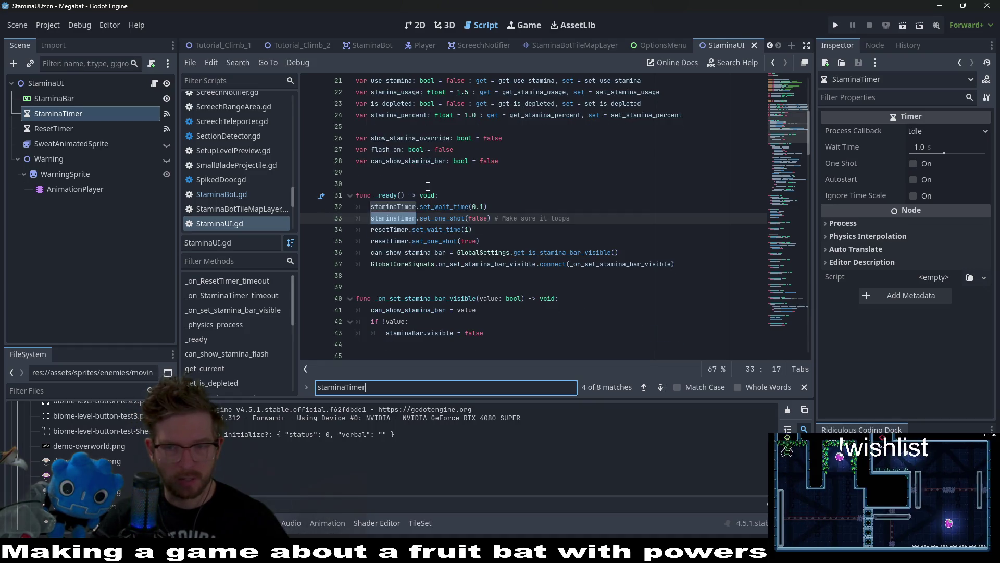
pyautogui.press('Return')
pyautogui.press('Return')
pyautogui.press('Return')
pyautogui.press('Return')
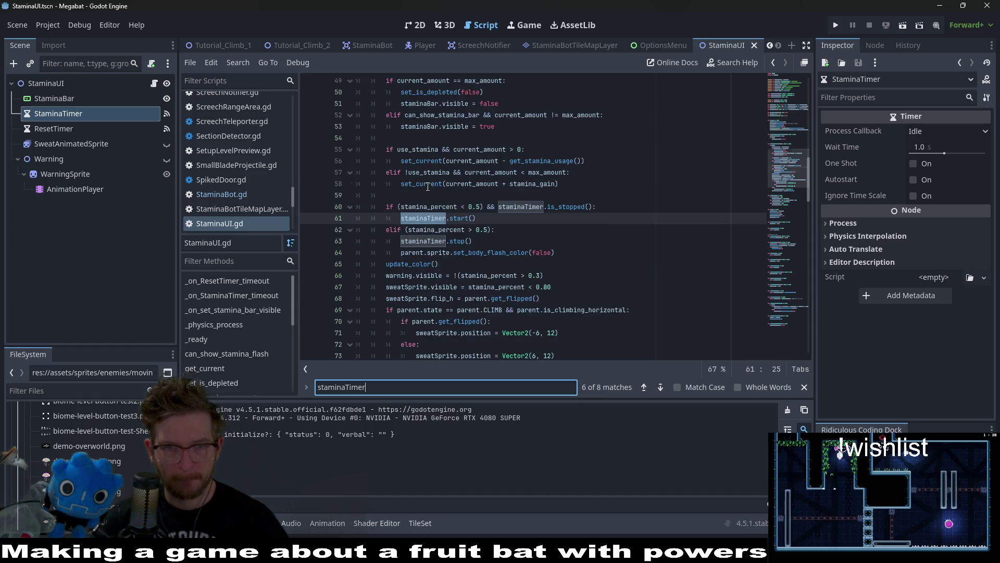
pyautogui.press('Return')
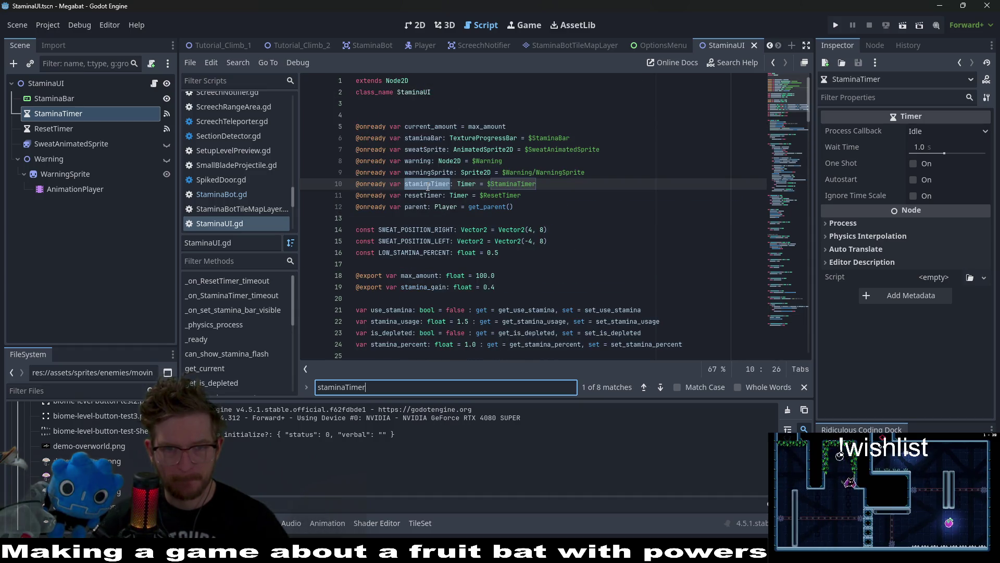
pyautogui.press('Return')
pyautogui.press('Return')
pyautogui.press('Return')
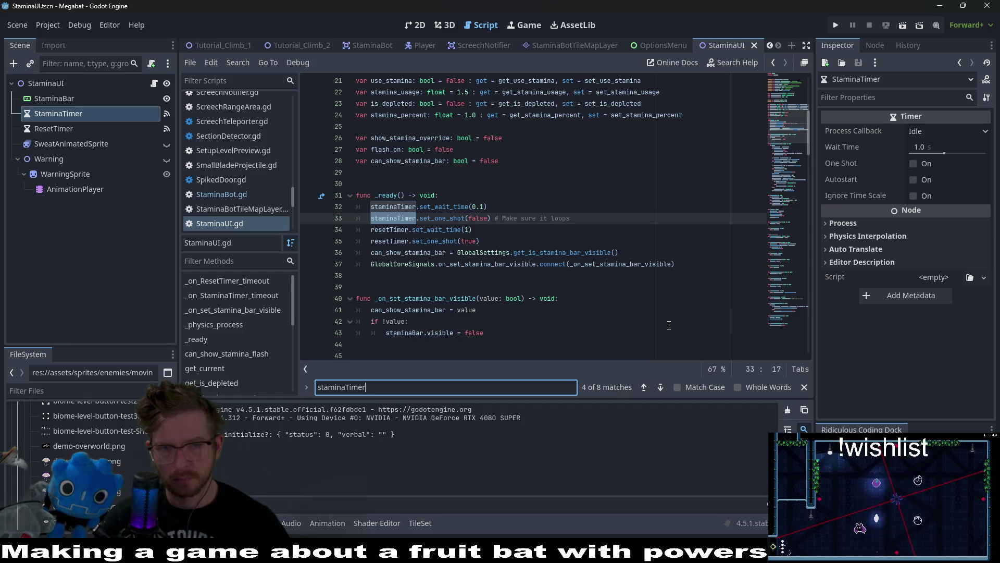
pyautogui.scroll(-1, 669, 325)
pyautogui.scroll(4, 661, 312)
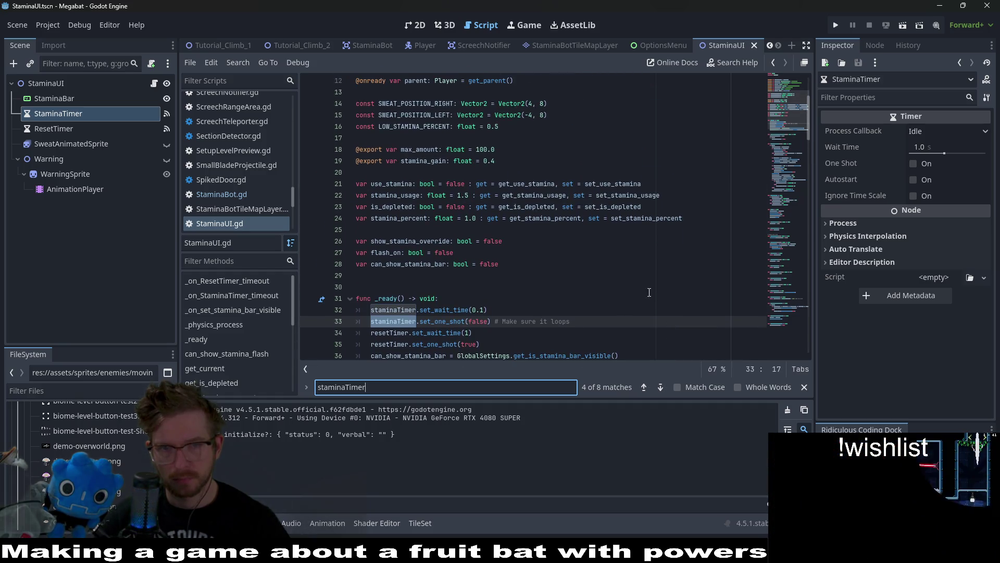
pyautogui.click(599, 161)
pyautogui.moveTo(609, 195)
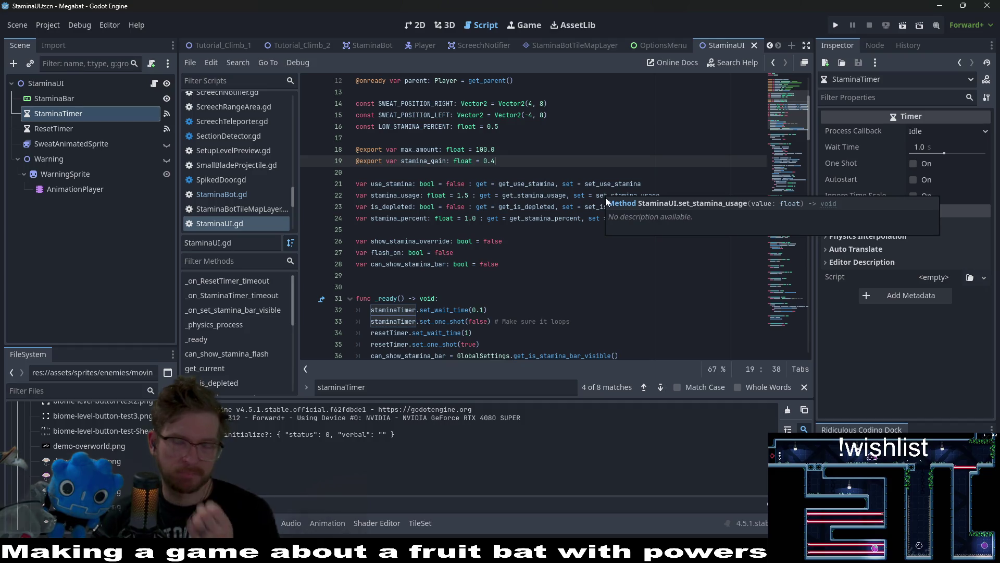
pyautogui.scroll(-2, 494, 288)
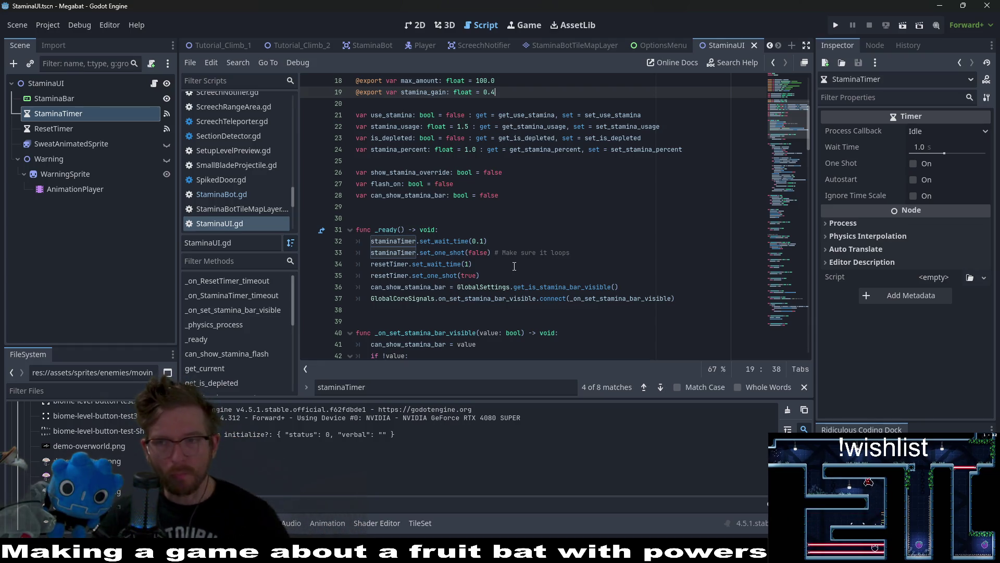
pyautogui.scroll(-2, 578, 281)
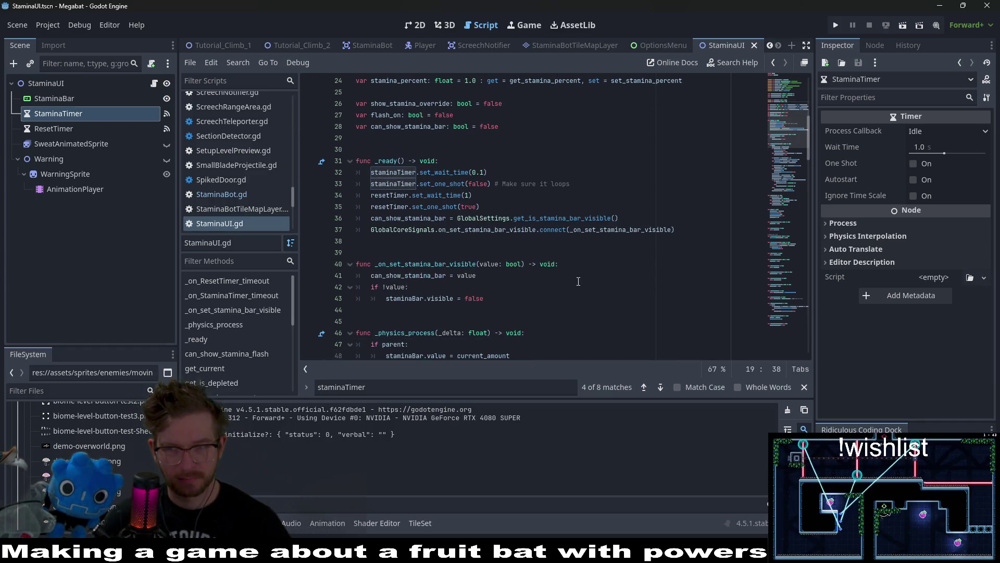
pyautogui.scroll(-3, 578, 282)
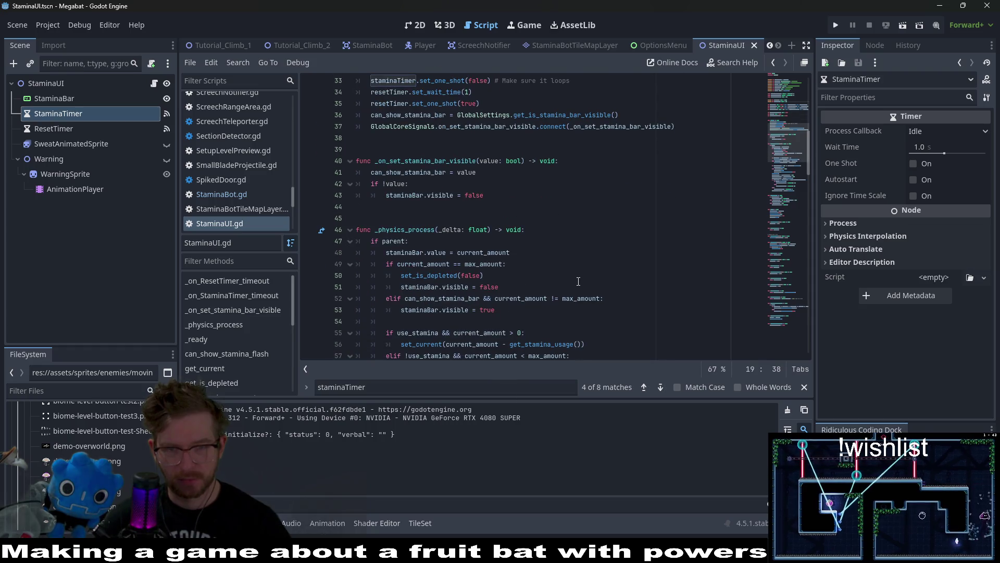
pyautogui.scroll(-1, 578, 282)
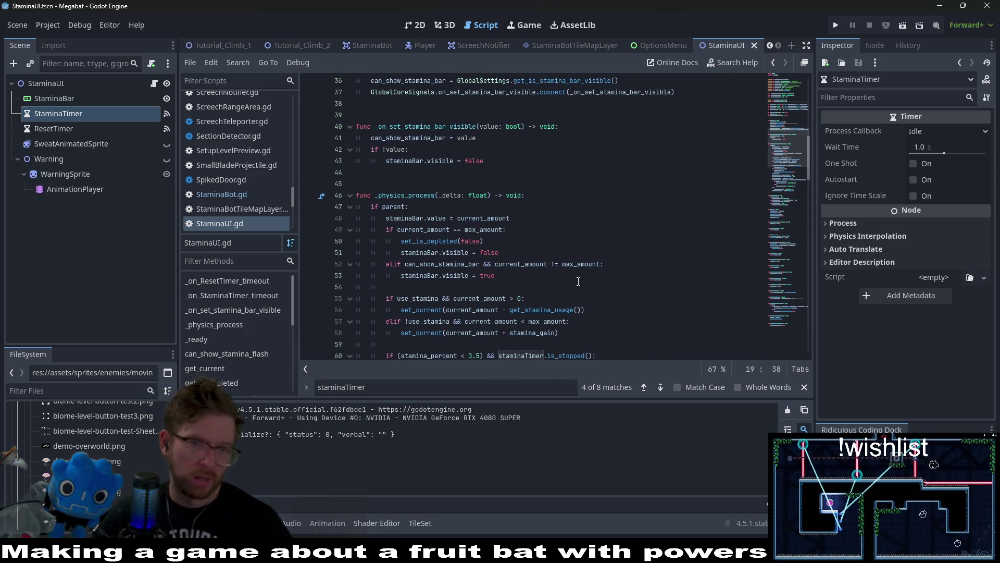
# Open the Tutorial_Climb_1 level scene in the 2D editor.
pyautogui.click(300, 42)
pyautogui.click(224, 47)
pyautogui.click(424, 26)
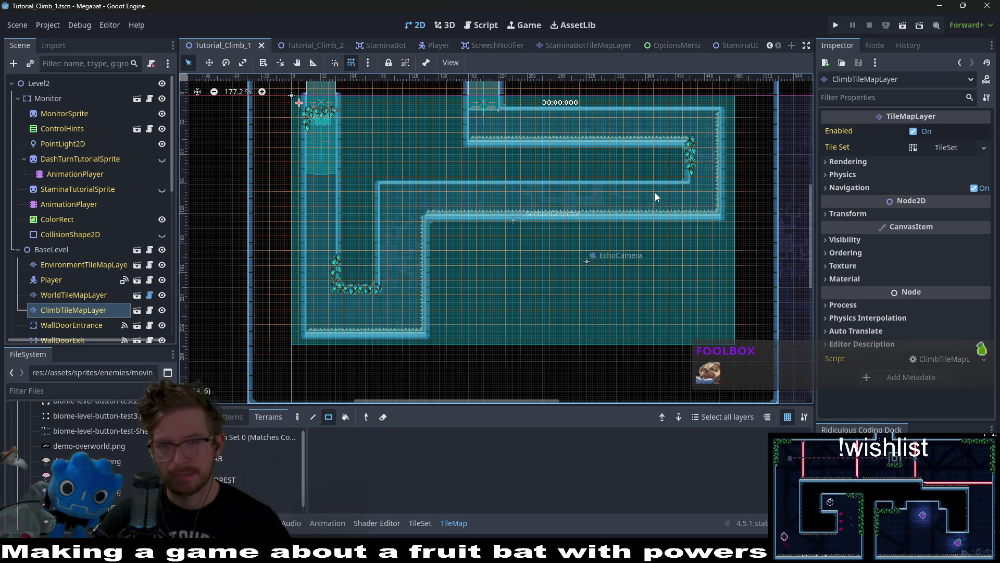
pyautogui.scroll(3, 653, 208)
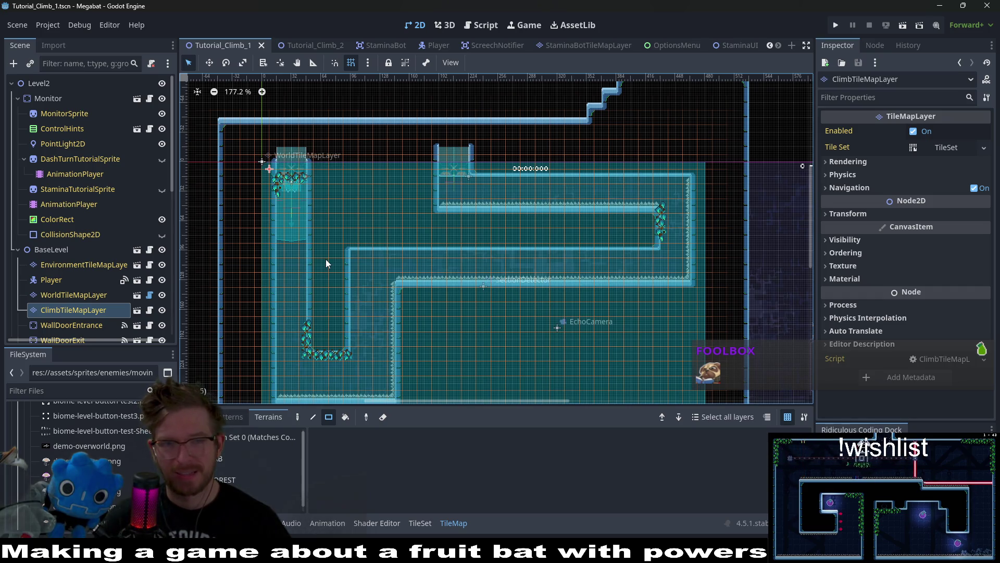
pyautogui.scroll(-2, 463, 301)
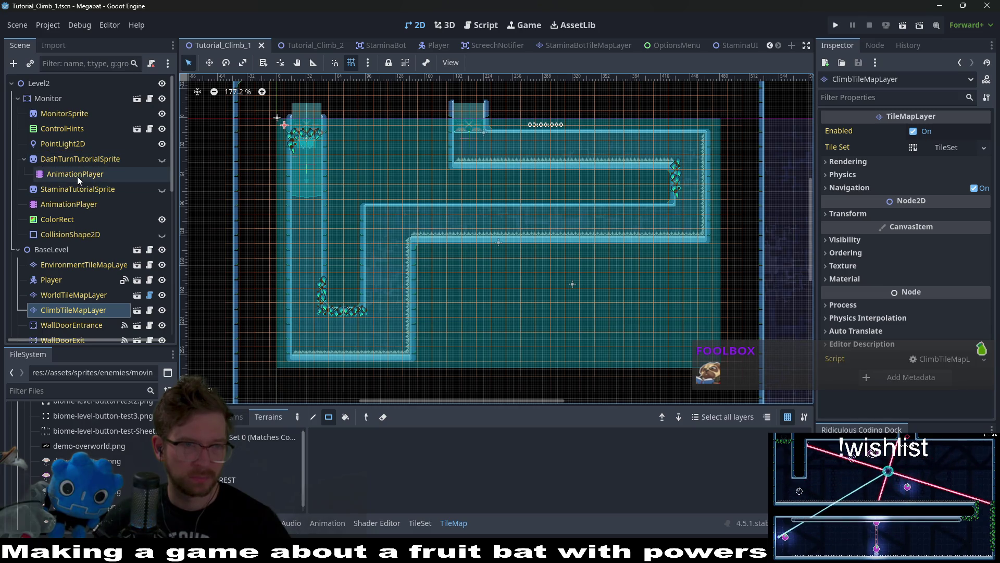
# Paint a walled rectangular room below the corridor with the tutorial terrain on WorldTileMapLayer.
pyautogui.click(74, 295)
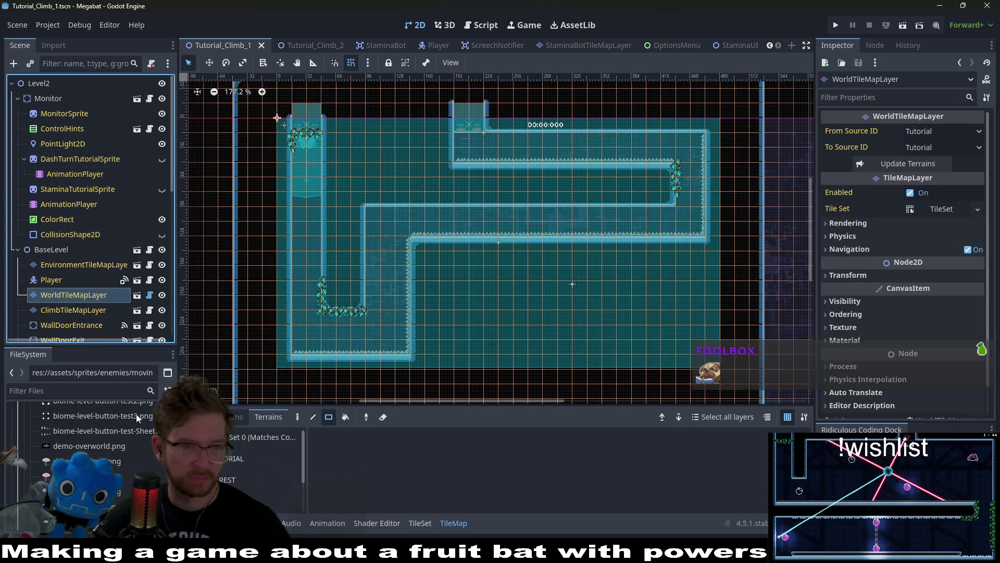
pyautogui.click(221, 464)
pyautogui.moveTo(560, 377)
pyautogui.mouseDown()
pyautogui.moveTo(545, 271)
pyautogui.moveTo(558, 257)
pyautogui.moveTo(535, 298)
pyautogui.mouseUp()
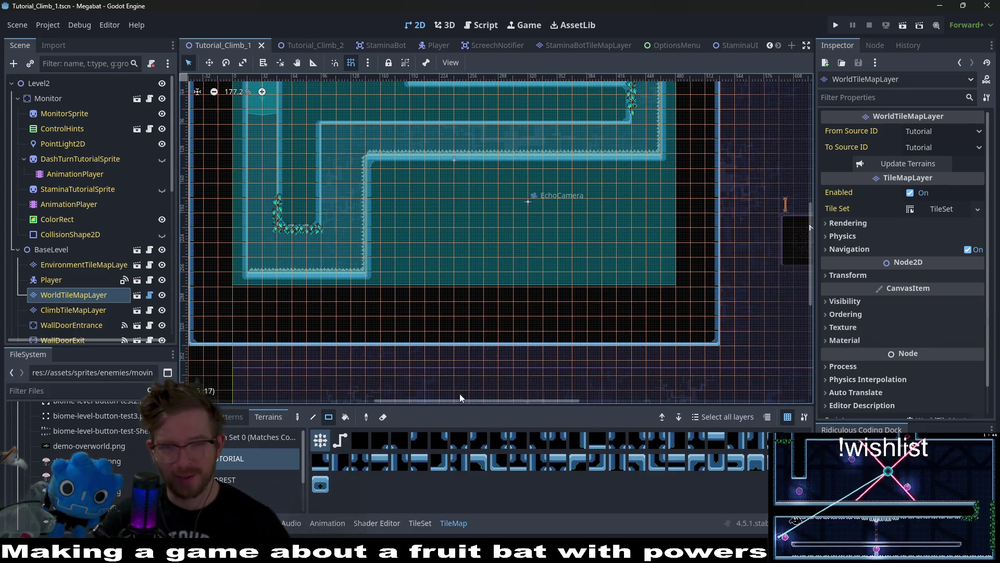
pyautogui.moveTo(418, 192); pyautogui.dragTo(610, 263)
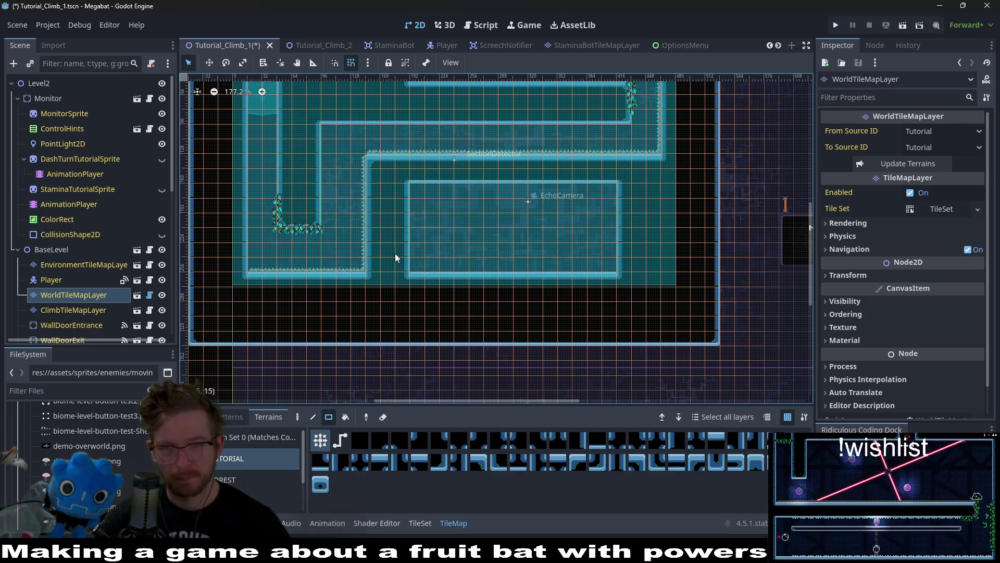
pyautogui.scroll(-4, 114, 257)
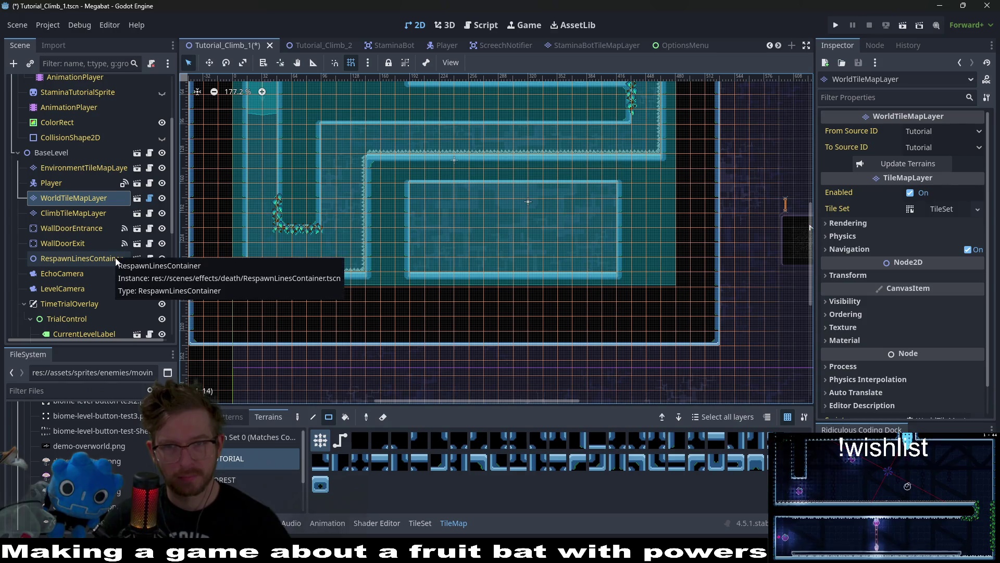
pyautogui.scroll(4, 94, 252)
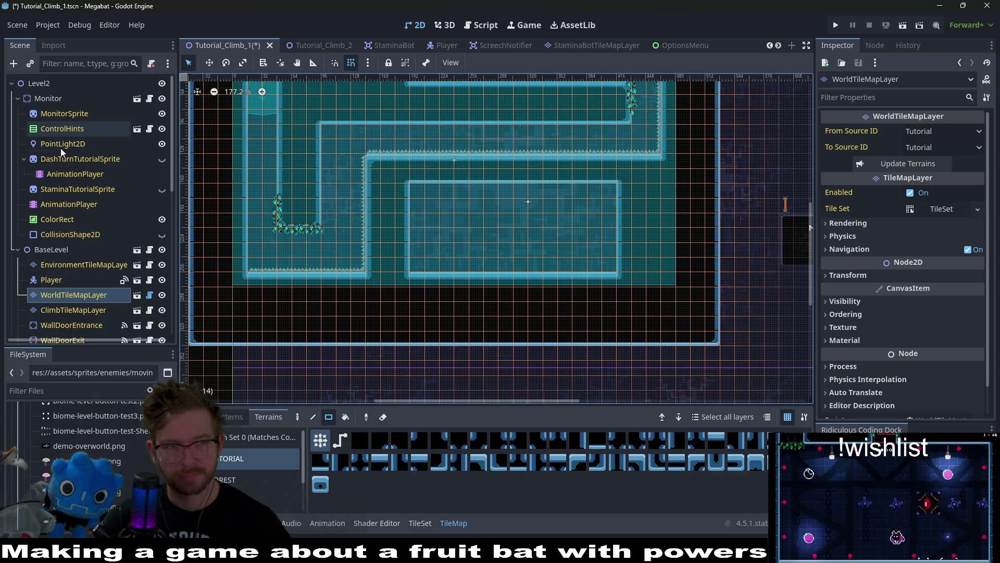
pyautogui.click(44, 98)
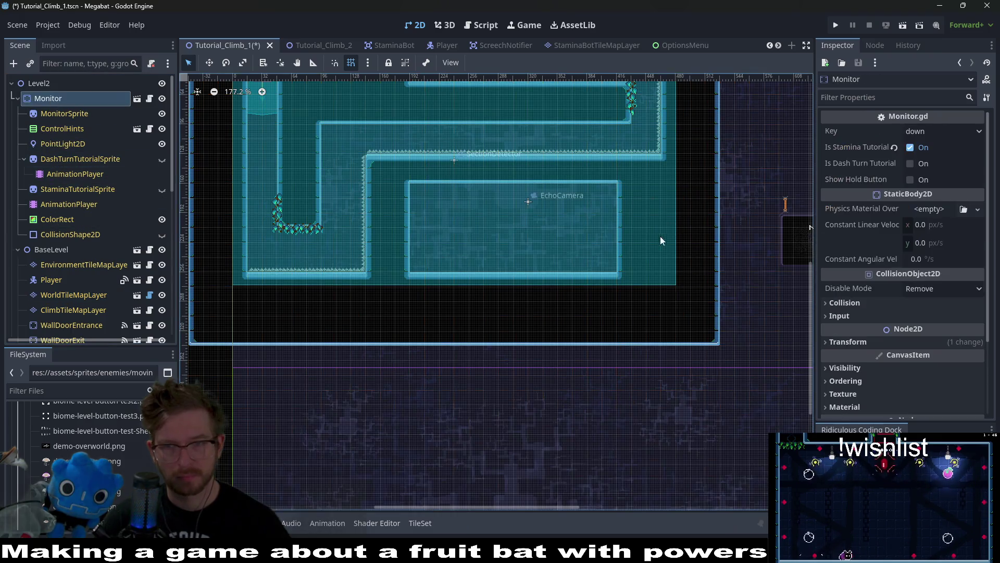
# Move the monitor into the middle of the new lower room.
pyautogui.press('w')
pyautogui.moveTo(776, 240)
pyautogui.mouseDown()
pyautogui.moveTo(507, 221)
pyautogui.moveTo(519, 222)
pyautogui.mouseUp()
pyautogui.scroll(6, 519, 222)
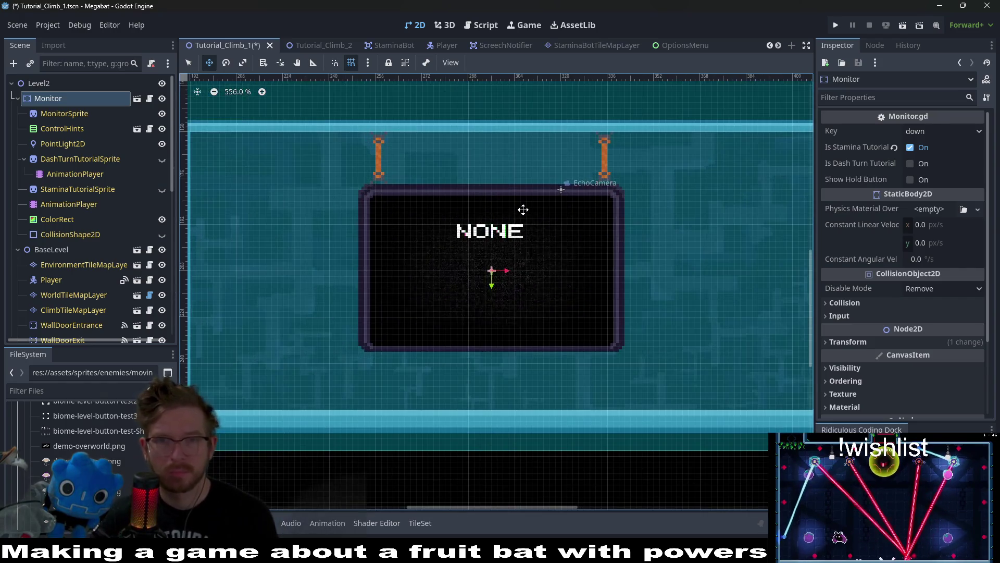
pyautogui.moveTo(523, 209); pyautogui.dragTo(522, 210)
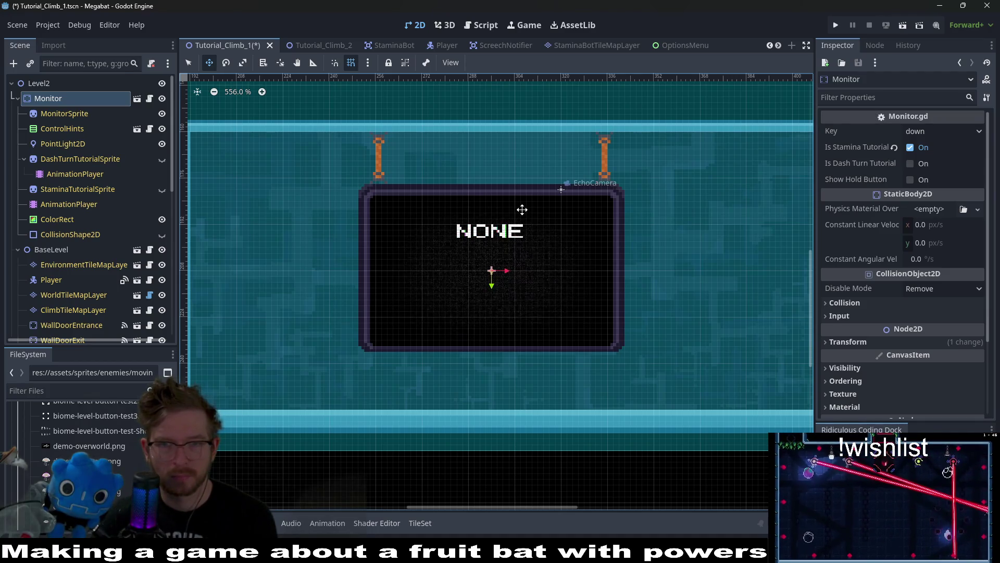
pyautogui.scroll(-3, 522, 209)
pyautogui.scroll(-2, 522, 209)
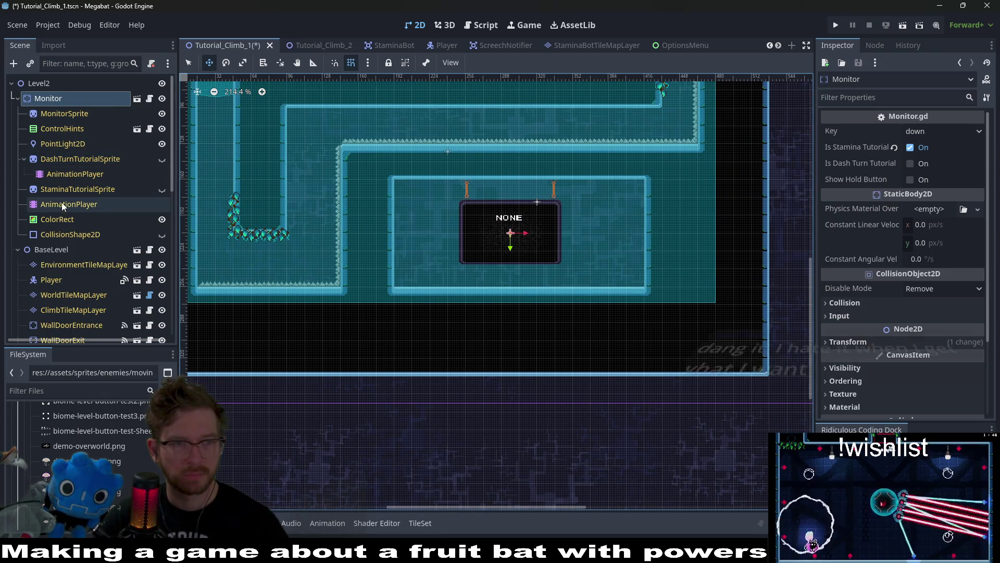
# Place LightBulb tiles along the corridor ceilings on EnvironmentTileMapLayer, shifting the middle top bulb one tile right.
pyautogui.click(80, 295)
pyautogui.moveTo(405, 271); pyautogui.dragTo(418, 194)
pyautogui.moveTo(627, 191); pyautogui.dragTo(636, 270)
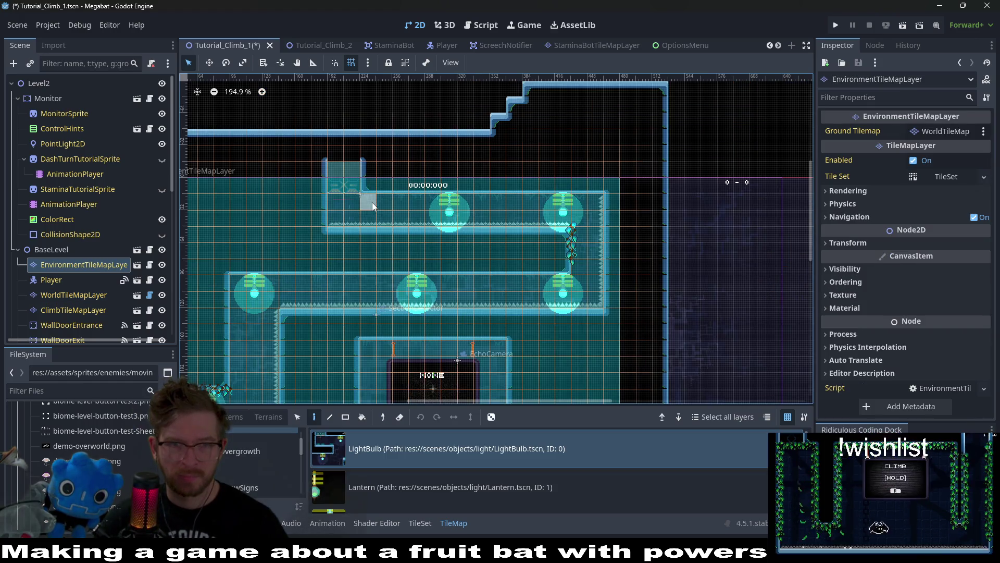
pyautogui.moveTo(449, 200); pyautogui.dragTo(465, 202)
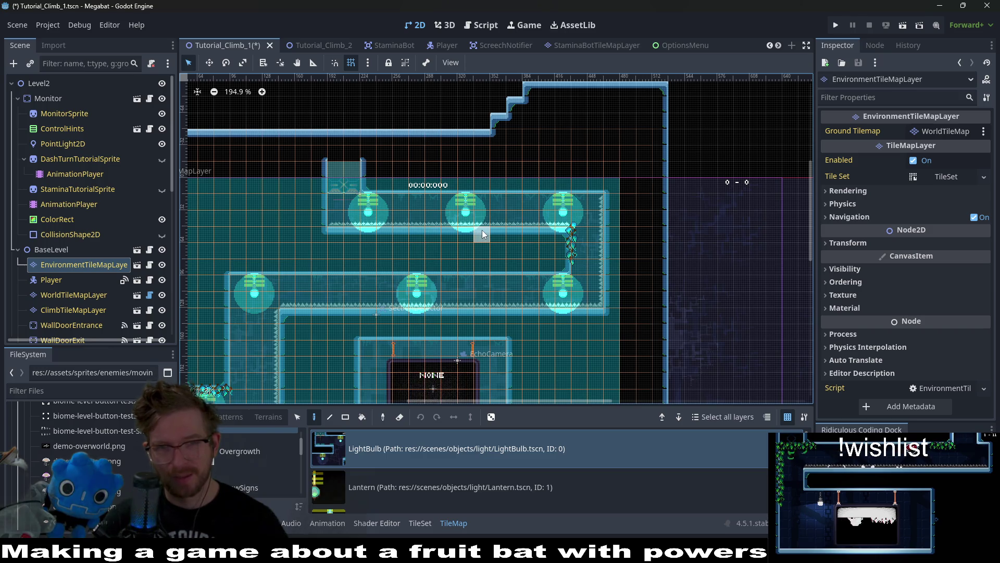
pyautogui.scroll(-1, 482, 229)
pyautogui.moveTo(468, 258); pyautogui.dragTo(573, 206)
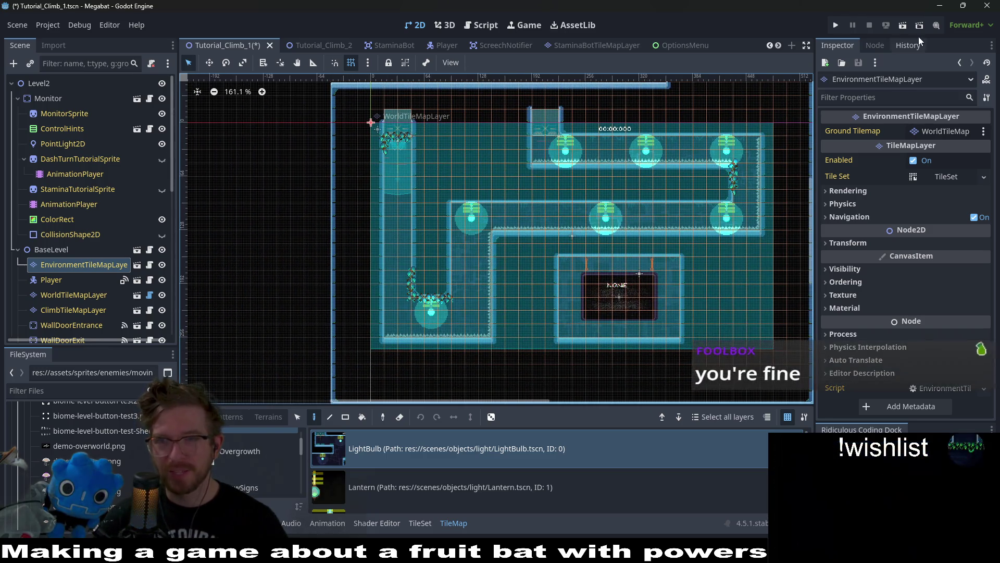
# Save and run Tutorial_Climb_1, climbing the bat up the left wall, along the ceiling, into the shaft.
pyautogui.click(903, 26)
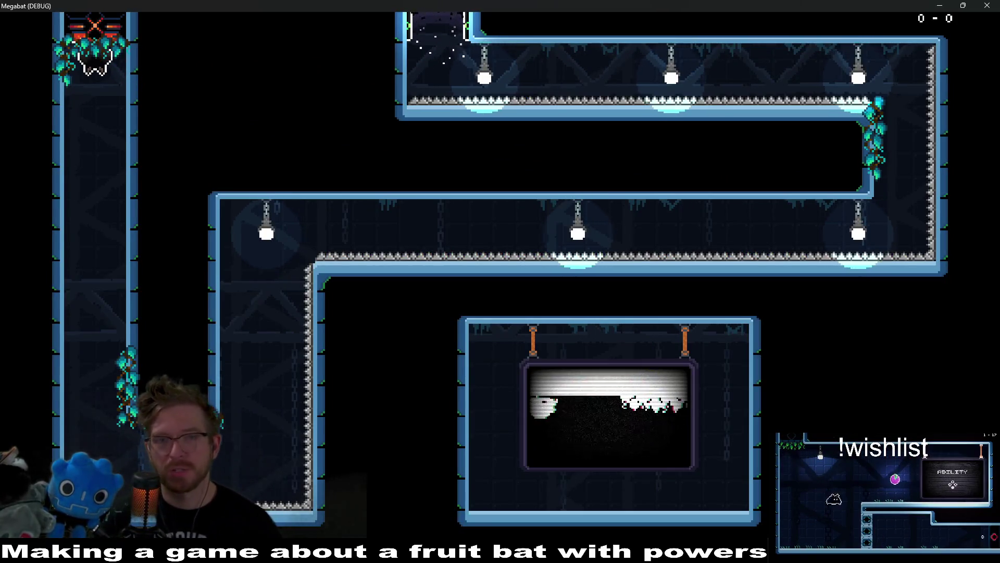
pyautogui.press('Right')
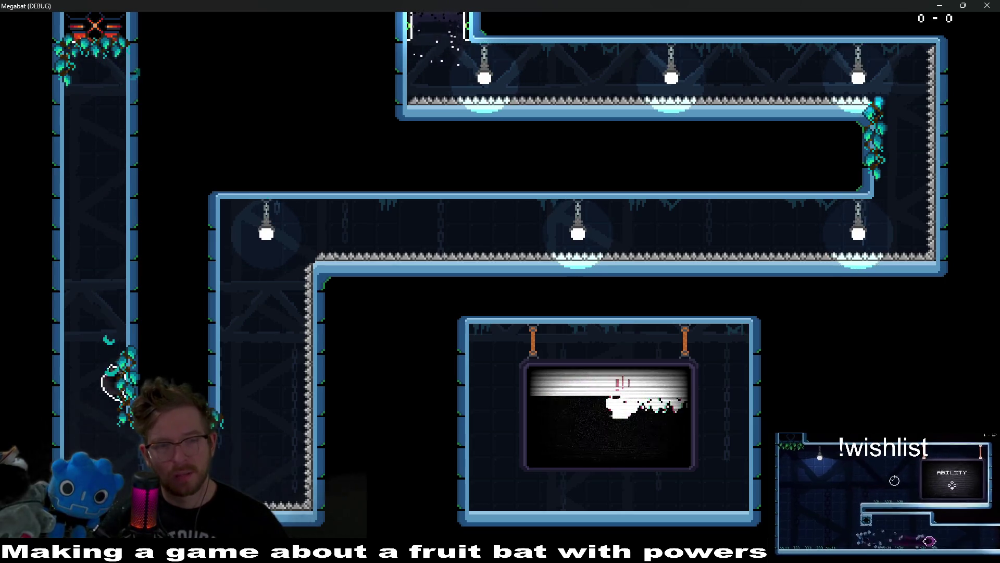
pyautogui.press('Right')
pyautogui.press('Up')
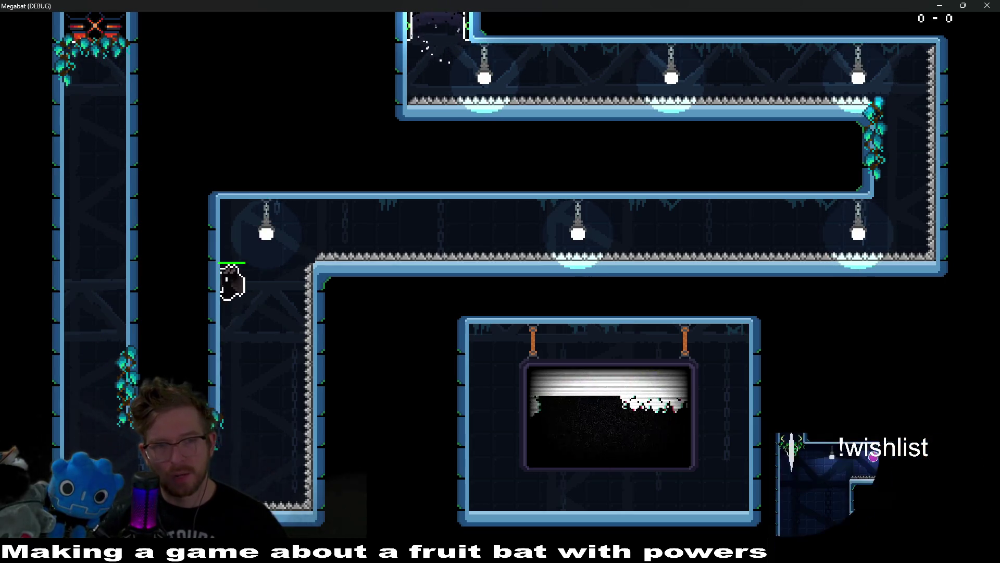
pyautogui.press('Right')
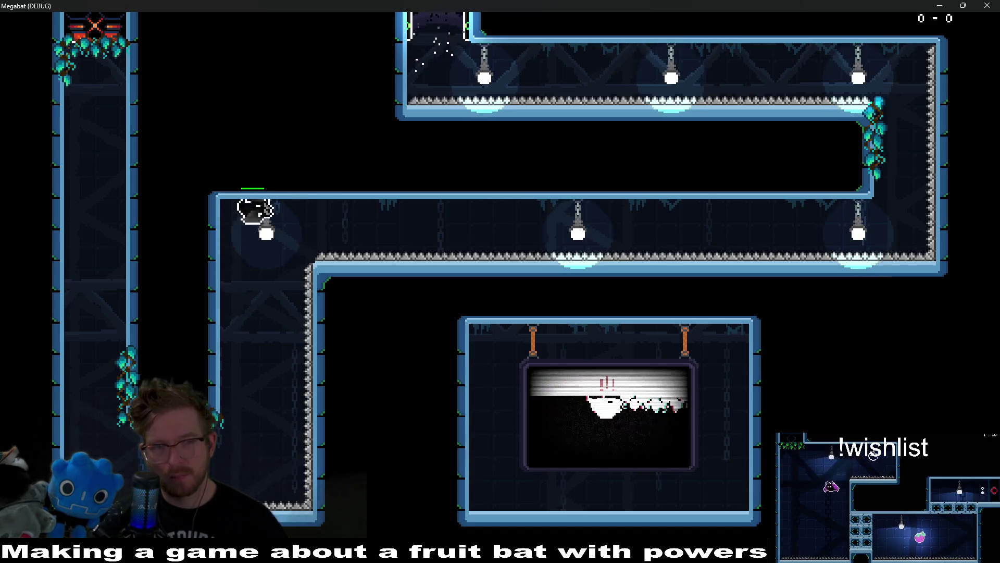
pyautogui.press('Right')
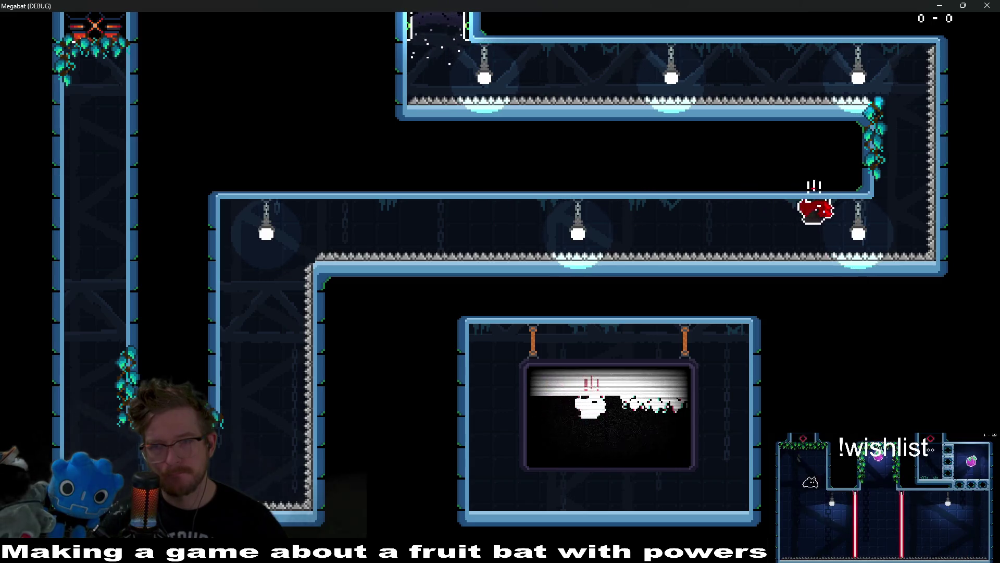
pyautogui.press('Up')
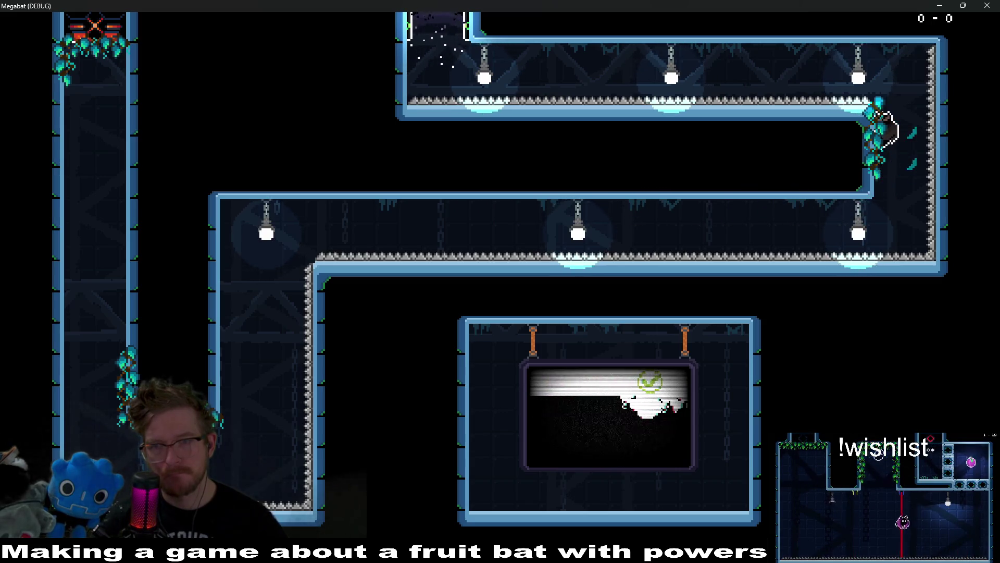
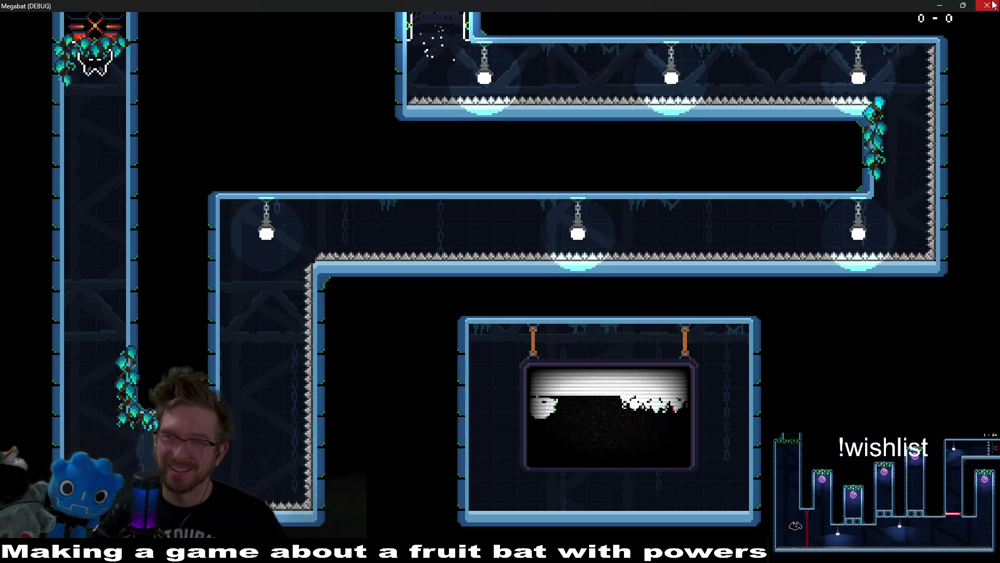
# Close the running game and save the Tutorial_Climb_1 level scene.
pyautogui.click(993, 5)
pyautogui.scroll(-2, 534, 242)
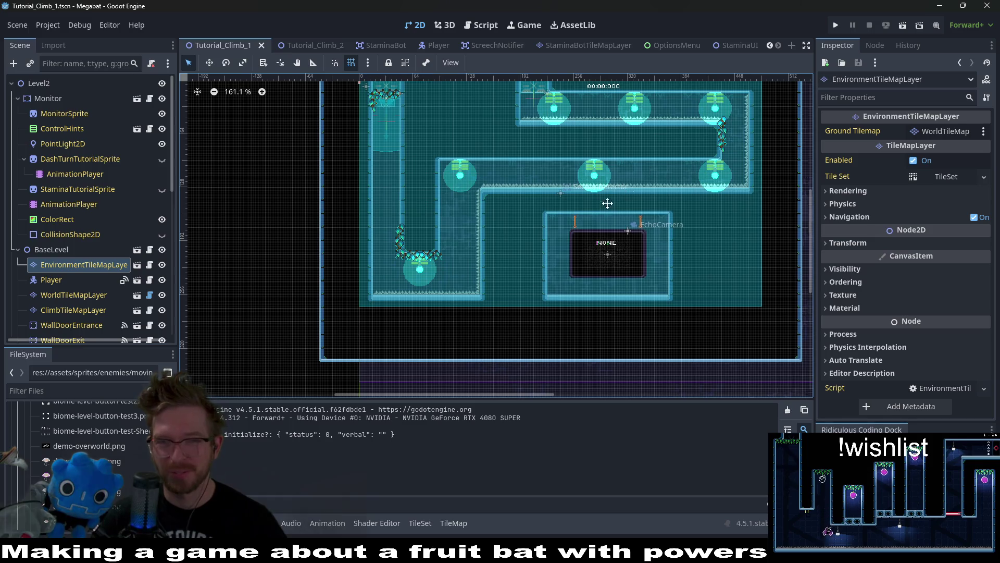
pyautogui.scroll(4, 521, 237)
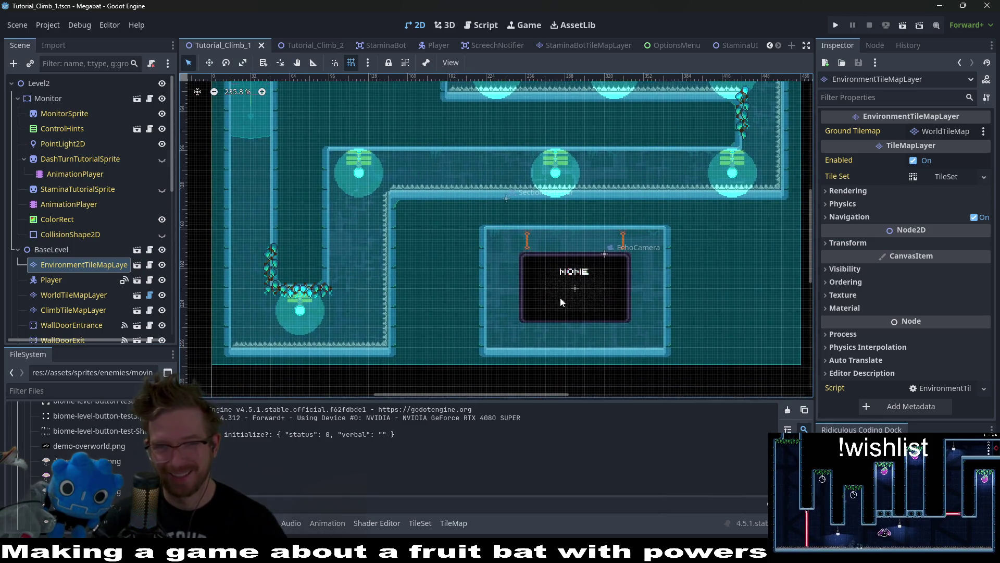
pyautogui.scroll(-5, 489, 223)
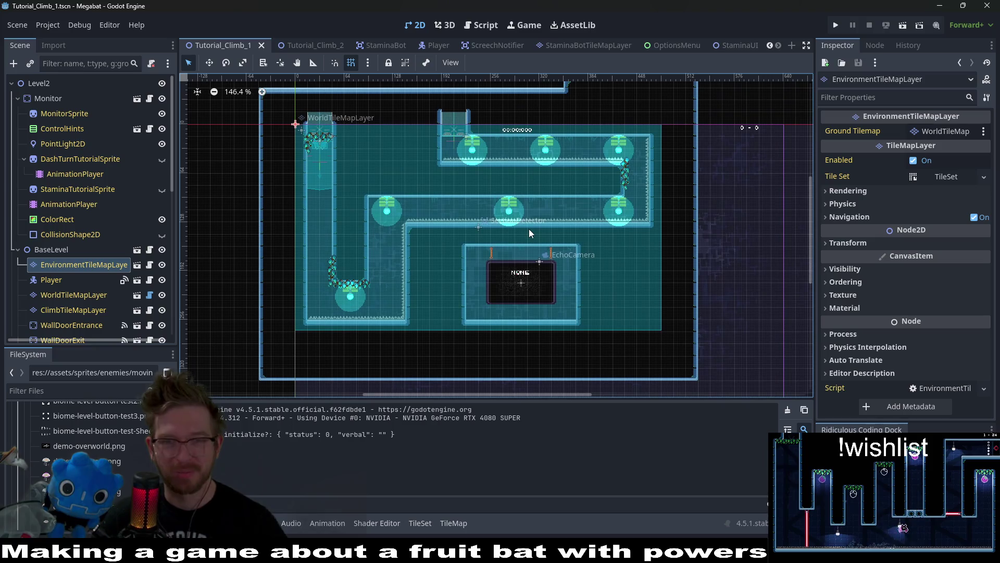
pyautogui.hotkey('ctrl', 's')
pyautogui.scroll(2, 541, 247)
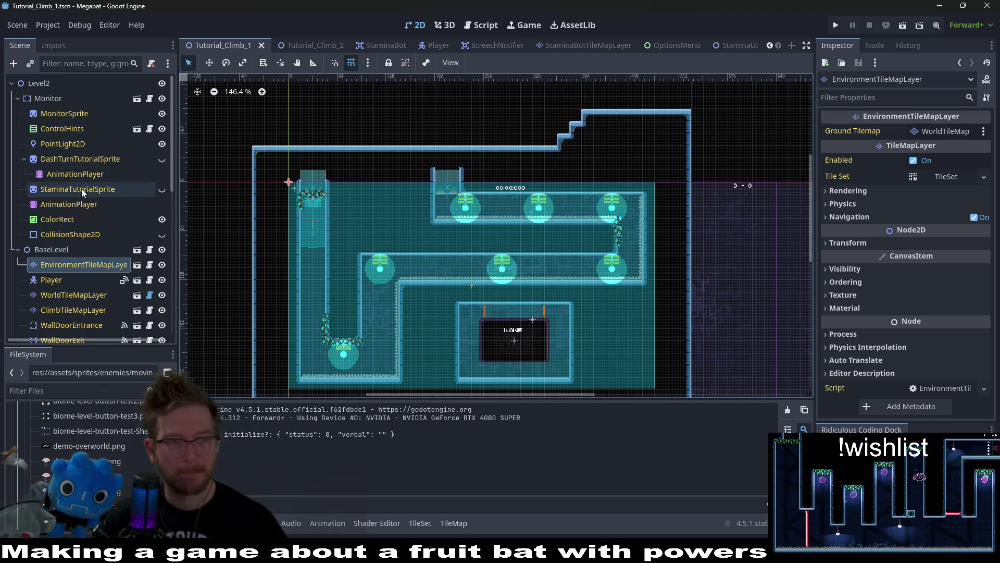
# Paint a 27x4 block of TUTORIAL terrain on the WorldTileMapLayer.
pyautogui.click(94, 295)
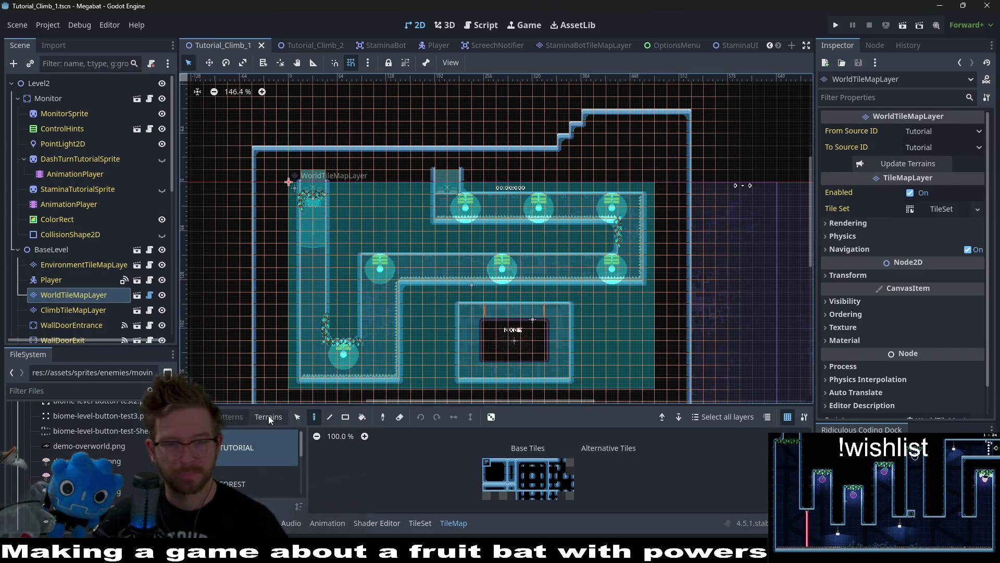
pyautogui.click(268, 416)
pyautogui.scroll(2, 234, 476)
pyautogui.click(231, 440)
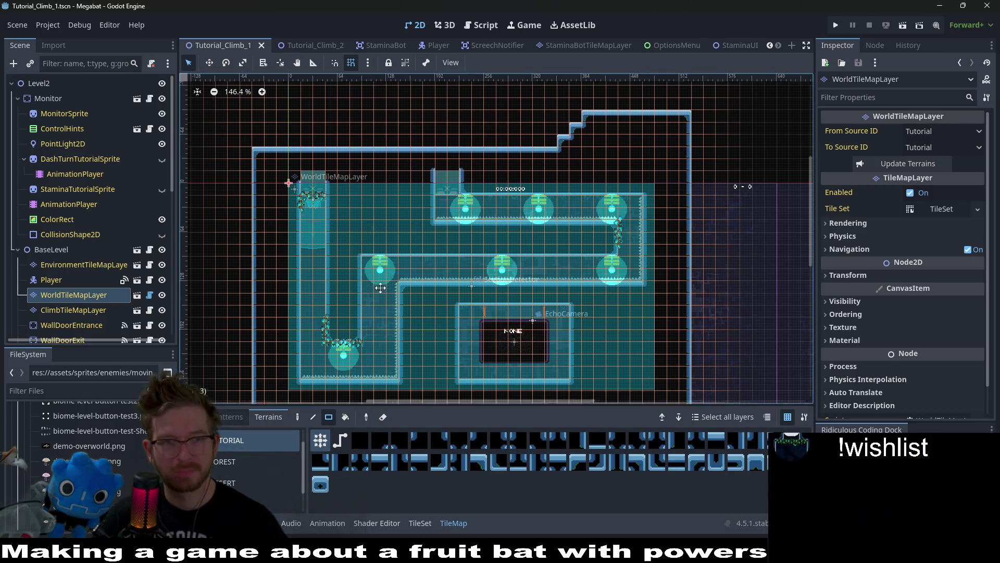
pyautogui.scroll(3, 262, 198)
pyautogui.moveTo(267, 176)
pyautogui.mouseDown()
pyautogui.moveTo(607, 217)
pyautogui.moveTo(695, 208)
pyautogui.mouseUp()
# Erase the spike tiles from HazardTileMapLayerLeft and save the scene.
pyautogui.scroll(5, 420, 262)
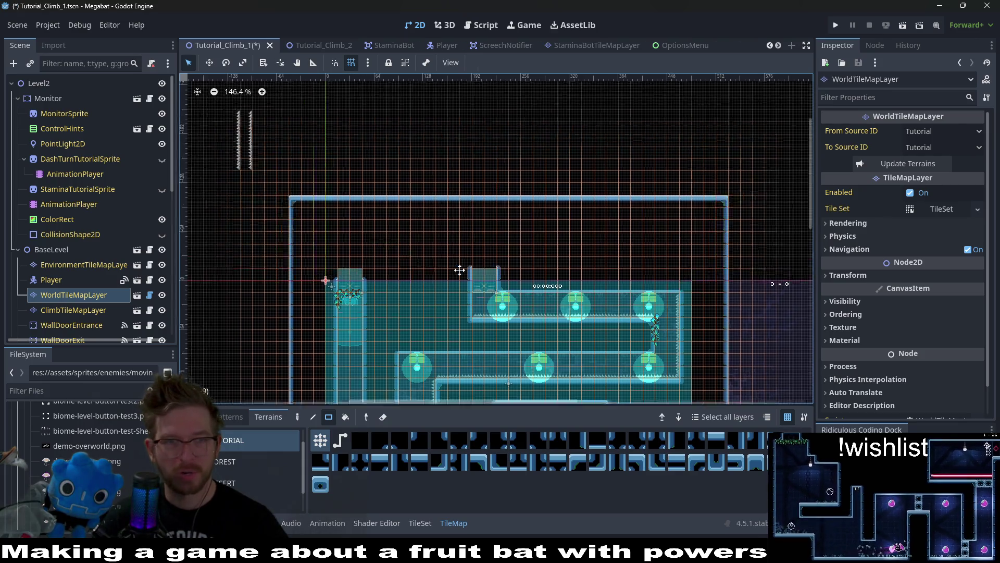
pyautogui.scroll(-3, 421, 262)
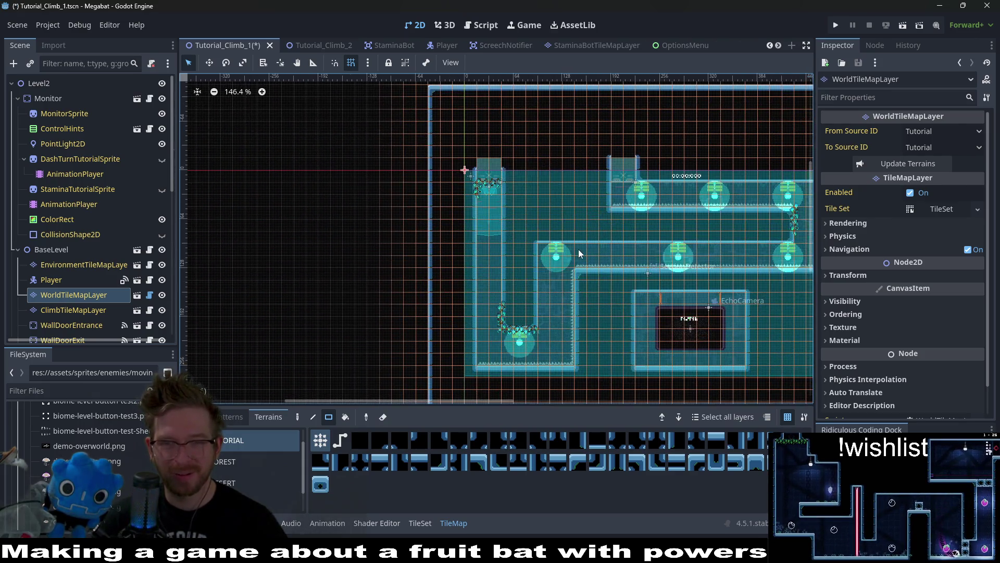
pyautogui.scroll(-10, 84, 270)
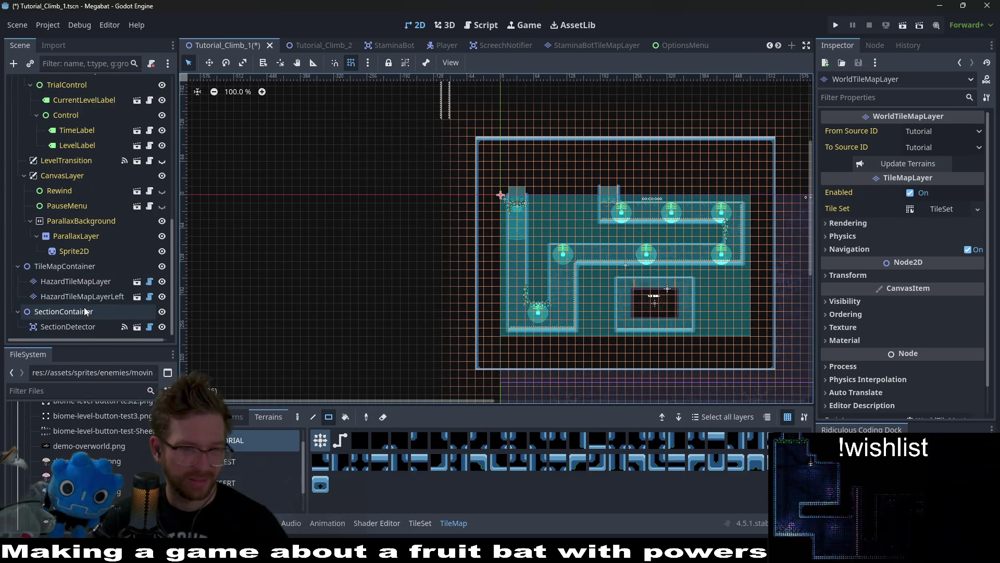
pyautogui.click(95, 308)
pyautogui.click(82, 296)
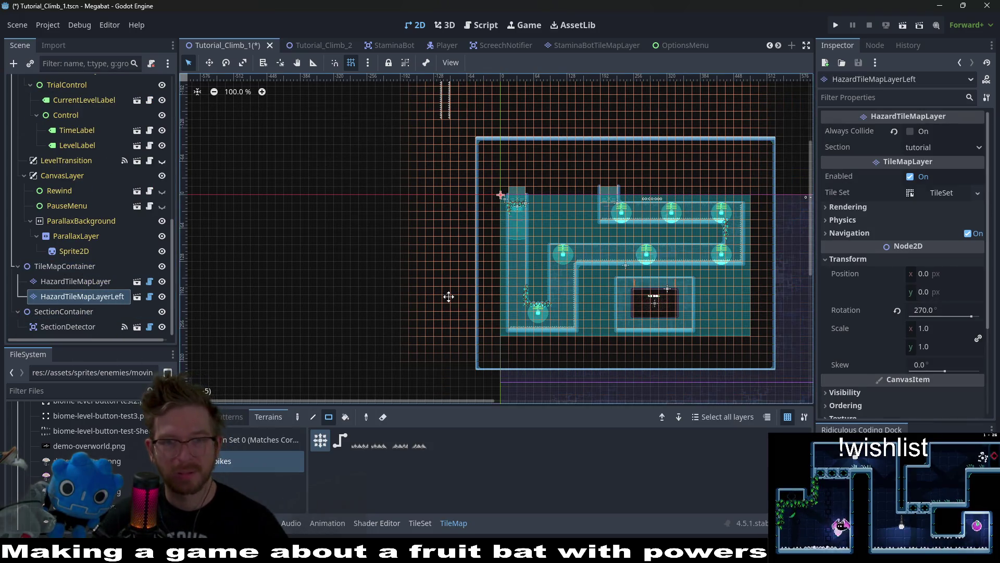
pyautogui.scroll(3, 423, 164)
pyautogui.moveTo(411, 148); pyautogui.dragTo(463, 208)
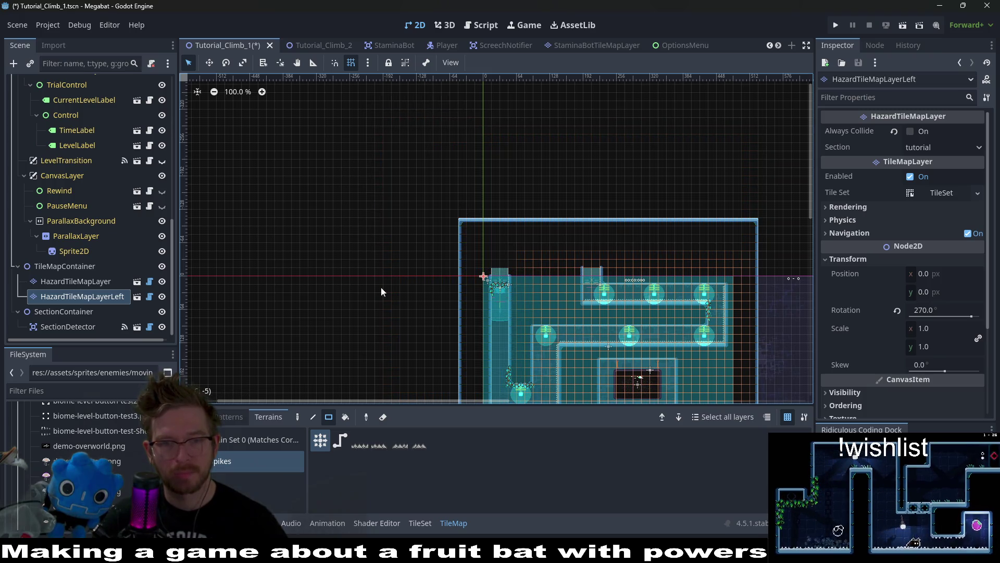
pyautogui.scroll(10, 97, 210)
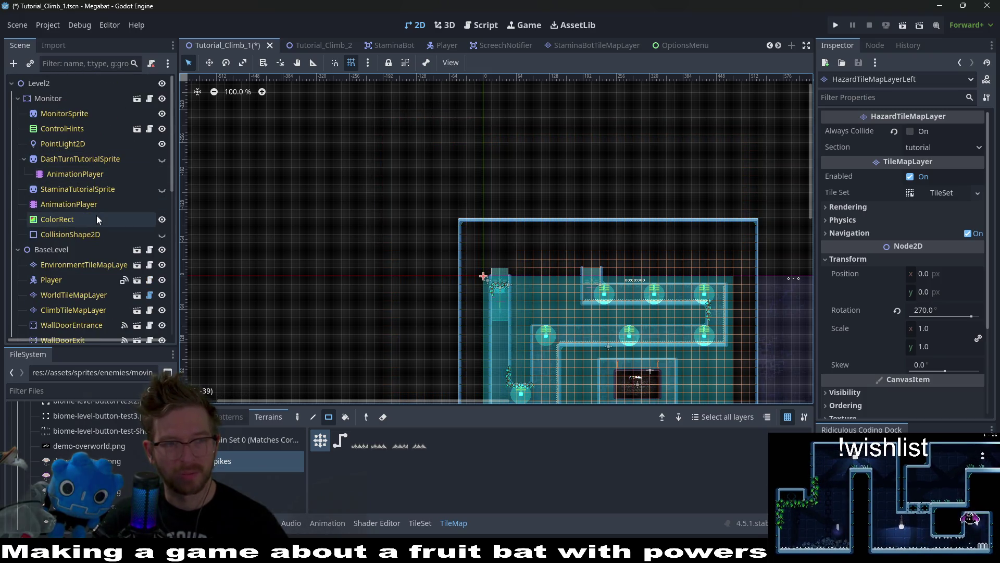
pyautogui.hotkey('ctrl', 's')
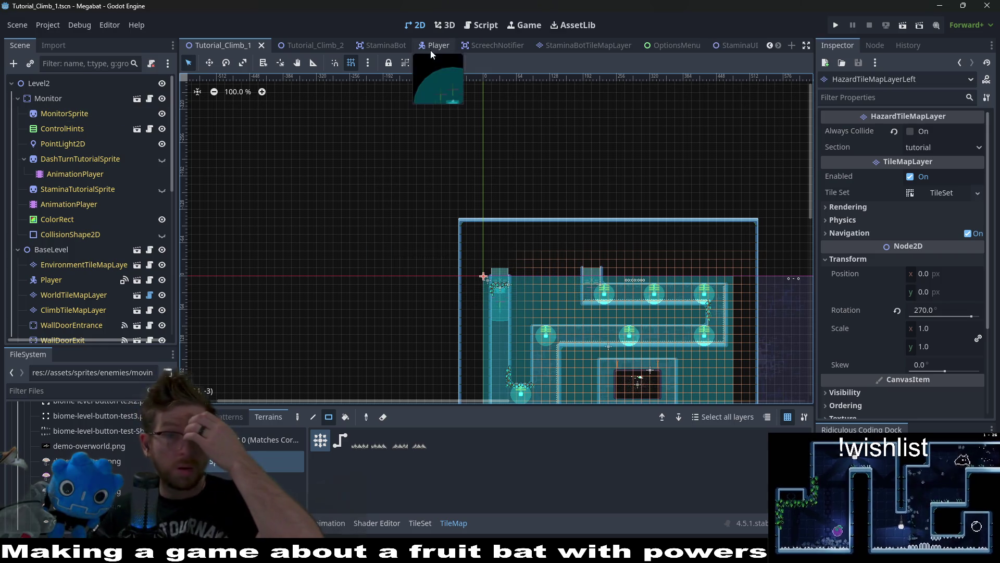
# Open the Player scene's Player.gd script, scroll through it, then switch to Obsidian.
pyautogui.click(429, 46)
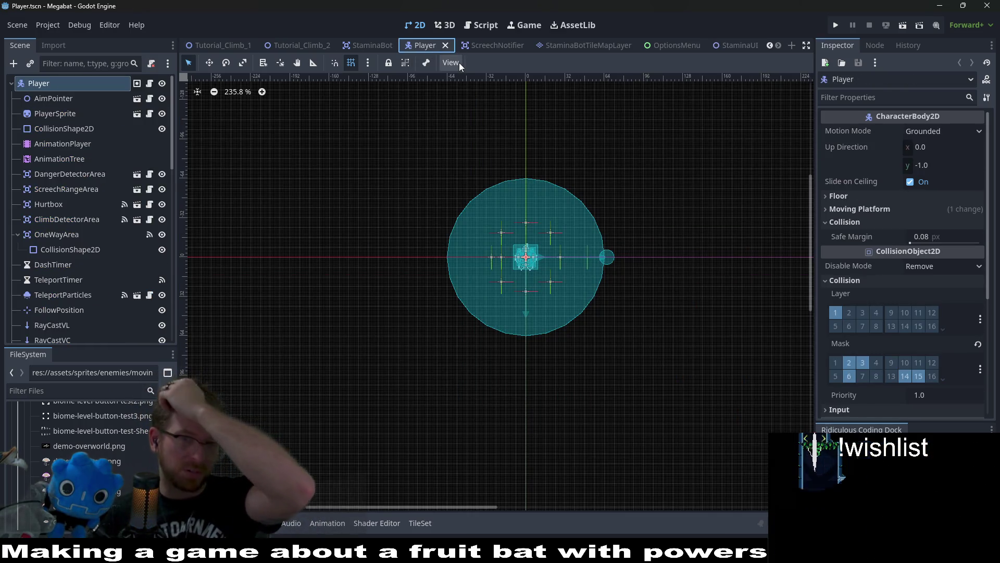
pyautogui.click(483, 25)
pyautogui.scroll(5, 570, 220)
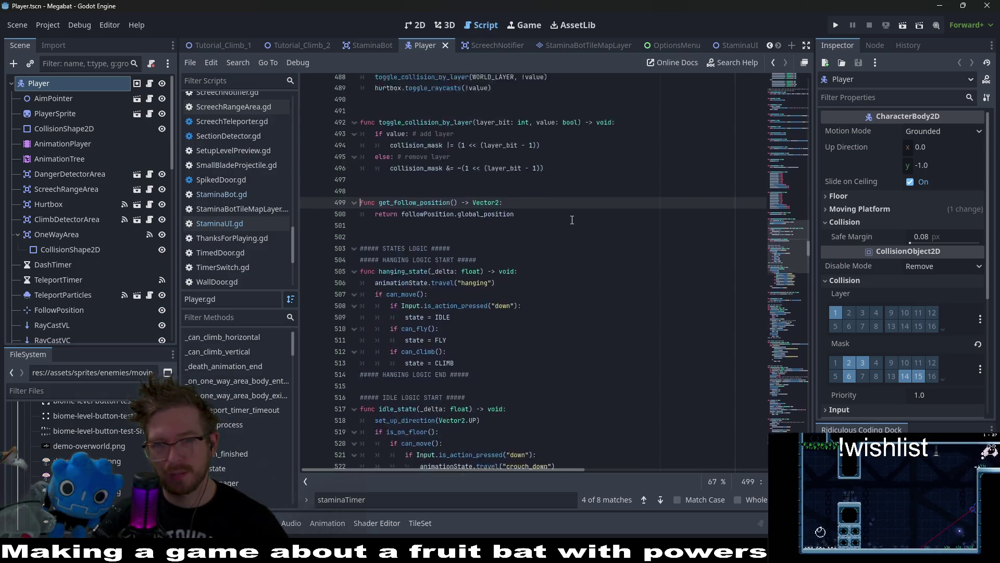
pyautogui.scroll(20, 572, 220)
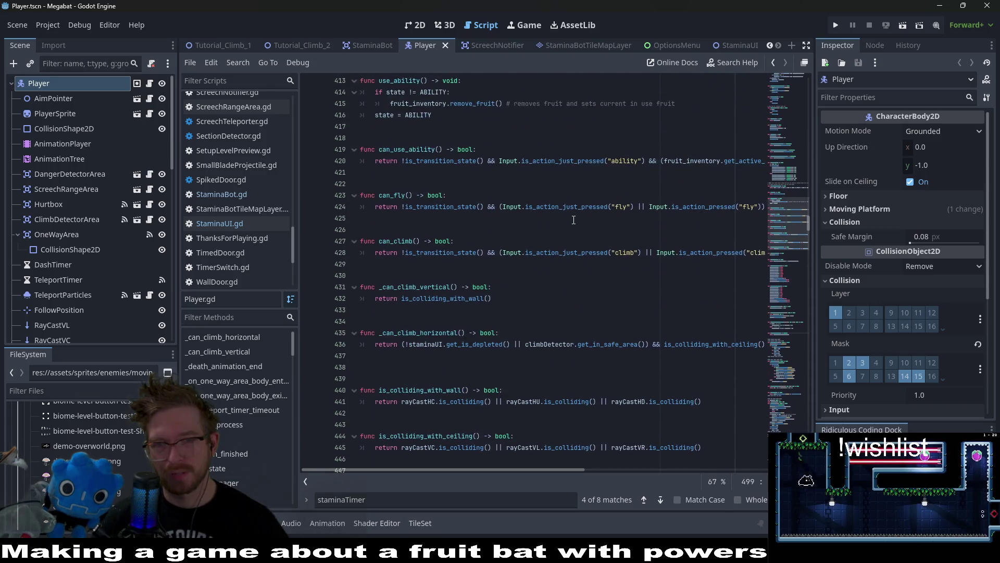
pyautogui.hotkey('alt', 'Tab')
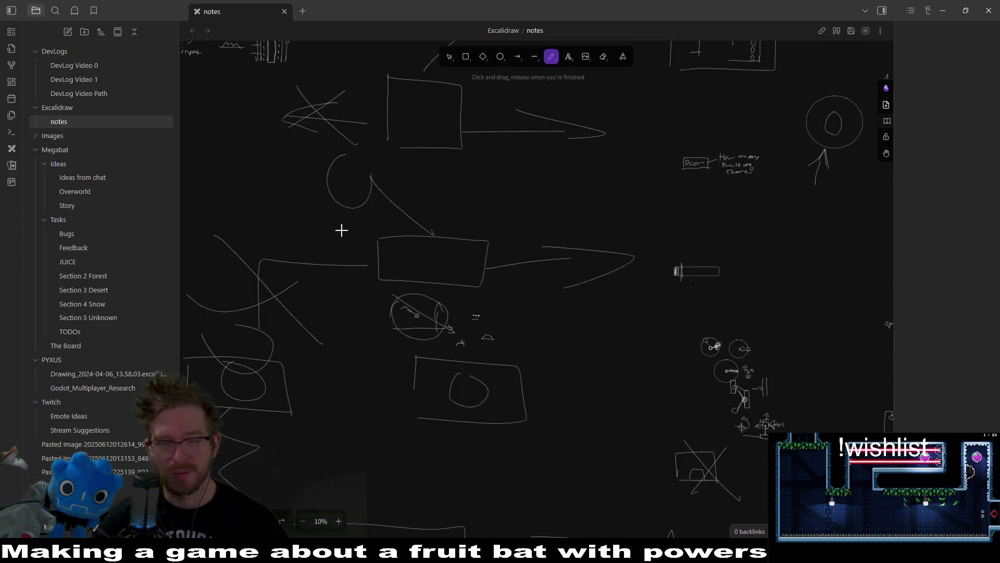
# Open The Board and move the STAMINA BOMB and teleporter-signal bug cards into DONE.
pyautogui.click(73, 346)
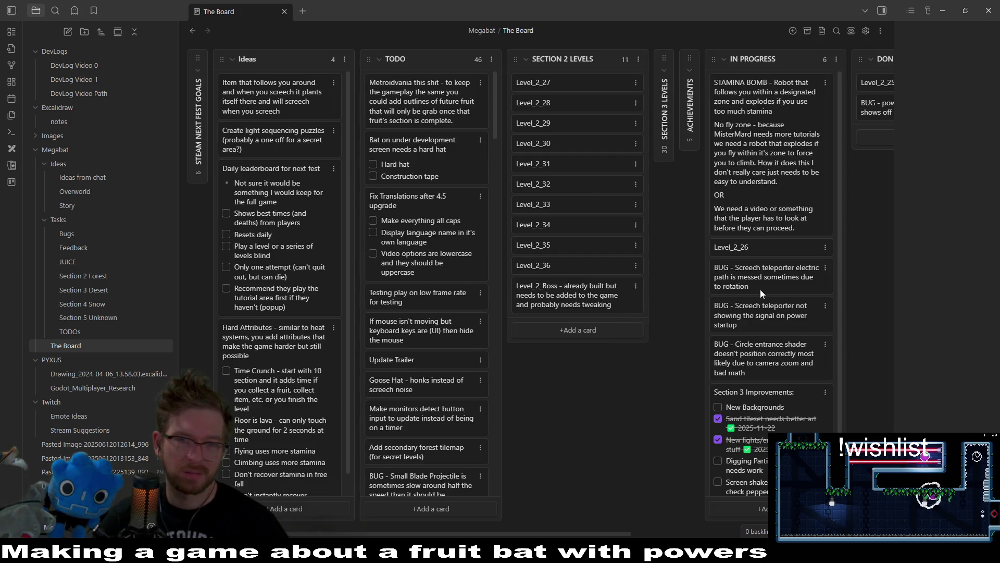
pyautogui.moveTo(626, 520); pyautogui.dragTo(735, 518)
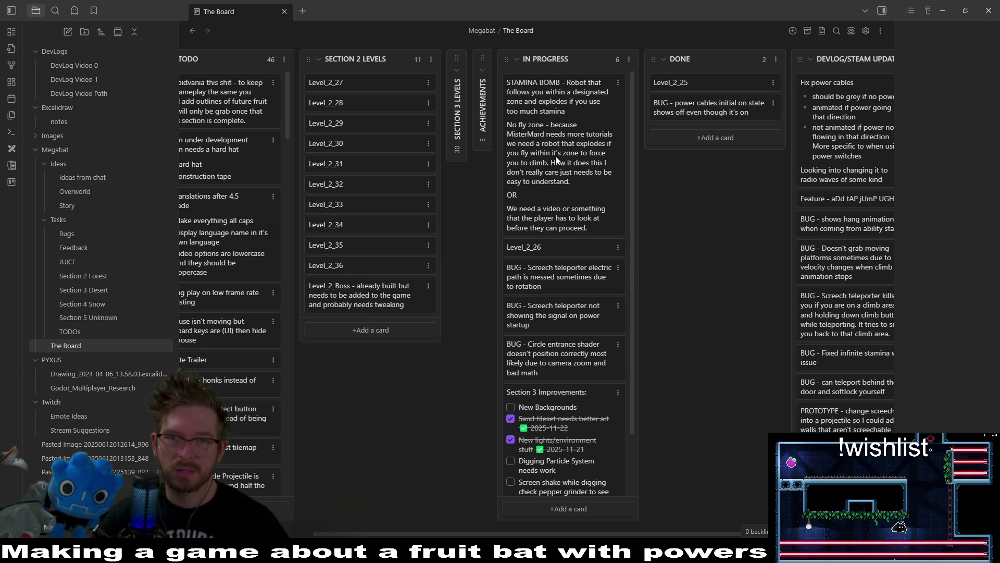
pyautogui.moveTo(557, 137); pyautogui.dragTo(711, 196)
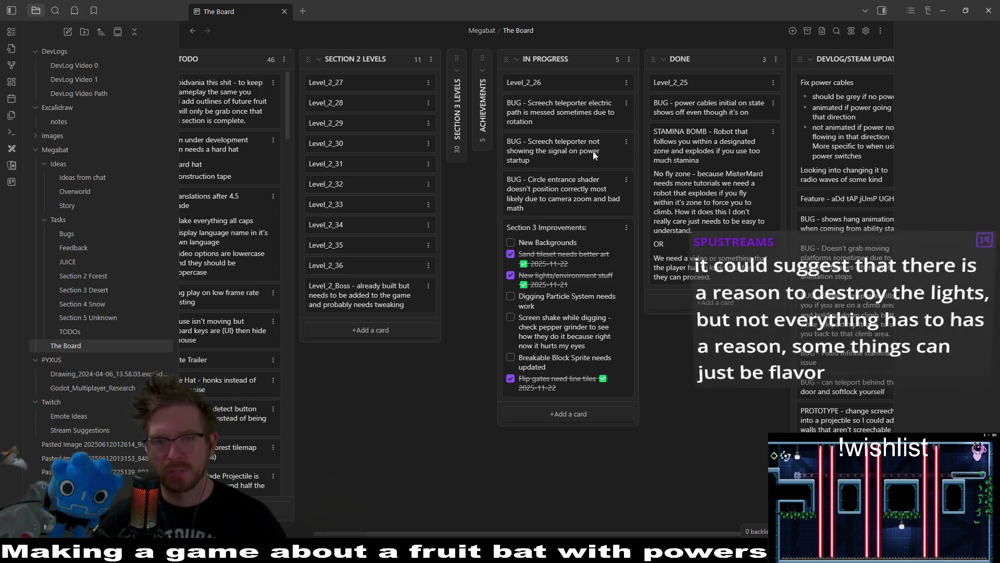
pyautogui.moveTo(576, 162)
pyautogui.mouseDown()
pyautogui.moveTo(698, 112)
pyautogui.moveTo(701, 152)
pyautogui.mouseUp()
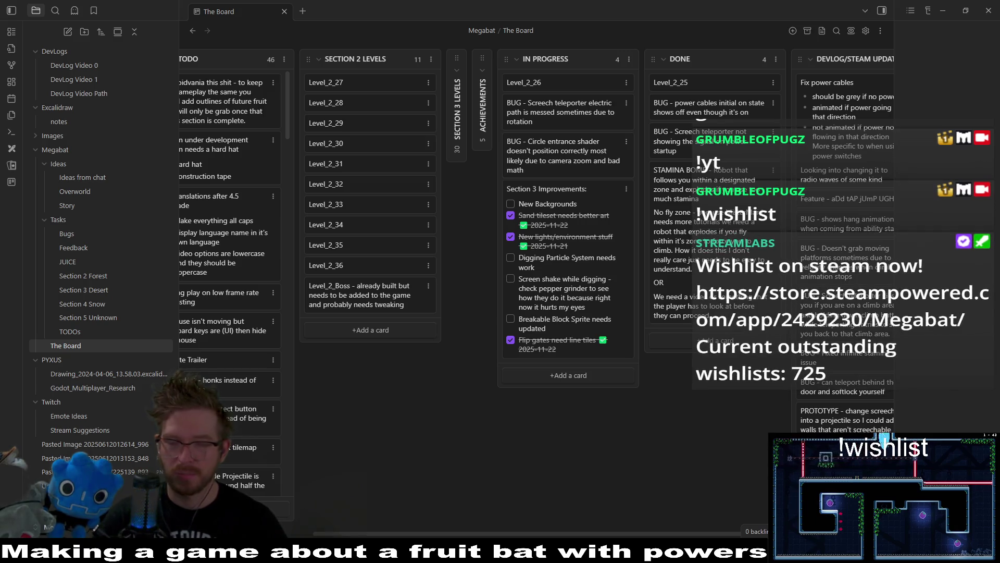
# Return focus to the Obsidian window showing The Board.
pyautogui.click(499, 527)
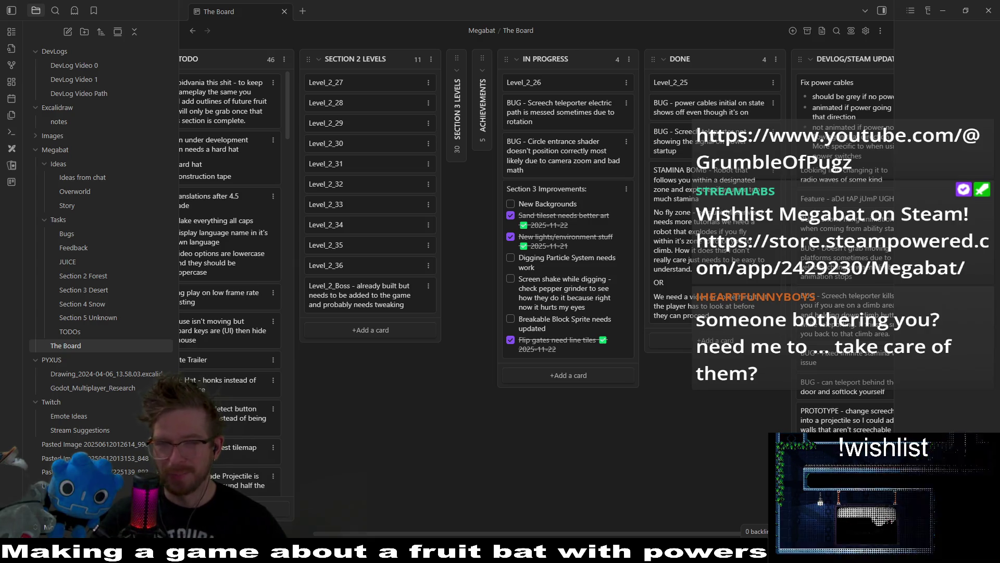
# Start a new, untitled card under the Done column of The Board.
pyautogui.click(755, 400)
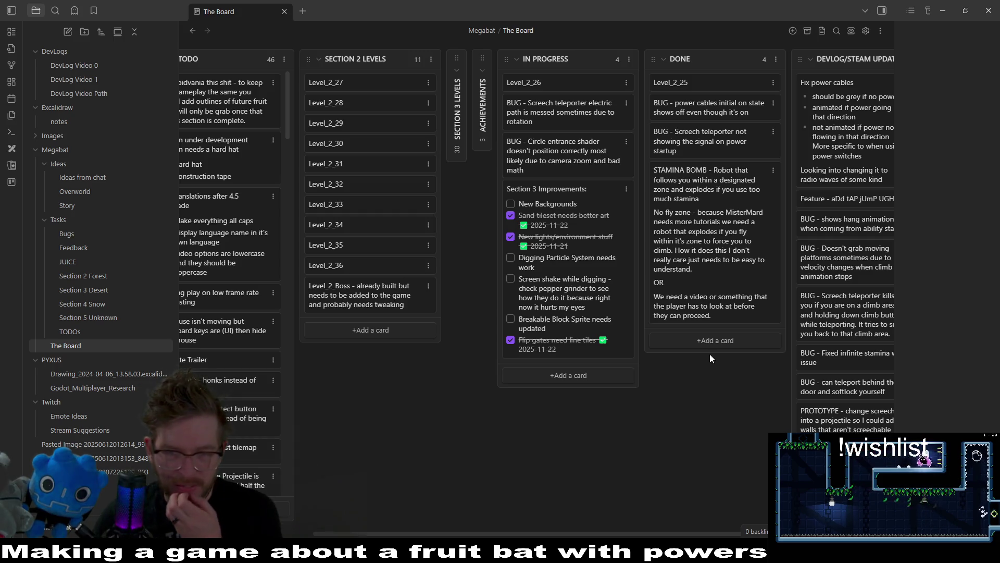
pyautogui.click(719, 341)
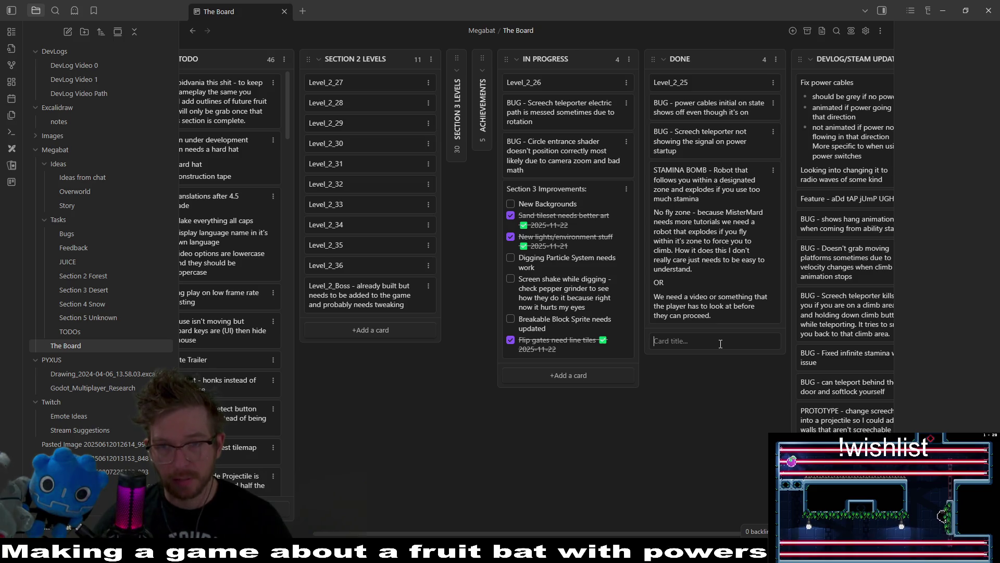
# Begin an In Progress card: 'BUG - Climbing vertically needs to stick the player to moving platforms', mostly solved.
pyautogui.click(581, 375)
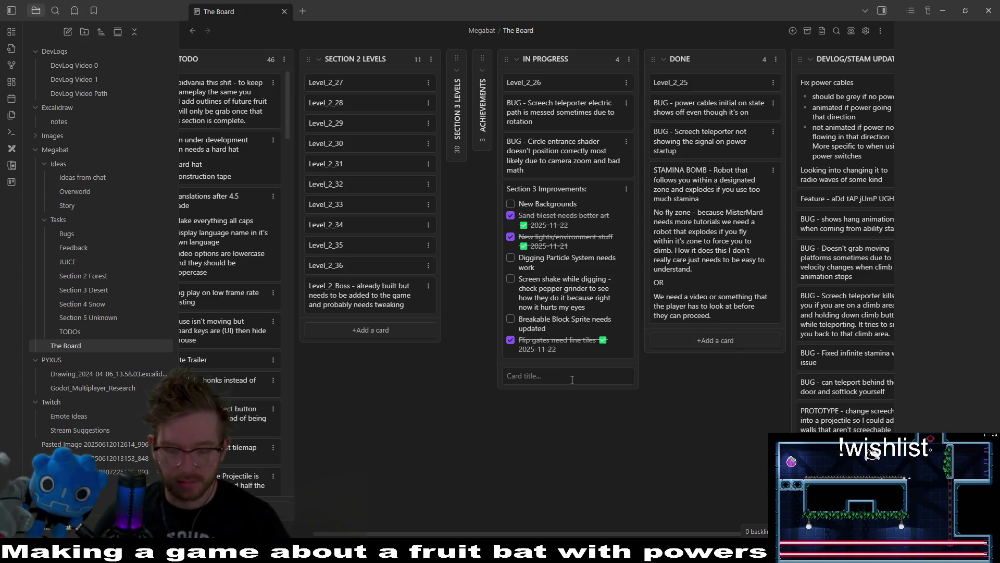
pyautogui.write('BUG - ')
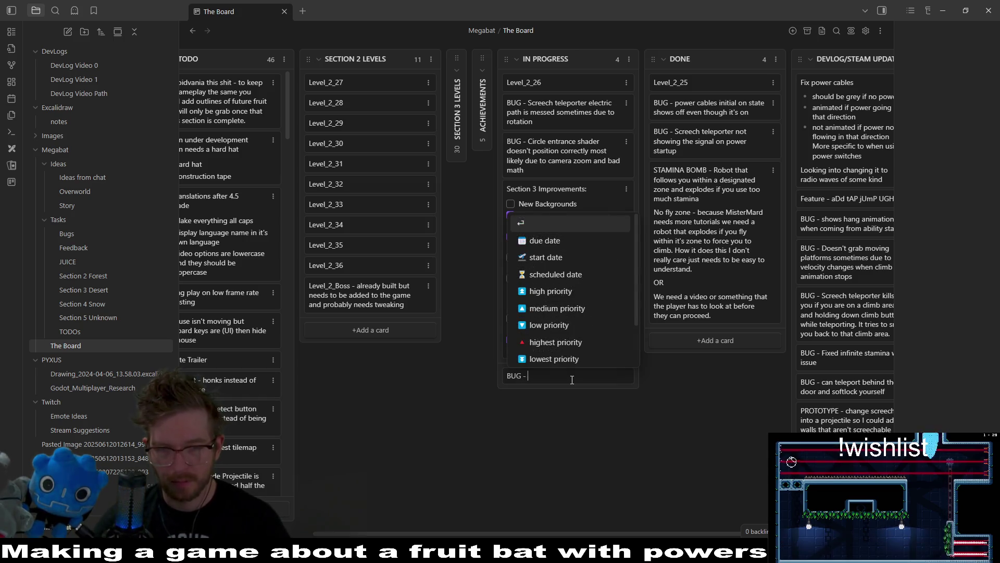
pyautogui.write('Clim')
pyautogui.write('bing ne')
pyautogui.write('eds to stick th')
pyautogui.write('e p')
pyautogui.press('BackSpace')
pyautogui.press('BackSpace')
pyautogui.press('BackSpace')
pyautogui.write('ver')
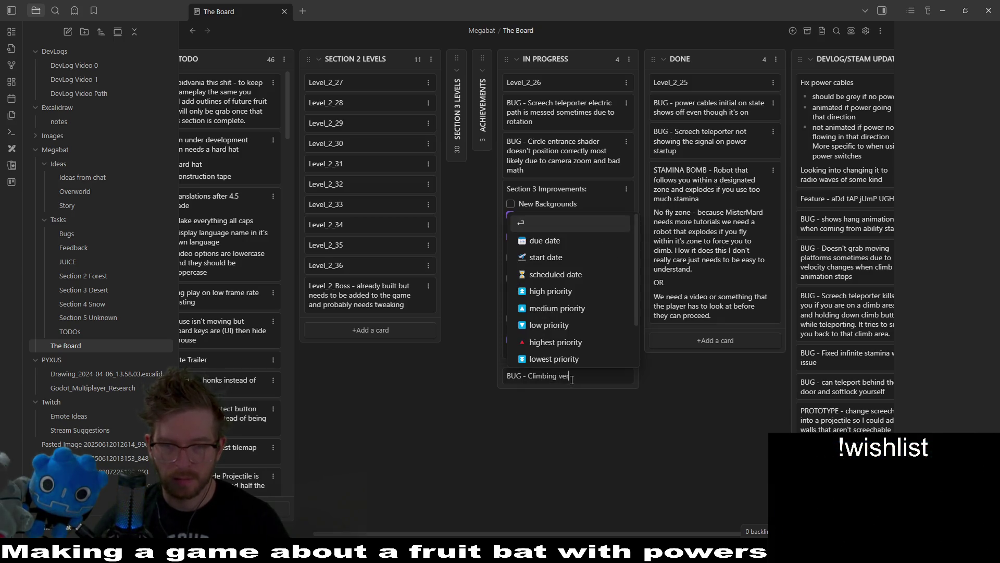
pyautogui.write('tically n')
pyautogui.press('BackSpace')
pyautogui.press('BackSpace')
pyautogui.press('BackSpace')
pyautogui.press('BackSpace')
pyautogui.press('BackSpace')
pyautogui.press('BackSpace')
pyautogui.write('tica')
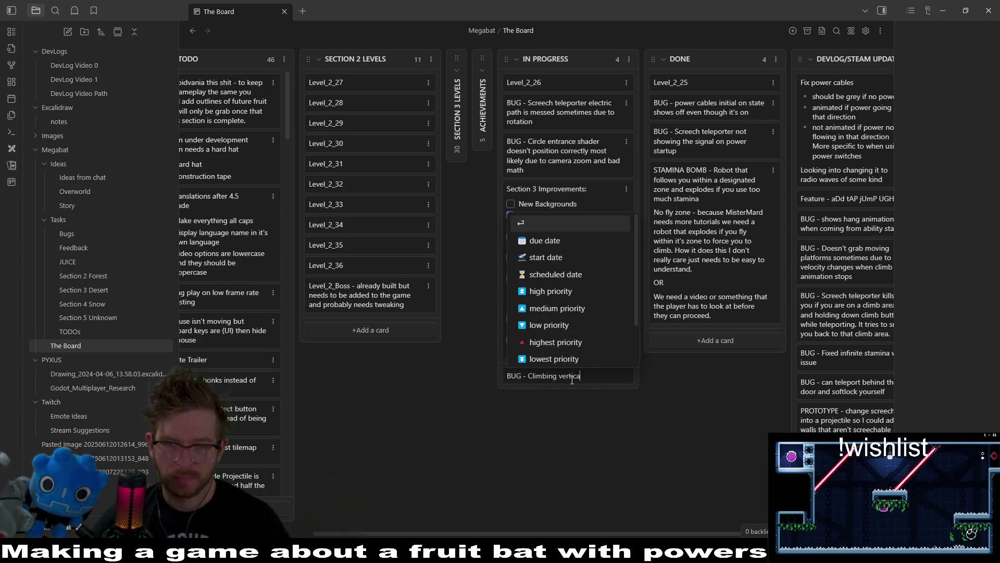
pyautogui.write('lly needs to s')
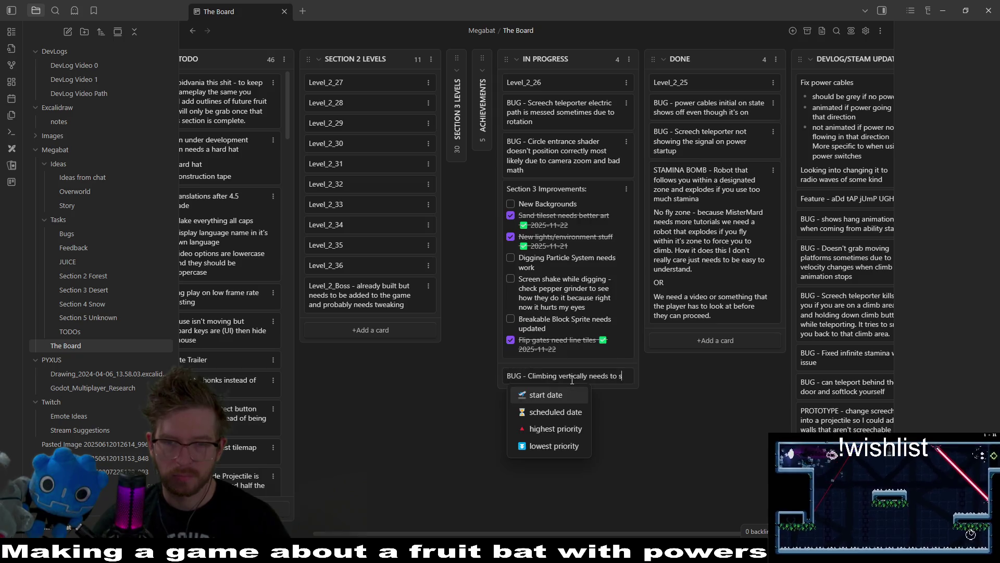
pyautogui.write('tick the player to')
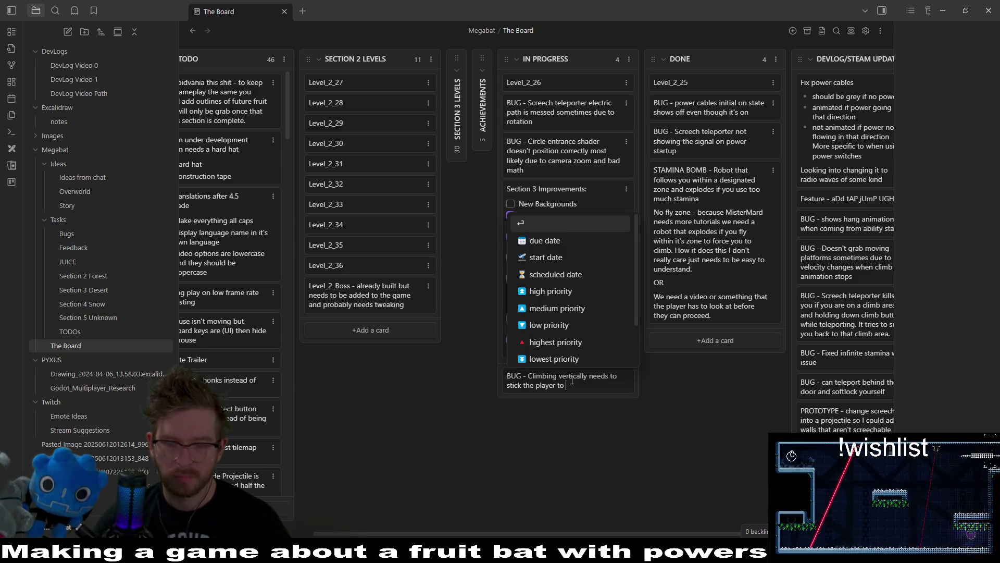
pyautogui.write('movi')
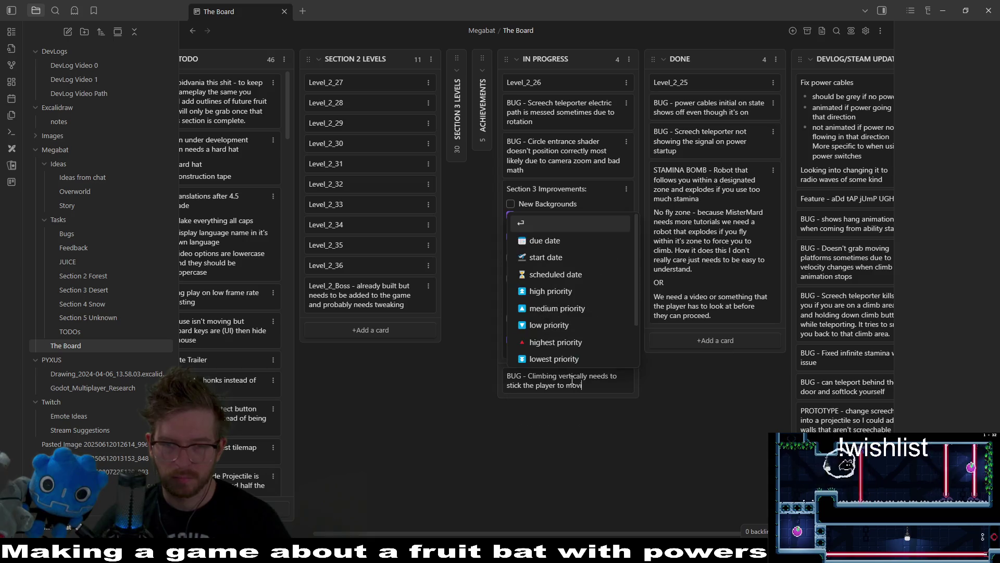
pyautogui.write('ng plabetter')
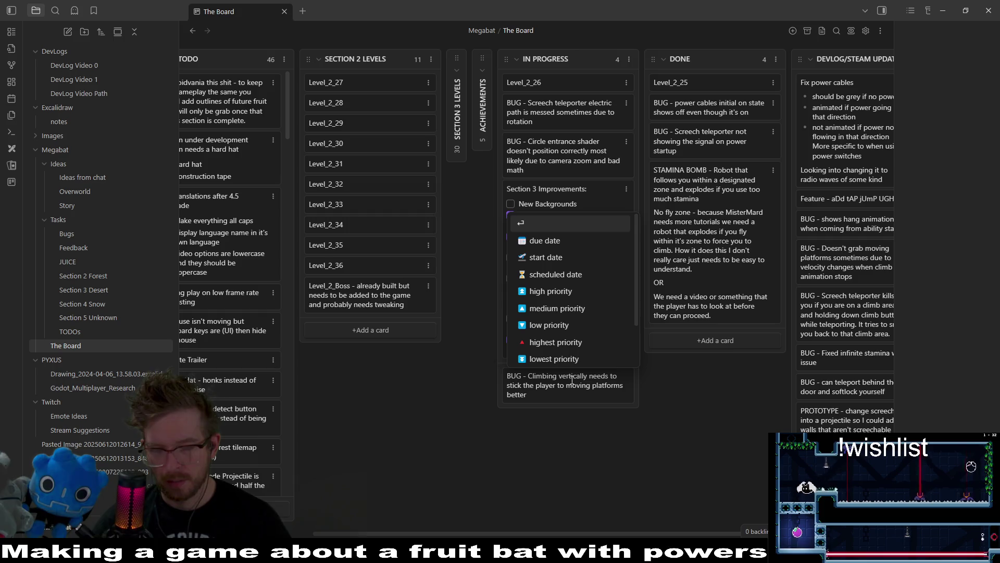
pyautogui.write(' which is solve')
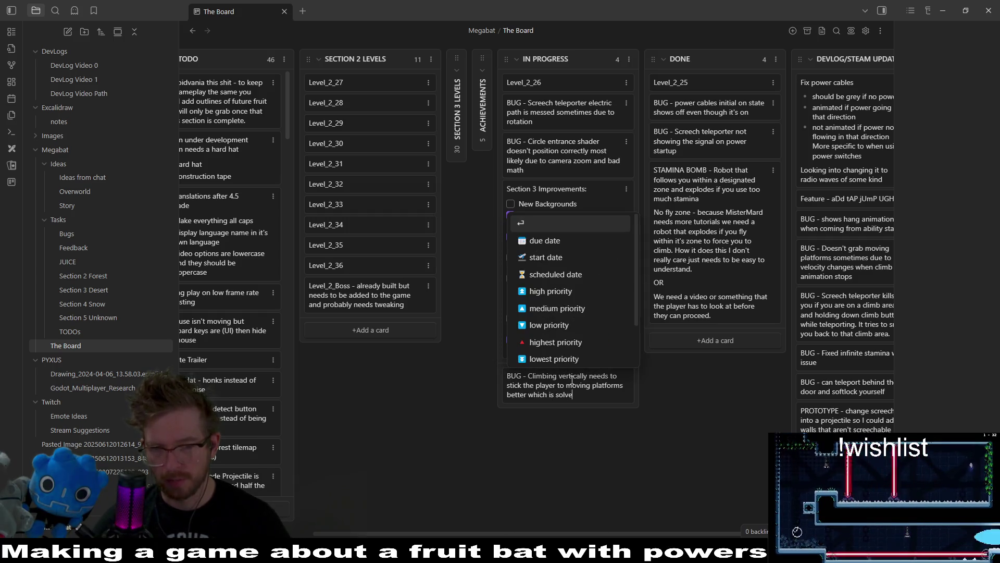
pyautogui.write('d')
pyautogui.write('so')
pyautogui.write('mostly')
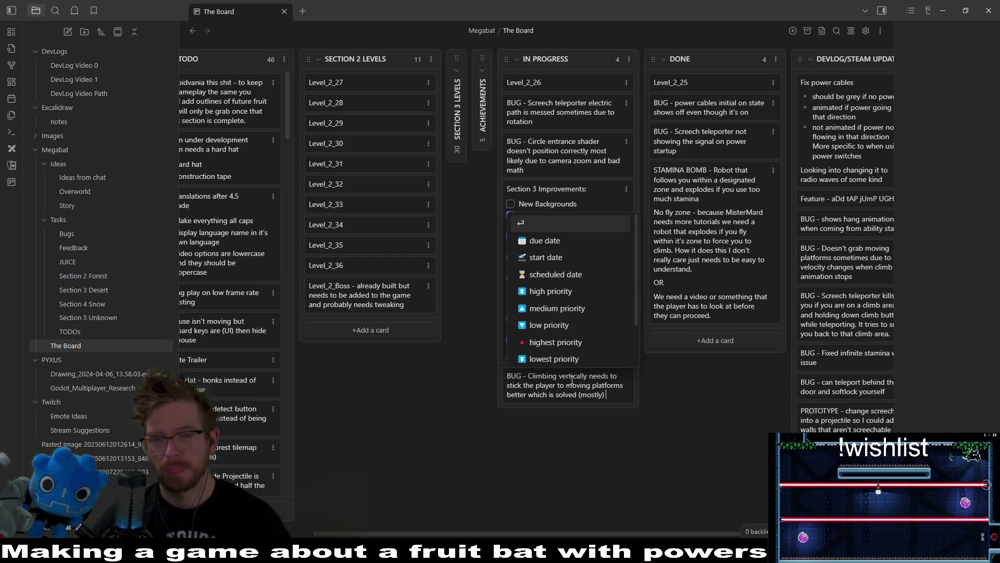
pyautogui.write('The prob')
pyautogui.press('BackSpace')
pyautogui.press('BackSpace')
pyautogui.press('BackSpace')
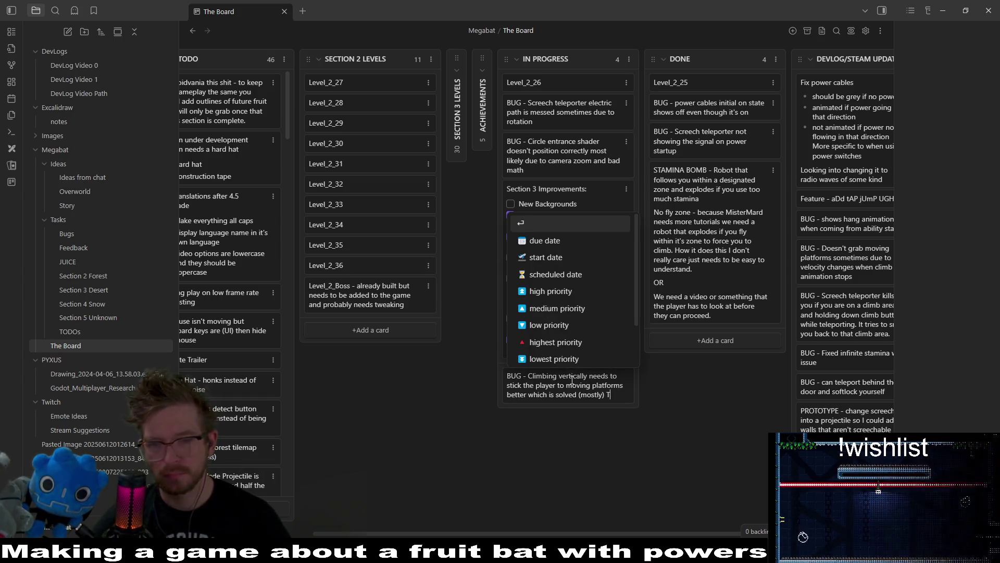
pyautogui.write('l')
pyautogui.press('BackSpace')
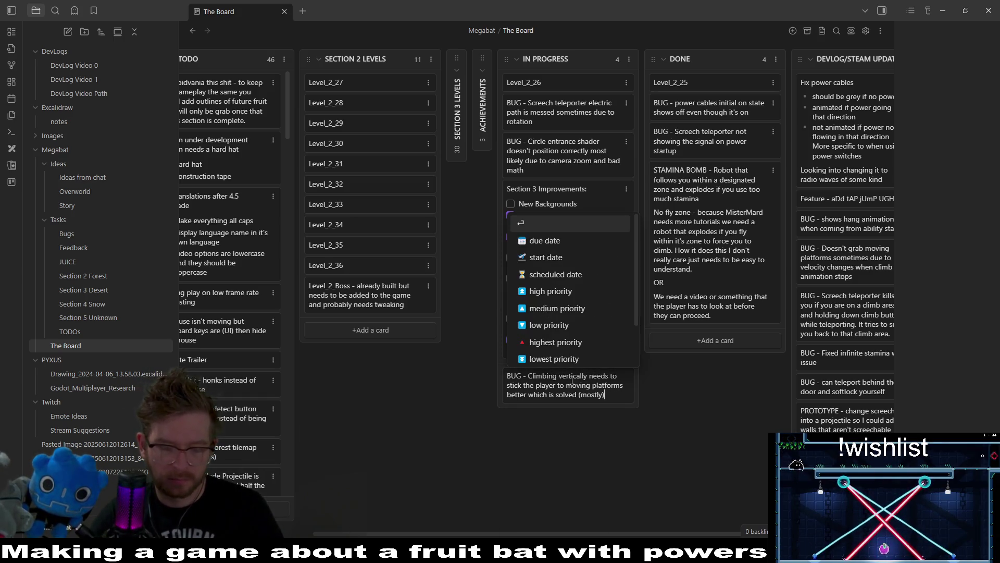
pyautogui.write('. The problem now is')
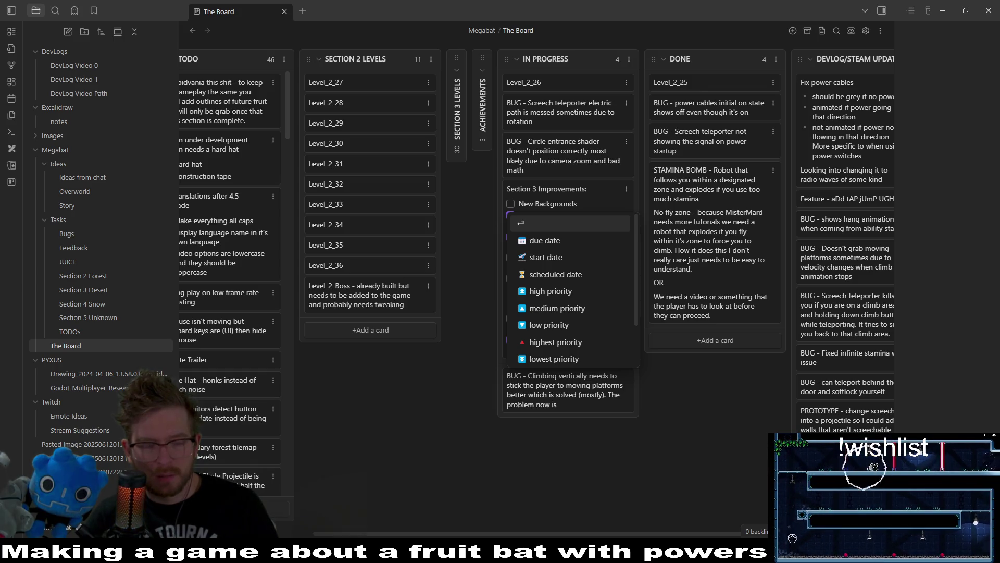
# Finish the card noting it forces the player into nearby corner spikes, and save it.
pyautogui.write('it forces you fo')
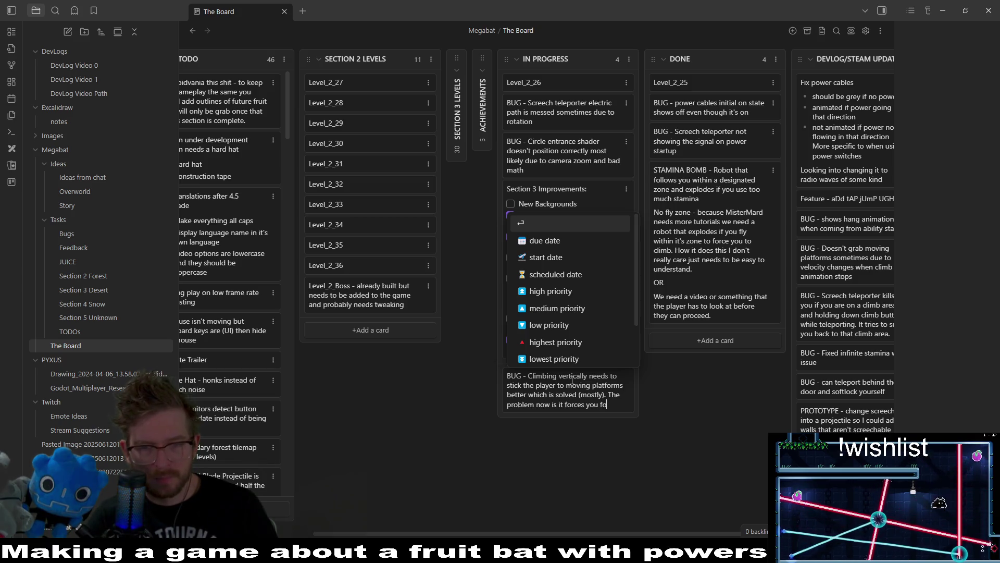
pyautogui.write('into spsik')
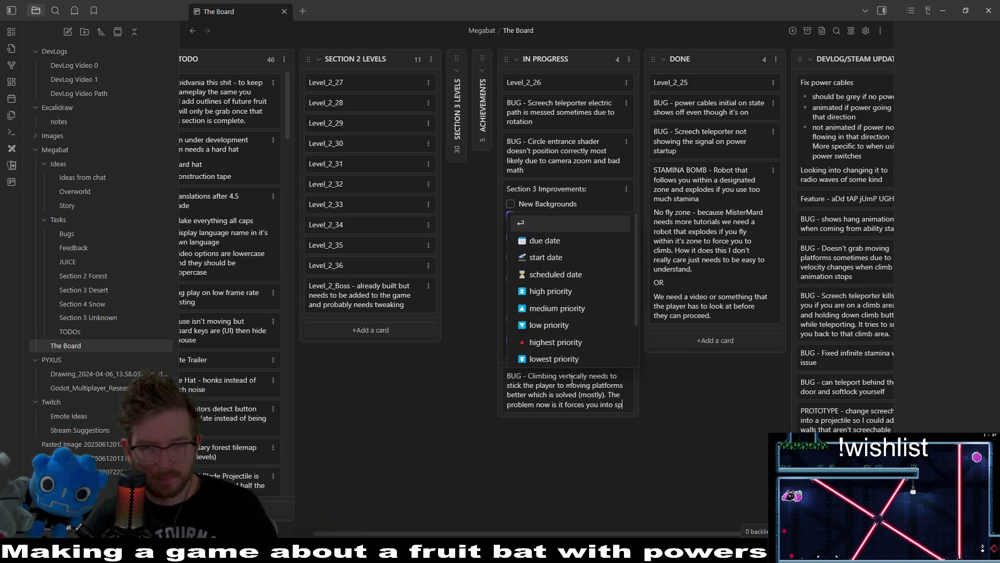
pyautogui.write(' if they are on')
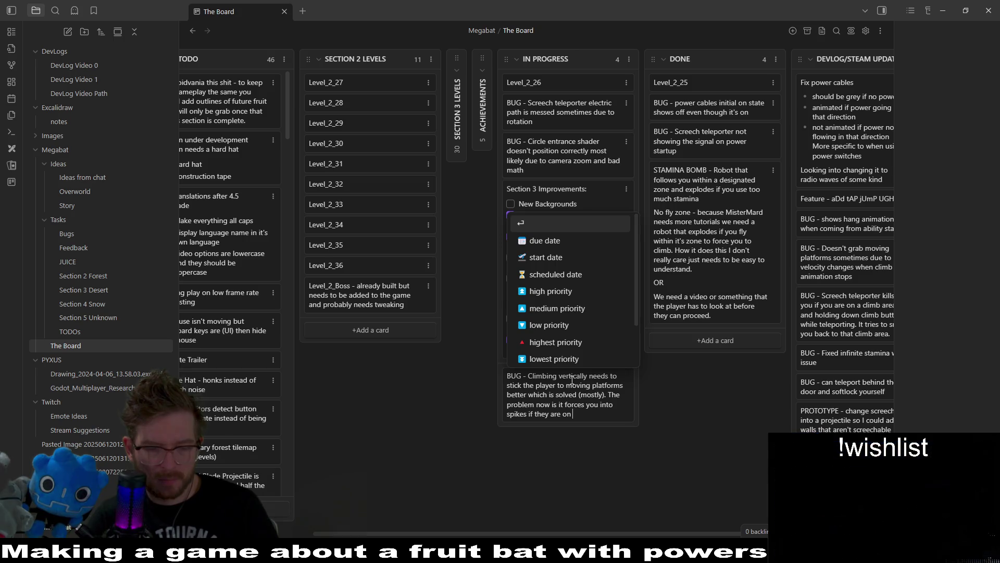
pyautogui.write(' the g')
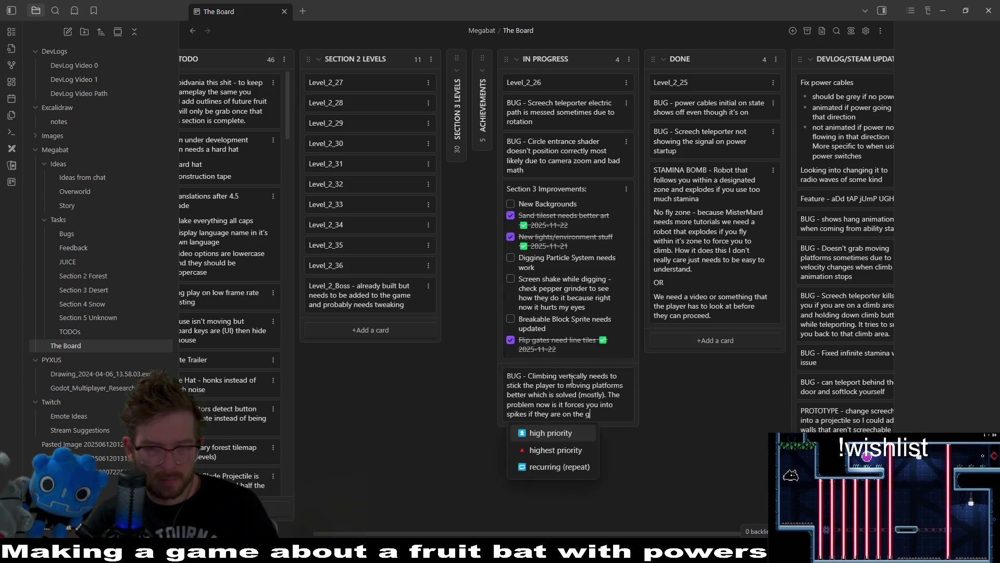
pyautogui.write('rounwhere y')
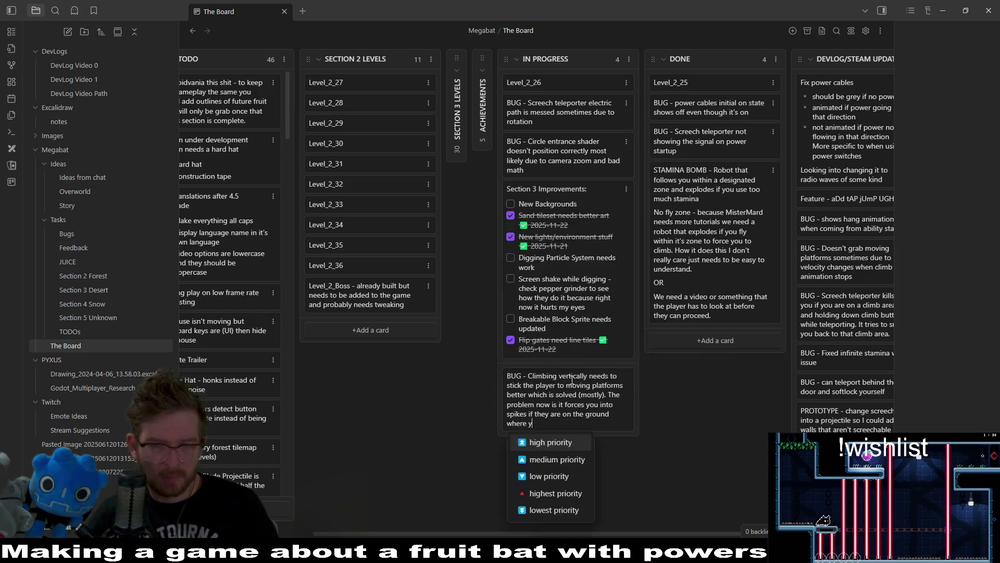
pyautogui.write('ou are climbing to ')
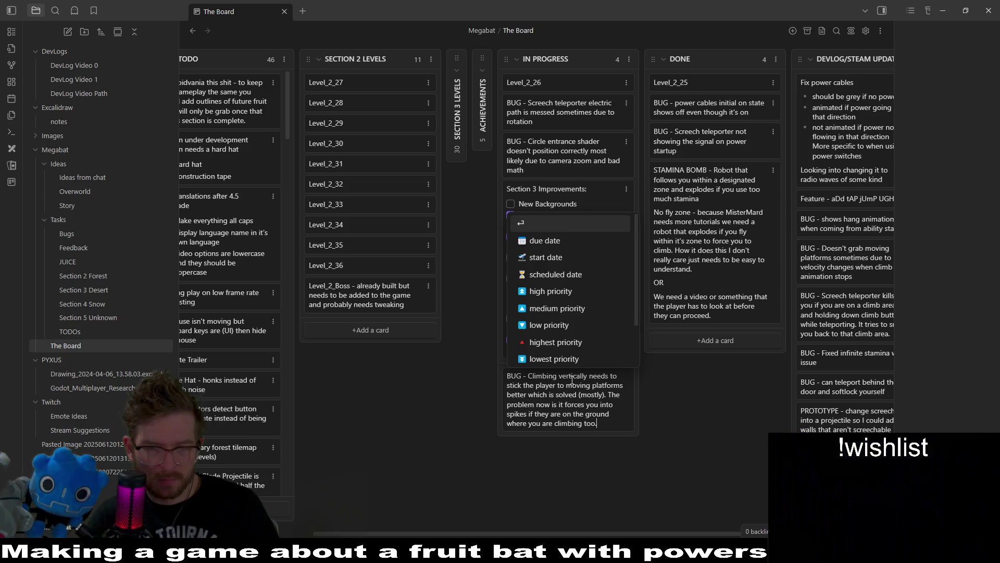
pyautogui.write('ALO')
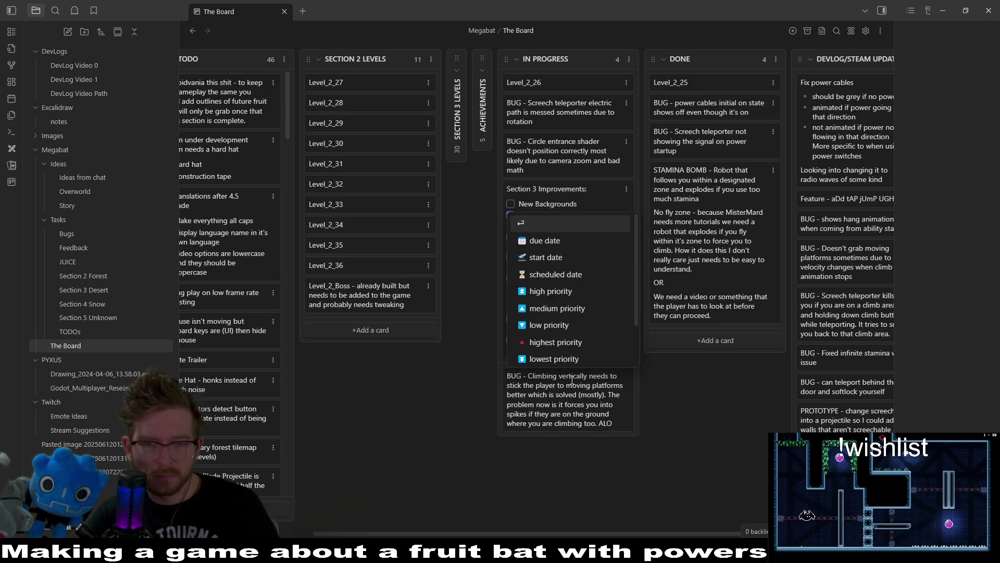
pyautogui.press('BackSpace')
pyautogui.write('SO those spikes')
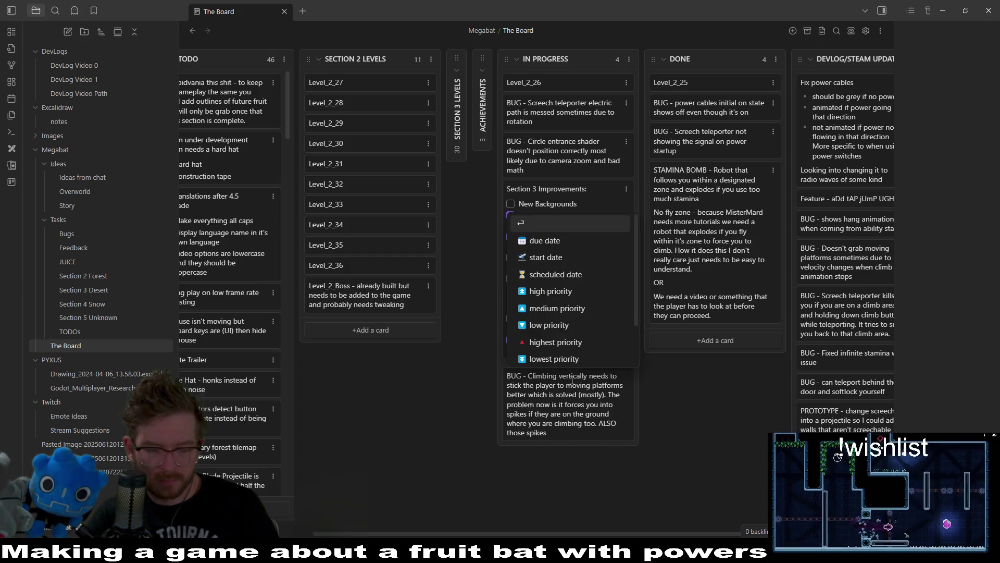
pyautogui.write('are one picel')
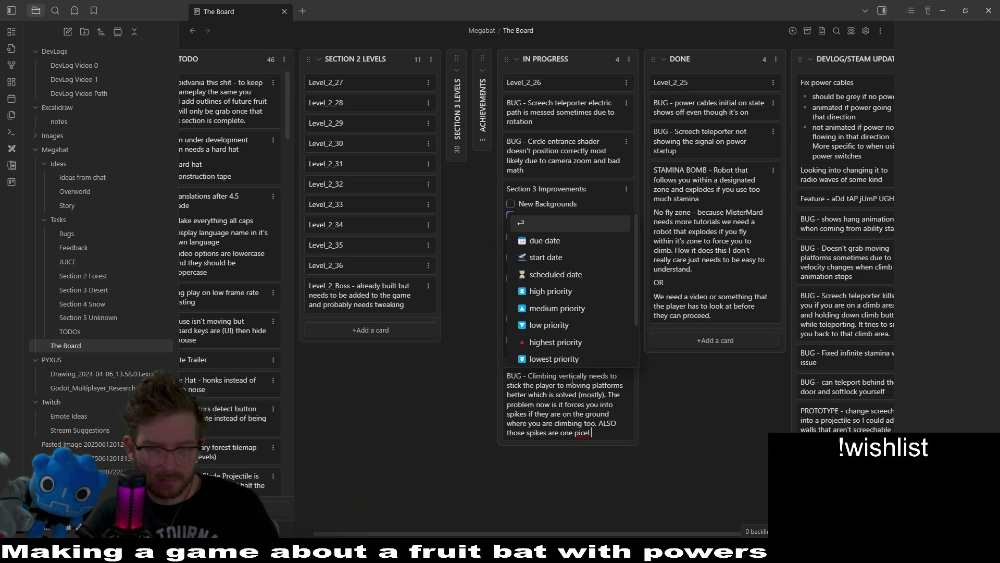
pyautogui.write('way from the')
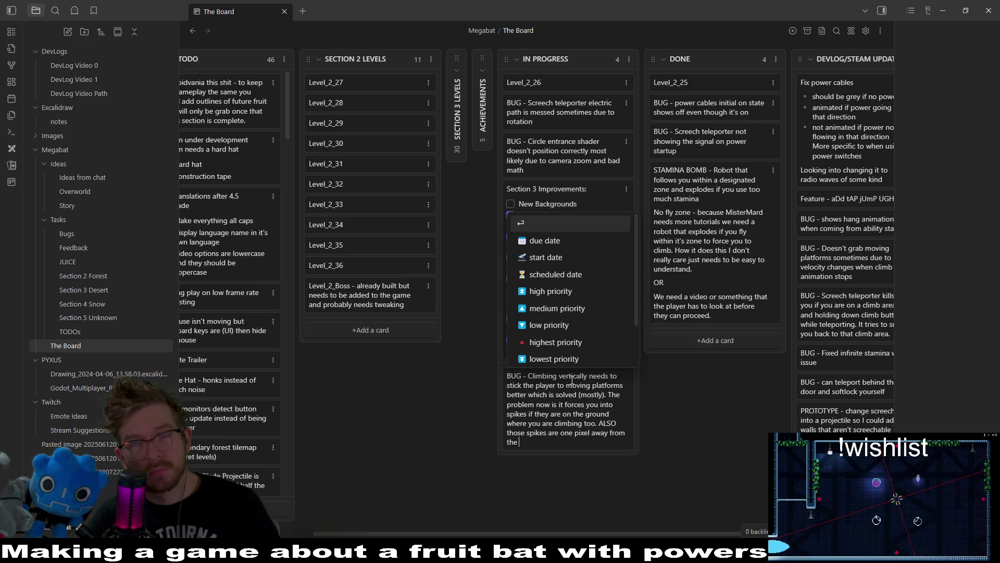
pyautogui.write('c')
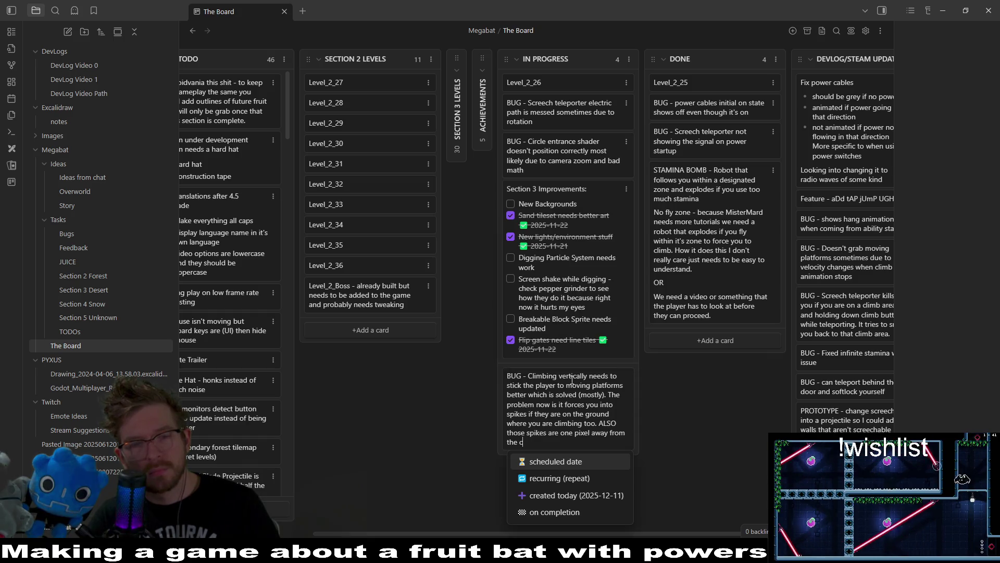
pyautogui.write("orner so you don't")
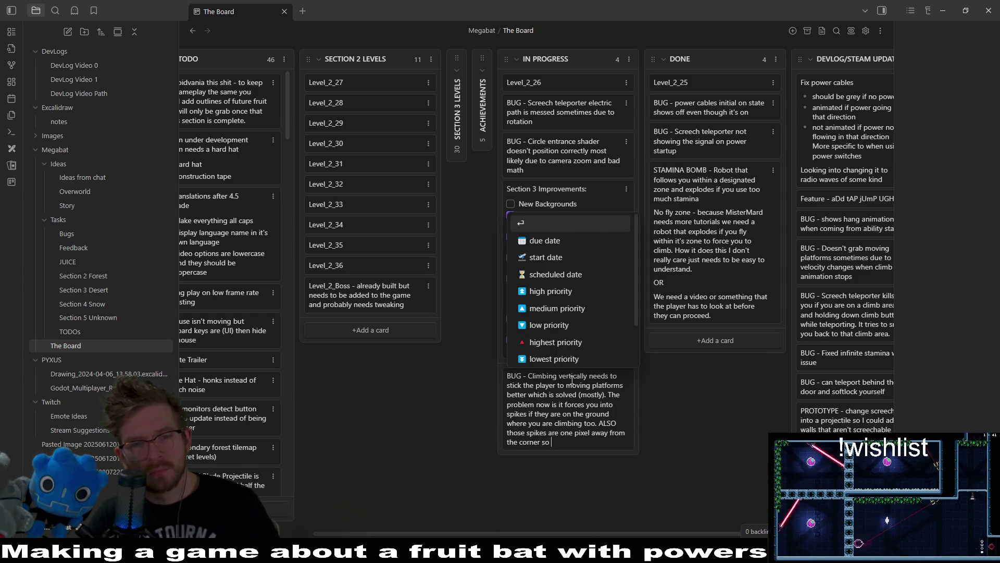
pyautogui.press('BackSpace')
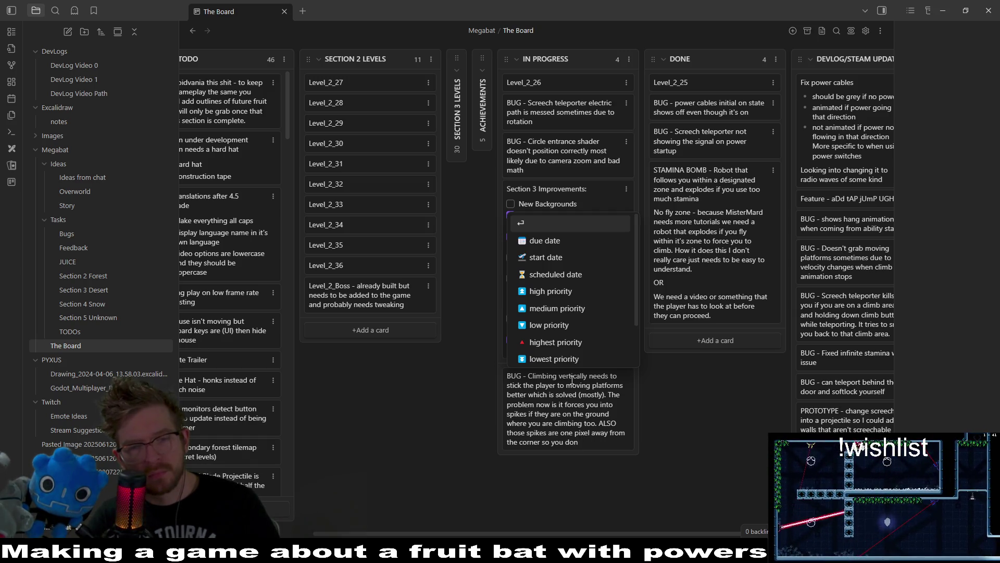
pyautogui.write("'t hit them r")
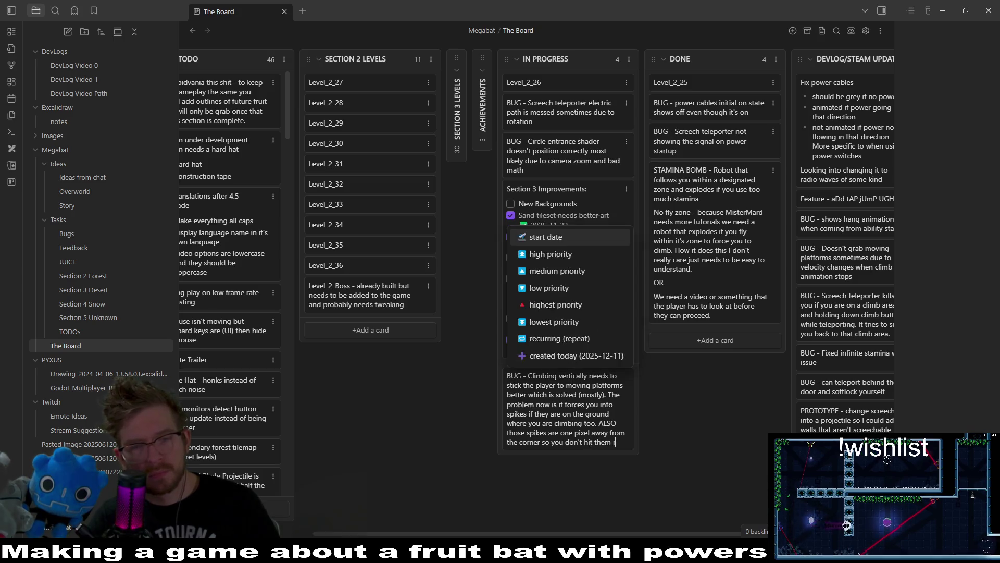
pyautogui.write('ight away.')
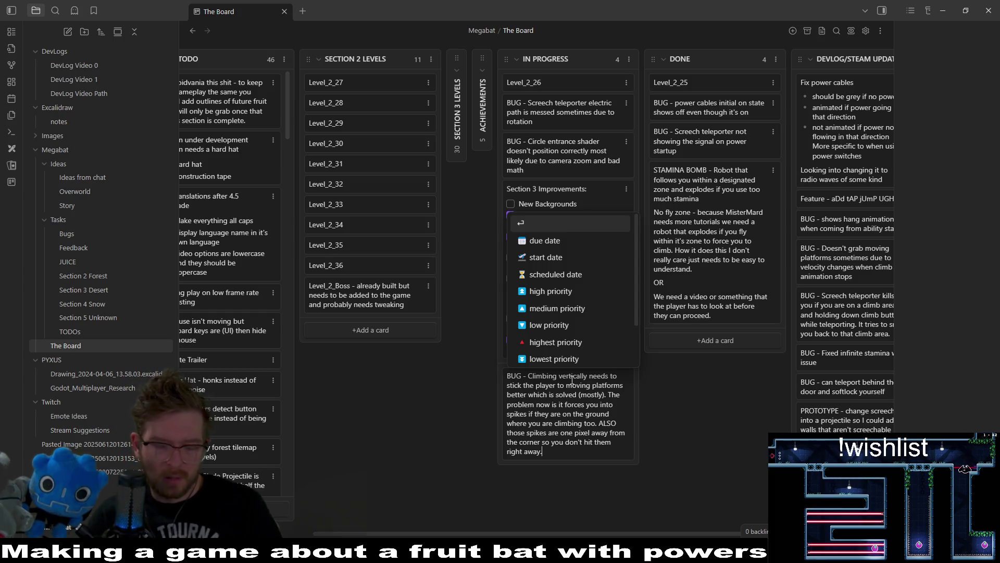
pyautogui.press('Return')
# Move the climbing bug card to the top of TODO, then return to Godot.
pyautogui.moveTo(578, 410)
pyautogui.mouseDown()
pyautogui.moveTo(427, 332)
pyautogui.moveTo(106, 101)
pyautogui.moveTo(372, 169)
pyautogui.moveTo(461, 141)
pyautogui.moveTo(401, 166)
pyautogui.mouseUp()
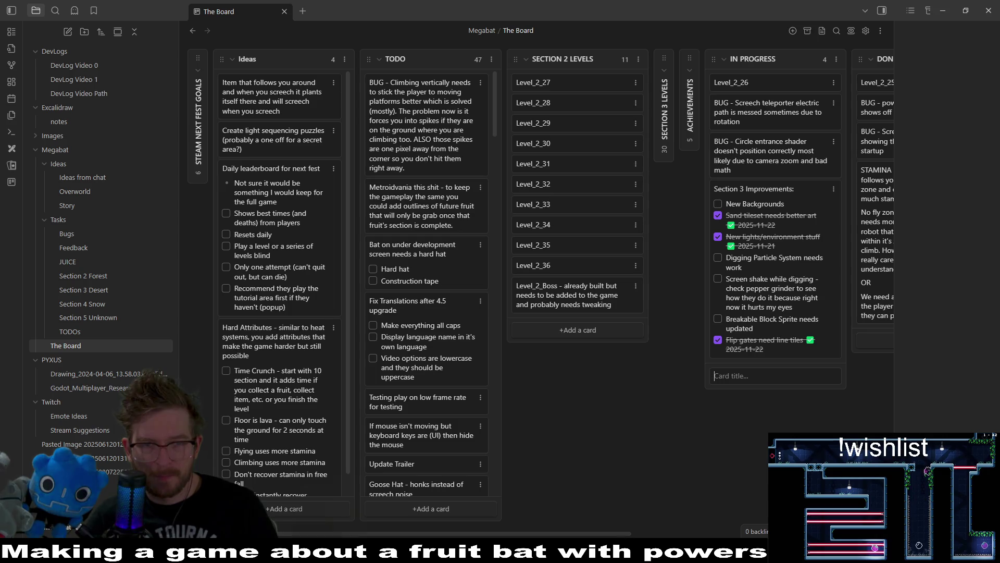
pyautogui.moveTo(625, 532)
pyautogui.mouseDown()
pyautogui.moveTo(784, 529)
pyautogui.moveTo(707, 524)
pyautogui.mouseUp()
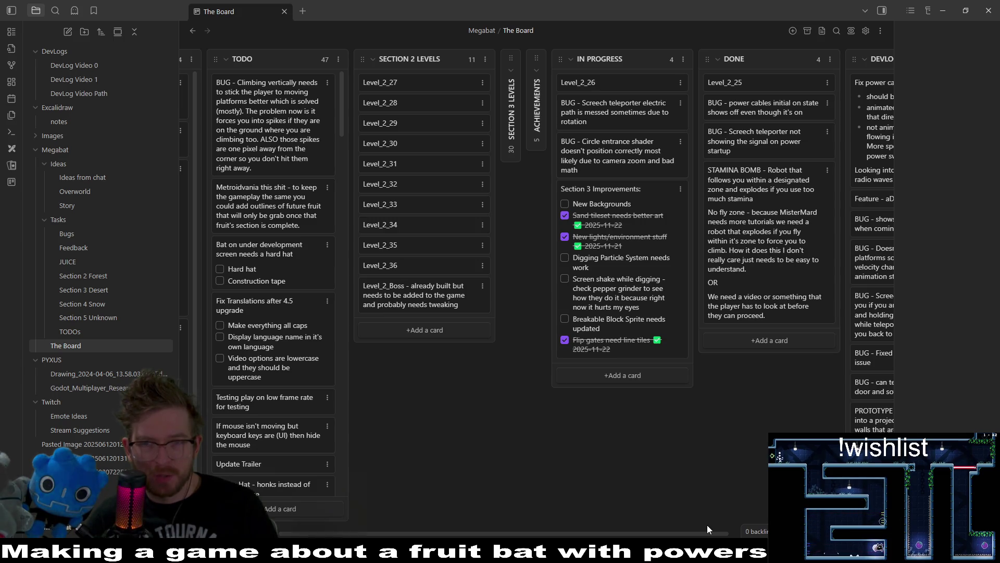
pyautogui.hotkey('alt', 'Tab')
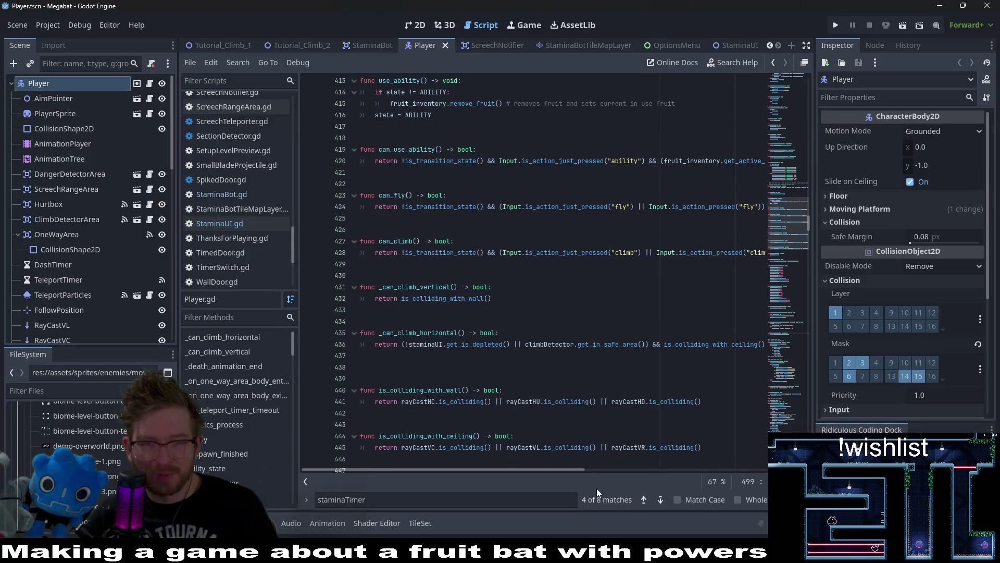
# Bring up the Tutorial_Climb_0 level layout and centre it in the view.
pyautogui.moveTo(483, 46)
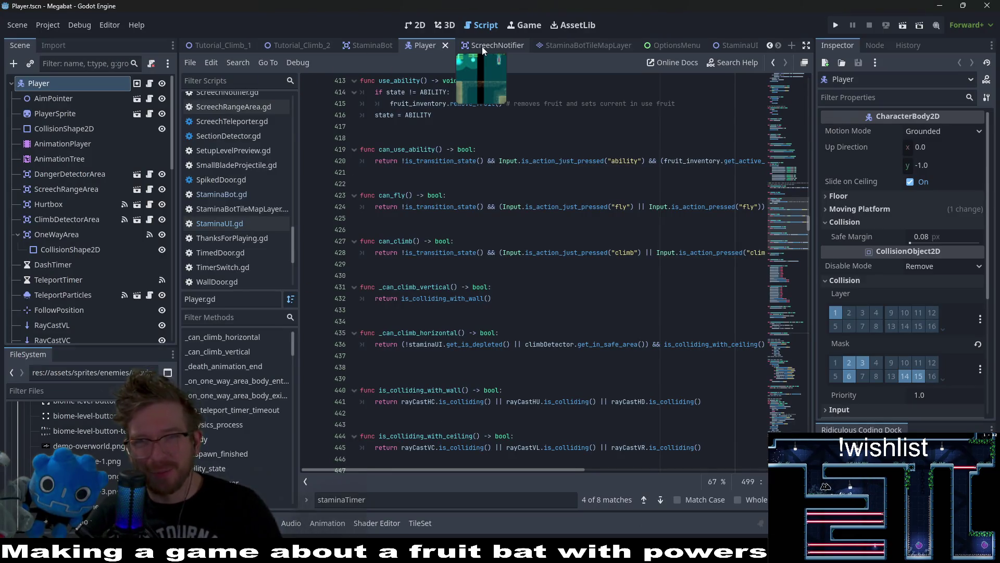
pyautogui.click(308, 45)
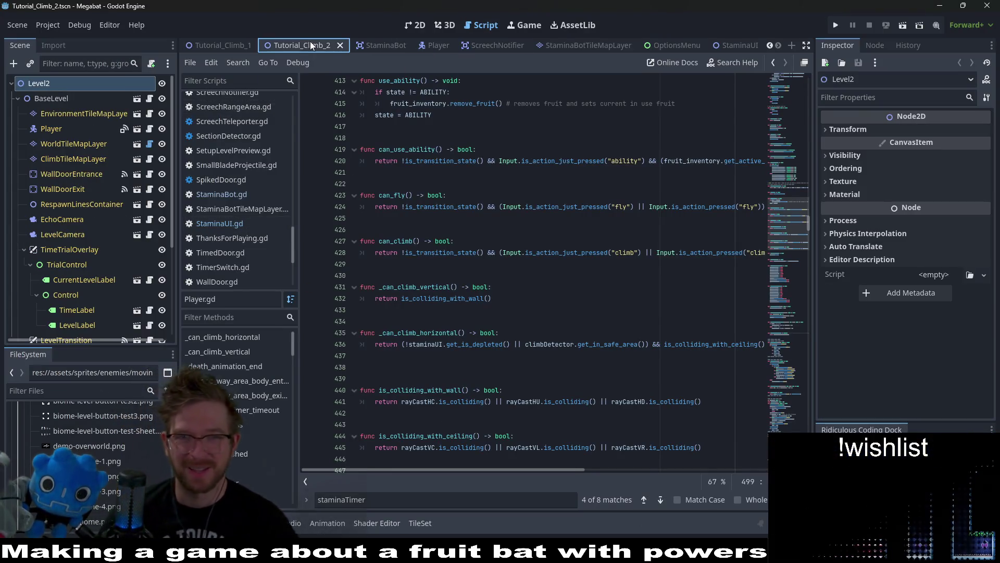
pyautogui.click(412, 22)
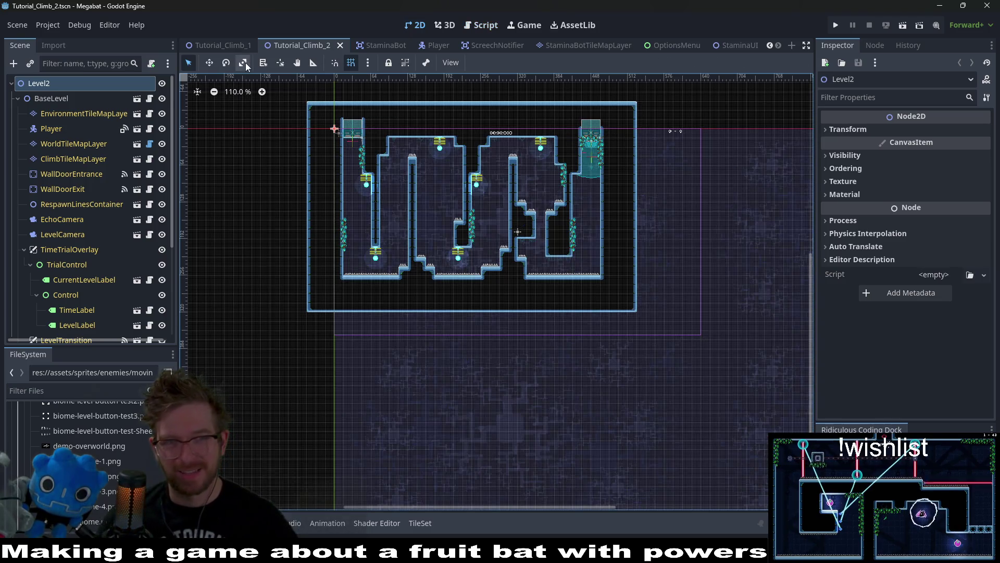
pyautogui.click(219, 45)
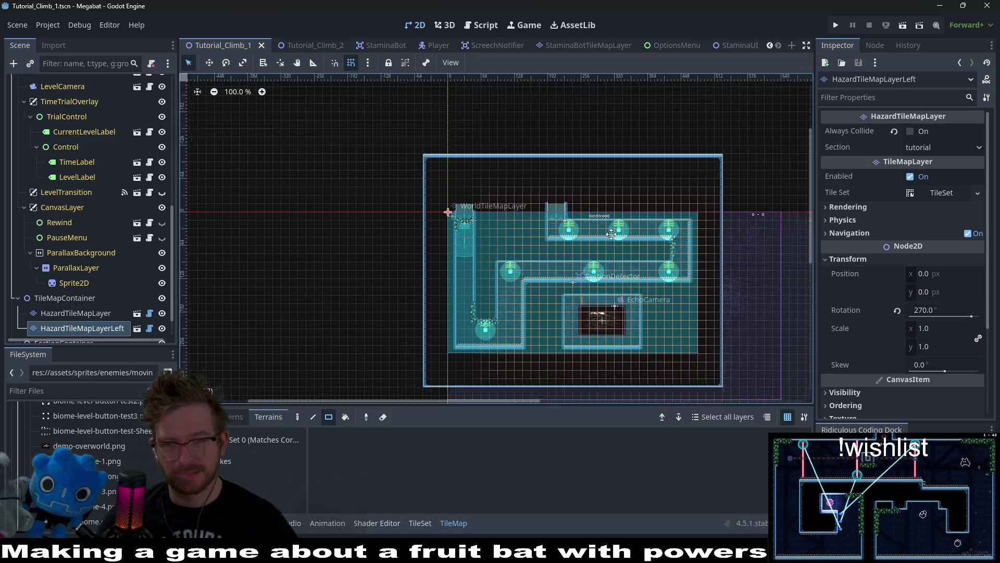
pyautogui.scroll(3, 267, 45)
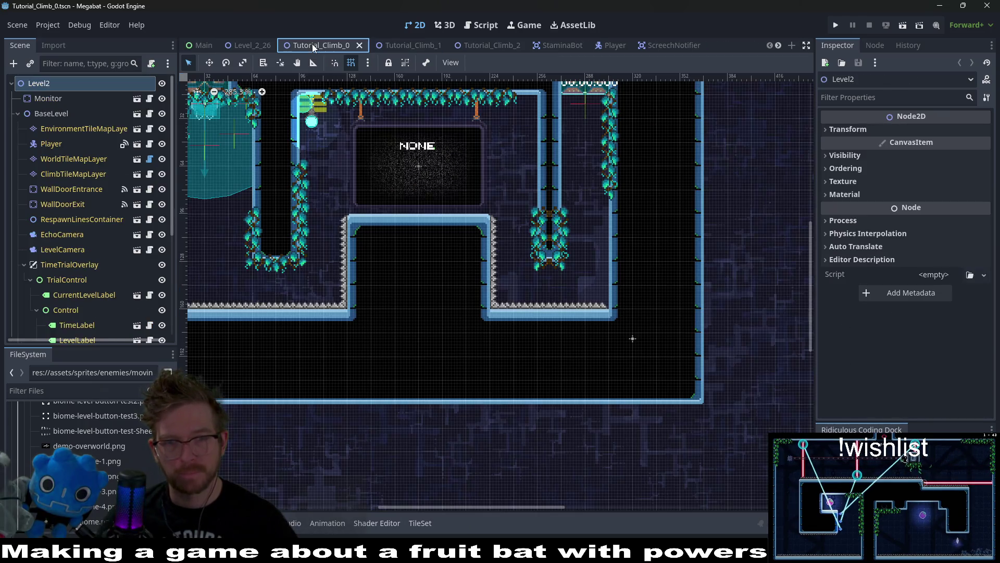
pyautogui.click(311, 46)
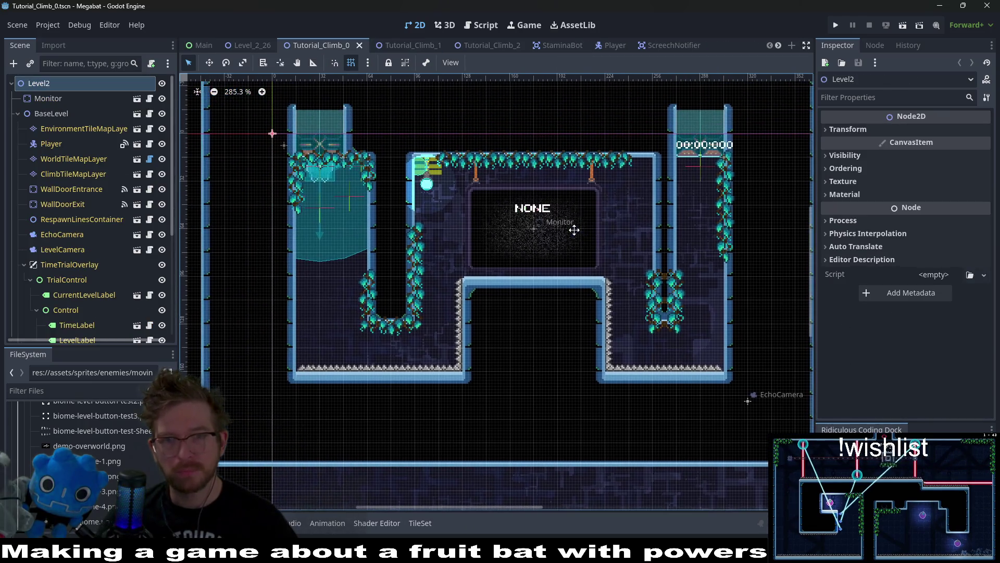
pyautogui.scroll(-2, 574, 230)
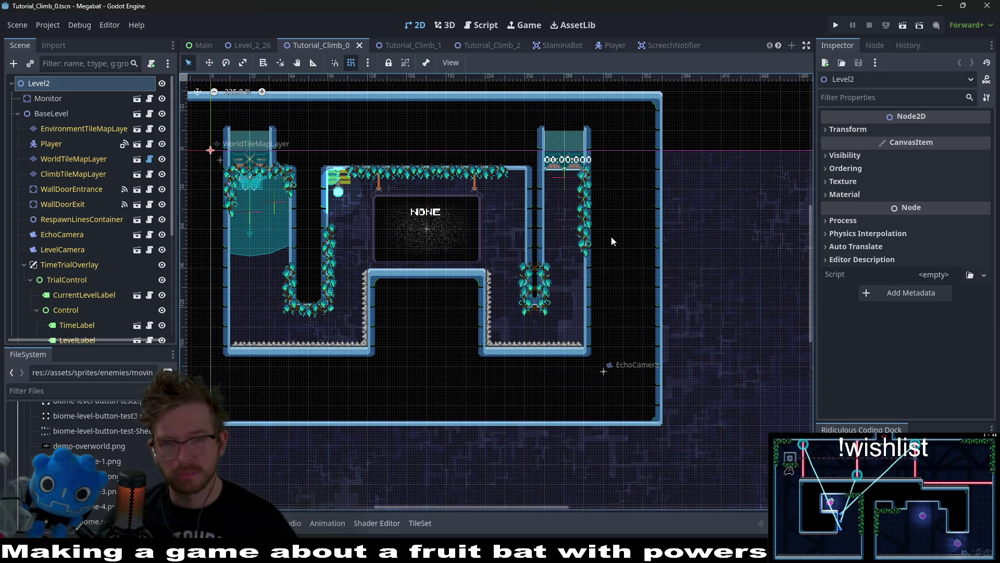
pyautogui.press('f')
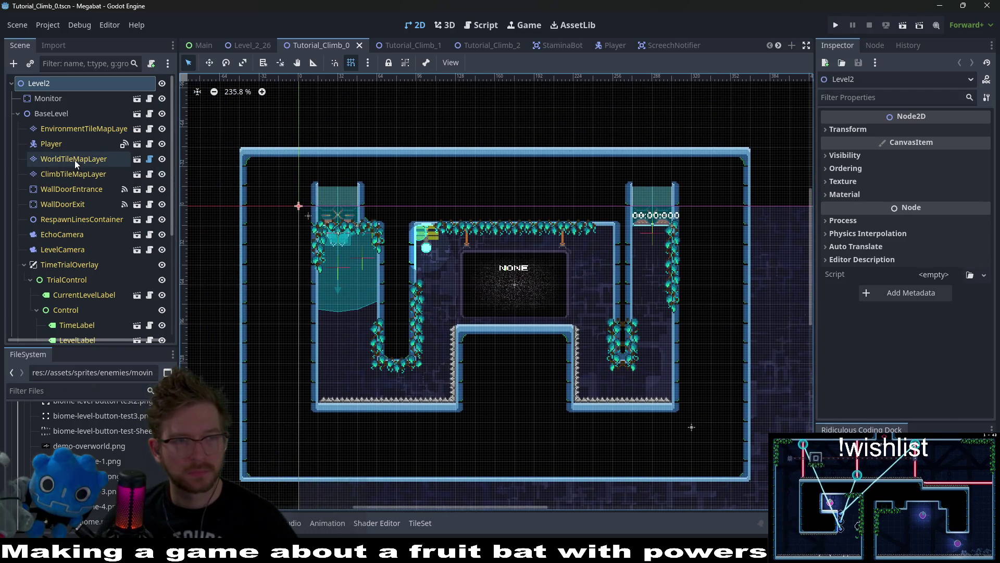
# Paint a blue tutorial-terrain ceiling strip along the WorldTileMapLayer top, save, and close the scene.
pyautogui.click(74, 159)
pyautogui.press('f')
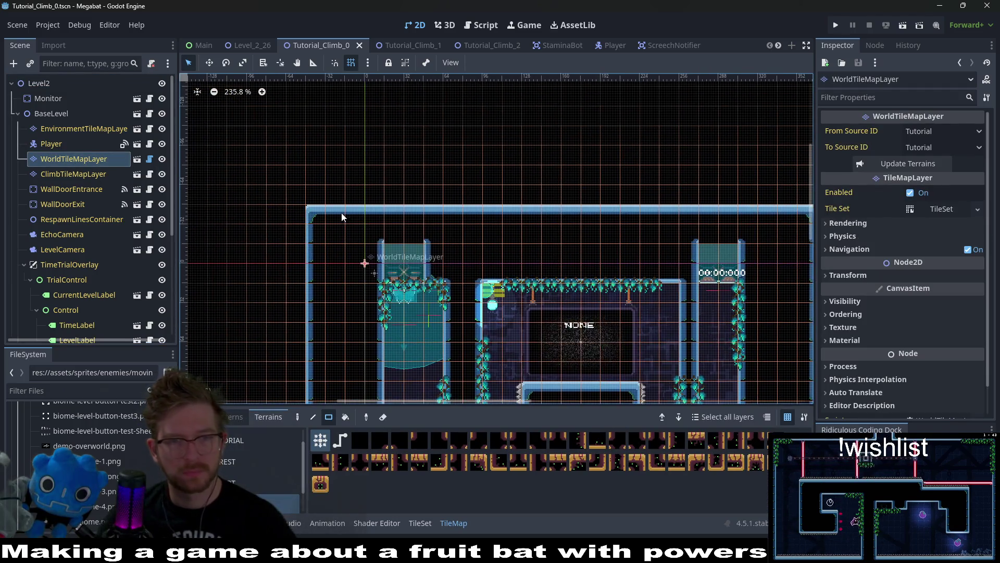
pyautogui.moveTo(312, 169)
pyautogui.mouseDown()
pyautogui.moveTo(440, 202)
pyautogui.moveTo(811, 202)
pyautogui.mouseUp()
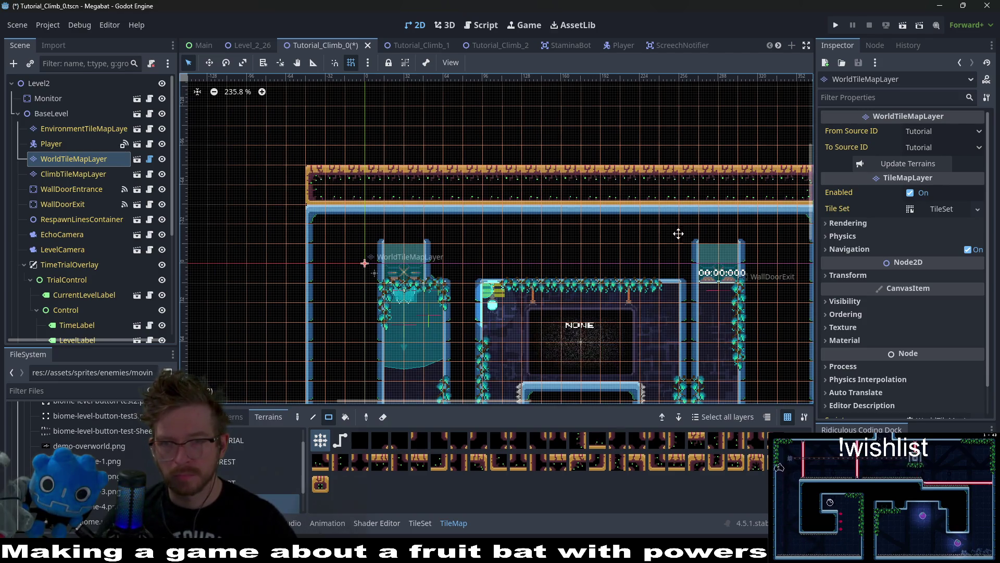
pyautogui.moveTo(702, 234); pyautogui.dragTo(557, 221)
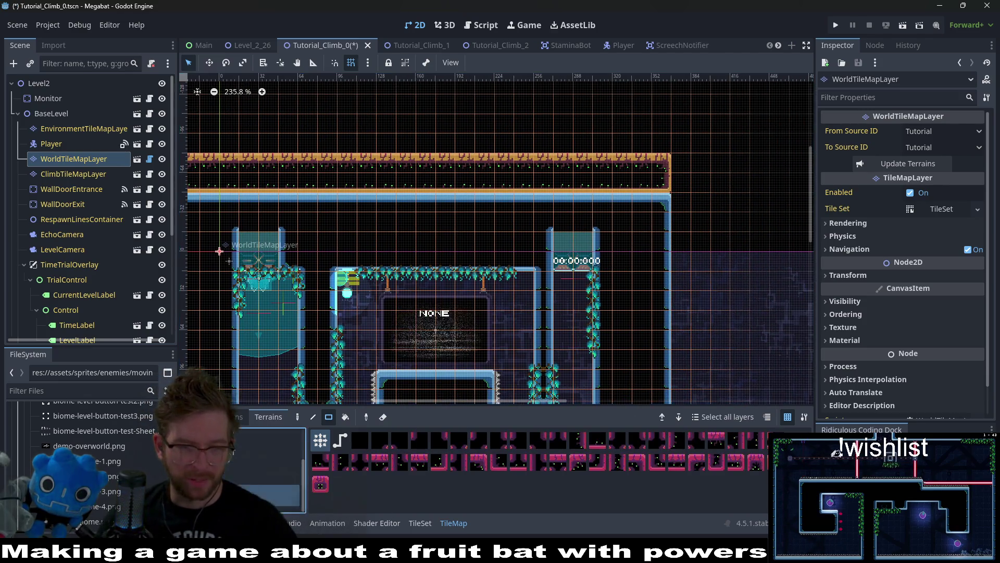
pyautogui.click(260, 461)
pyautogui.press('f')
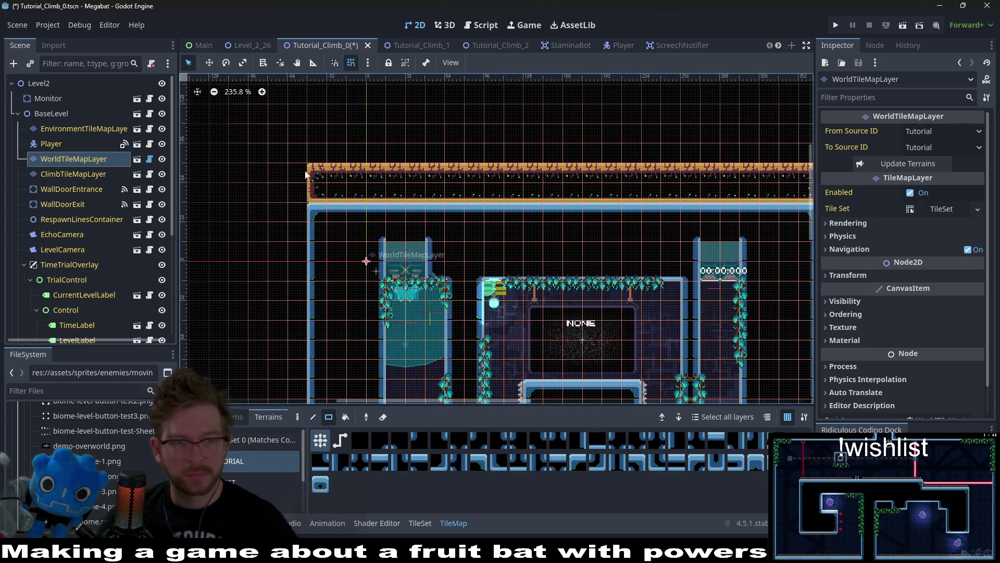
pyautogui.moveTo(319, 171)
pyautogui.mouseDown()
pyautogui.moveTo(807, 202)
pyautogui.moveTo(676, 183)
pyautogui.mouseUp()
pyautogui.scroll(-4, 601, 229)
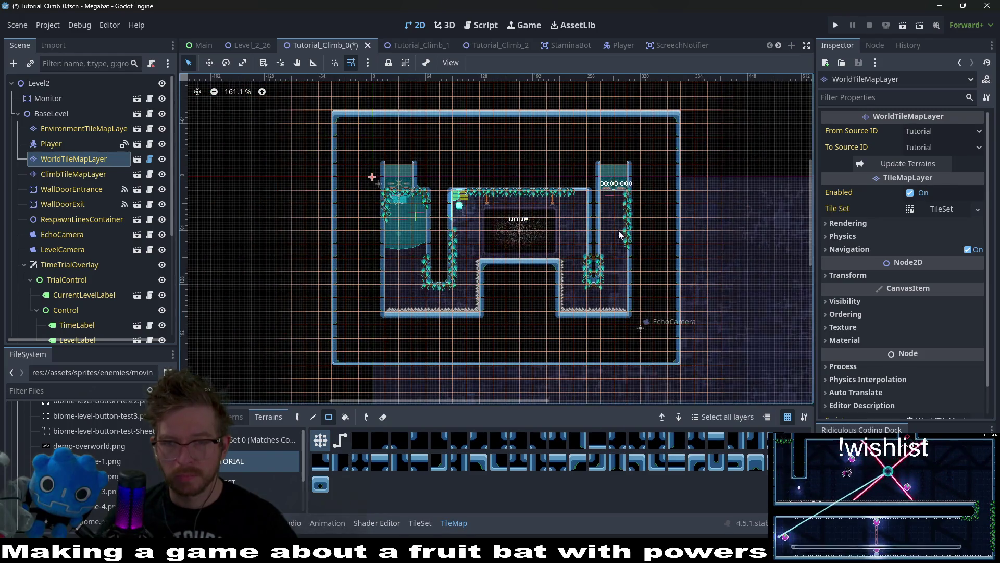
pyautogui.hotkey('ctrl', 's')
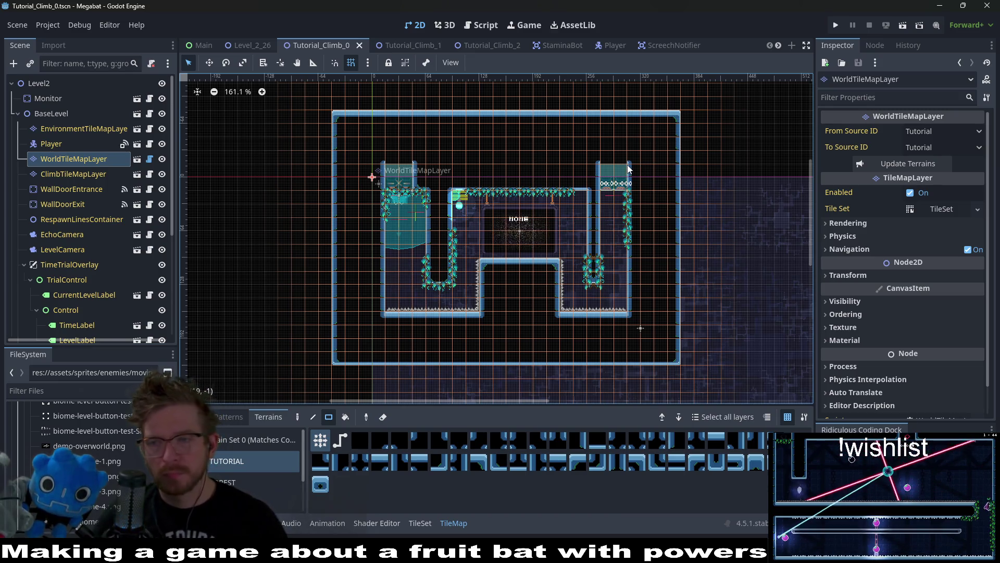
pyautogui.middleClick(324, 46)
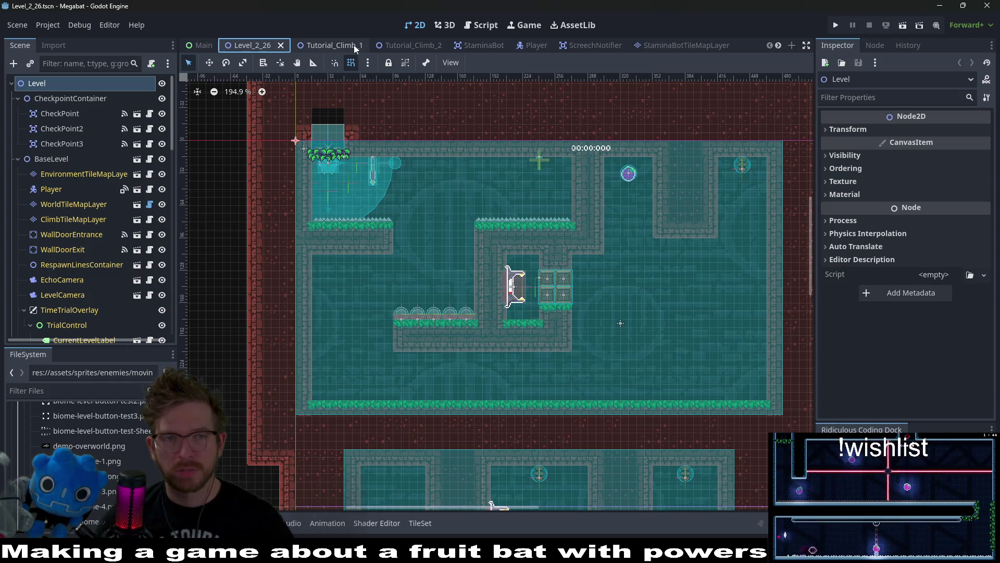
# In Tutorial_Climb_1, pick the TutorialOvergrowth scene tile on the EnvironmentTileMapLayer.
pyautogui.click(323, 45)
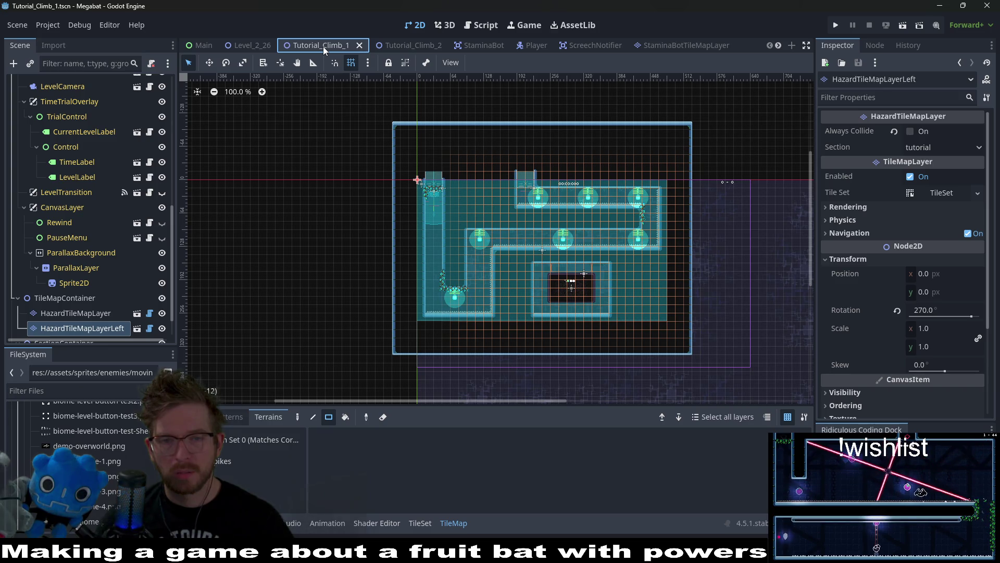
pyautogui.scroll(5, 93, 185)
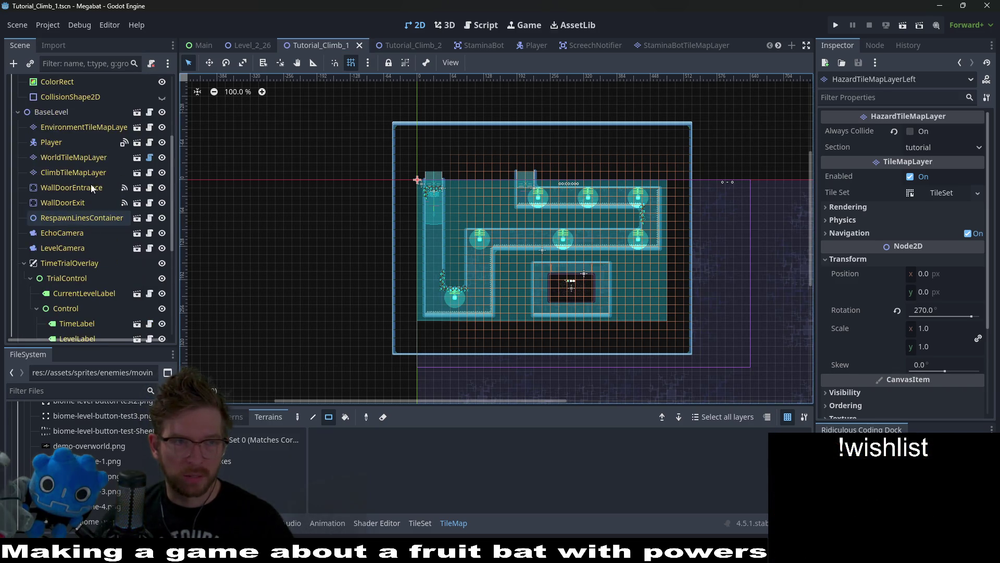
pyautogui.click(73, 127)
pyautogui.click(197, 417)
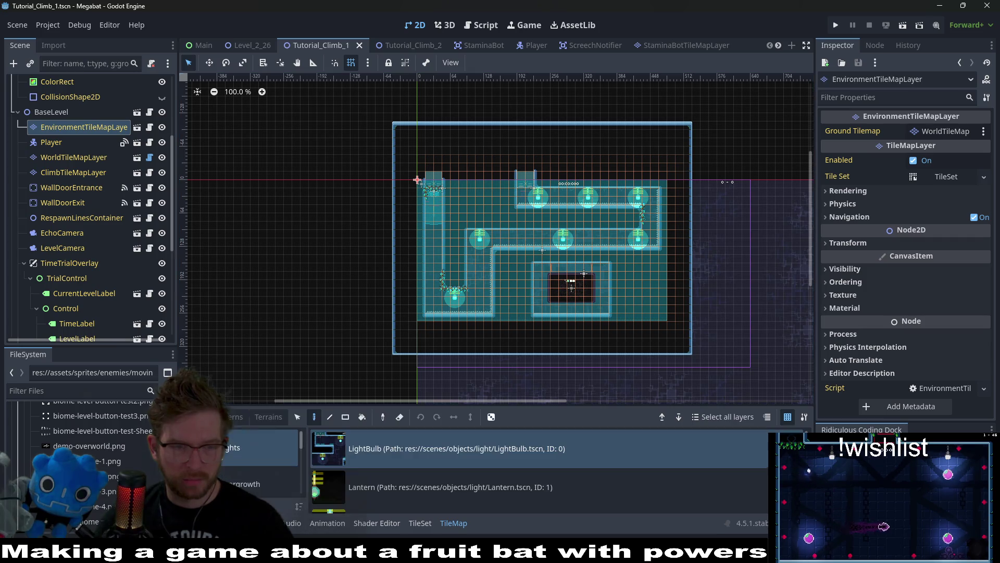
pyautogui.click(254, 437)
pyautogui.click(404, 456)
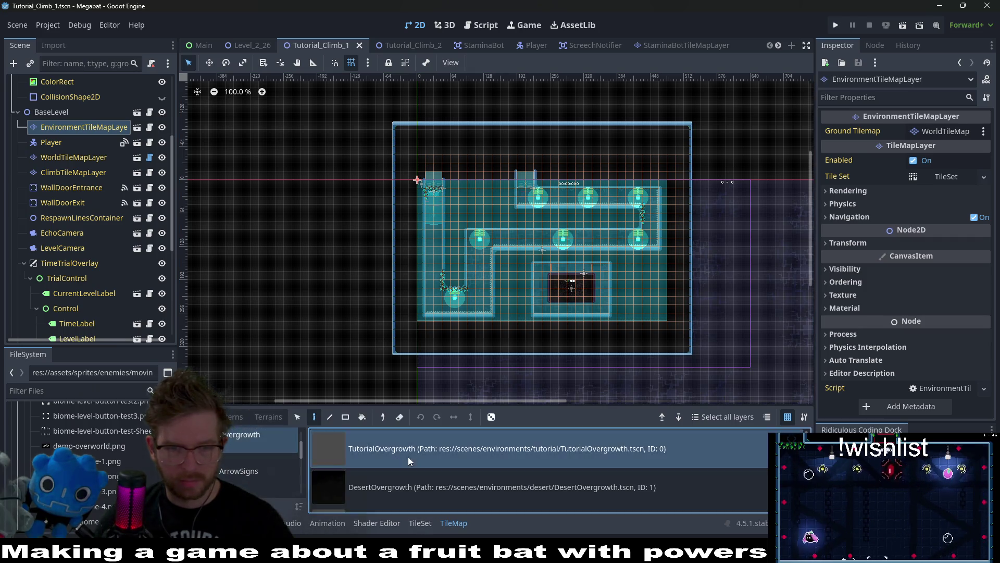
pyautogui.scroll(8, 590, 315)
# Place two TutorialOvergrowth pieces in row 15, save, and close the Tutorial_Climb_1 and Tutorial_Climb_2 tabs.
pyautogui.click(484, 301)
pyautogui.click(537, 308)
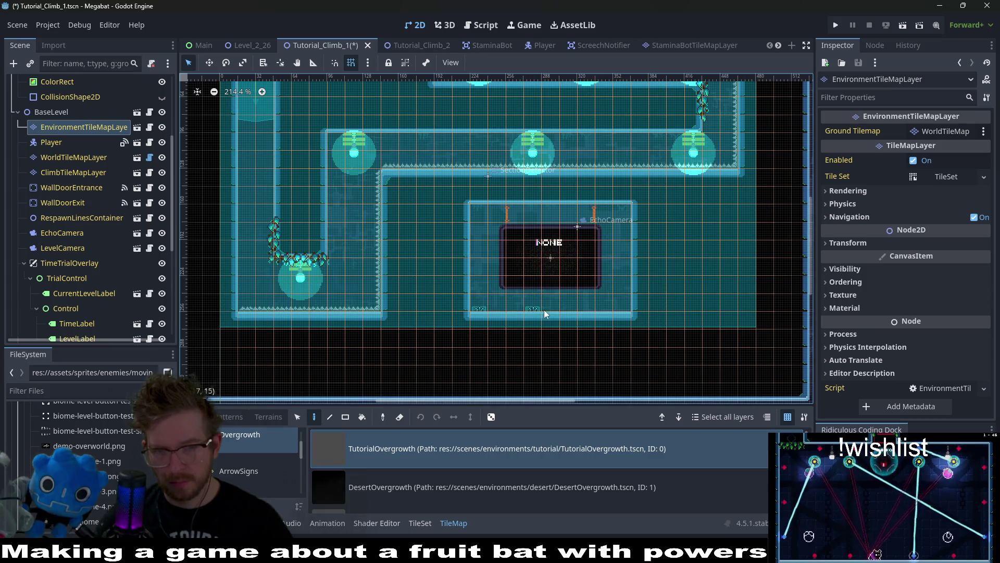
pyautogui.scroll(-3, 617, 317)
pyautogui.hotkey('ctrl', 's')
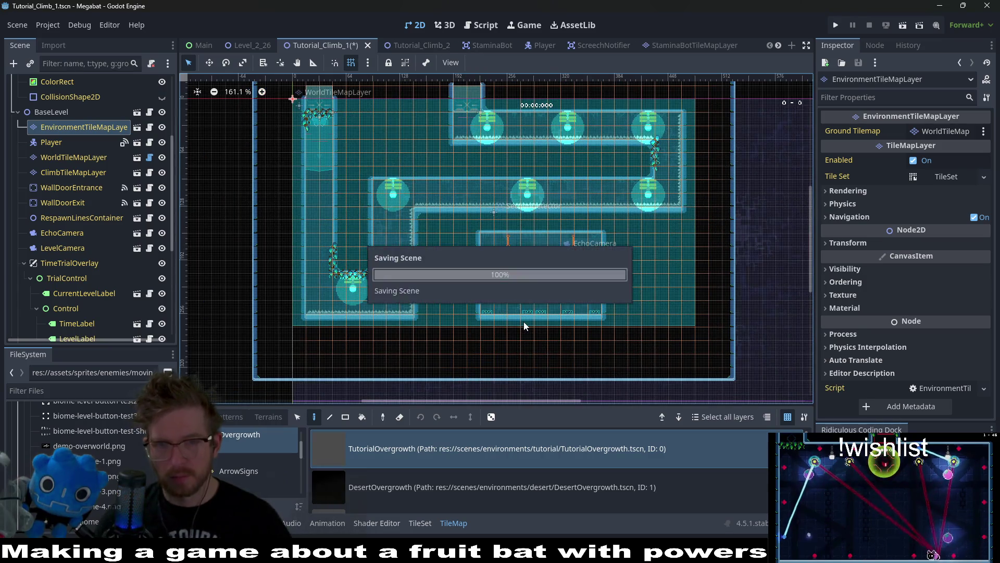
pyautogui.middleClick(344, 44)
pyautogui.middleClick(326, 42)
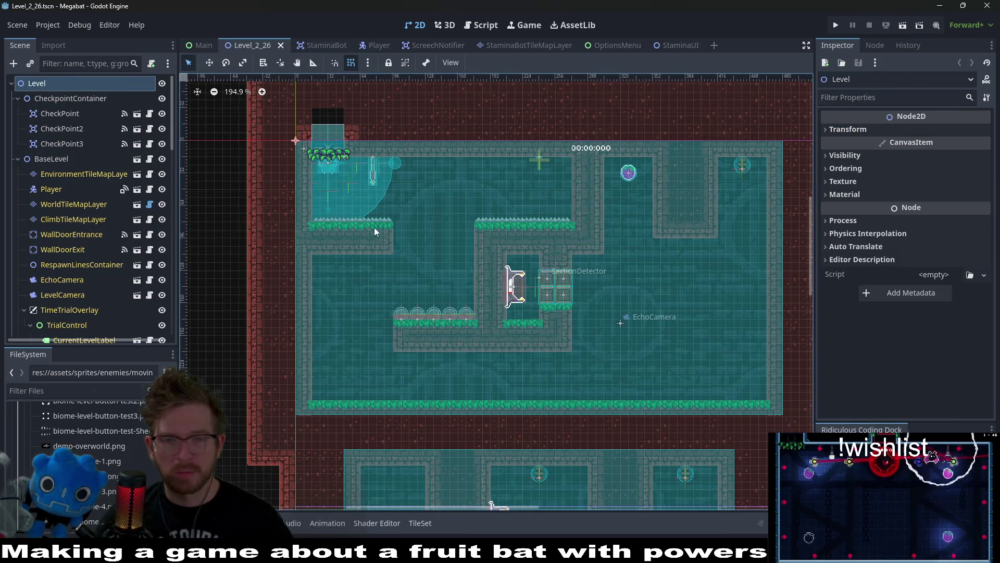
pyautogui.moveTo(513, 282); pyautogui.dragTo(464, 218)
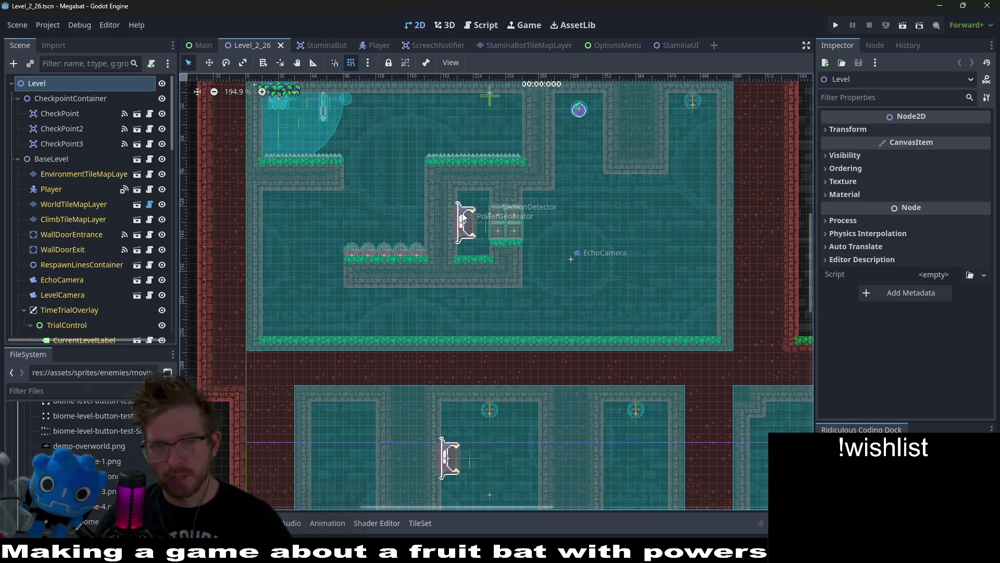
pyautogui.scroll(-6, 463, 218)
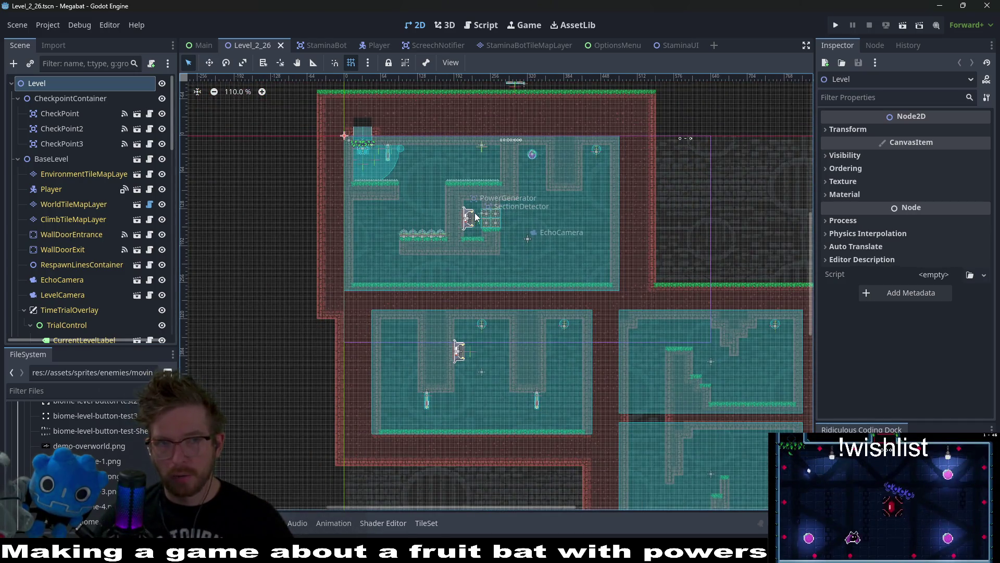
pyautogui.click(904, 25)
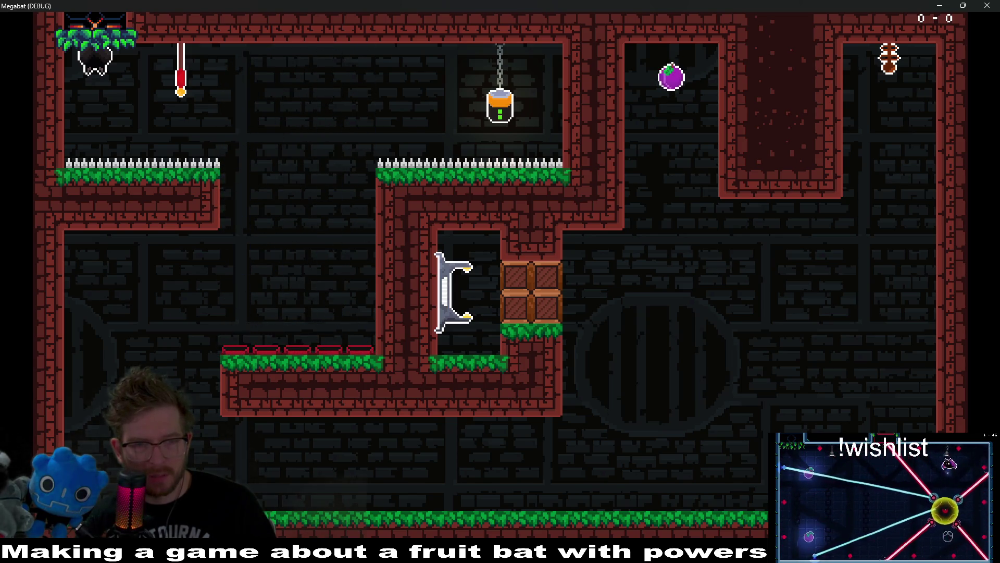
pyautogui.press('space')
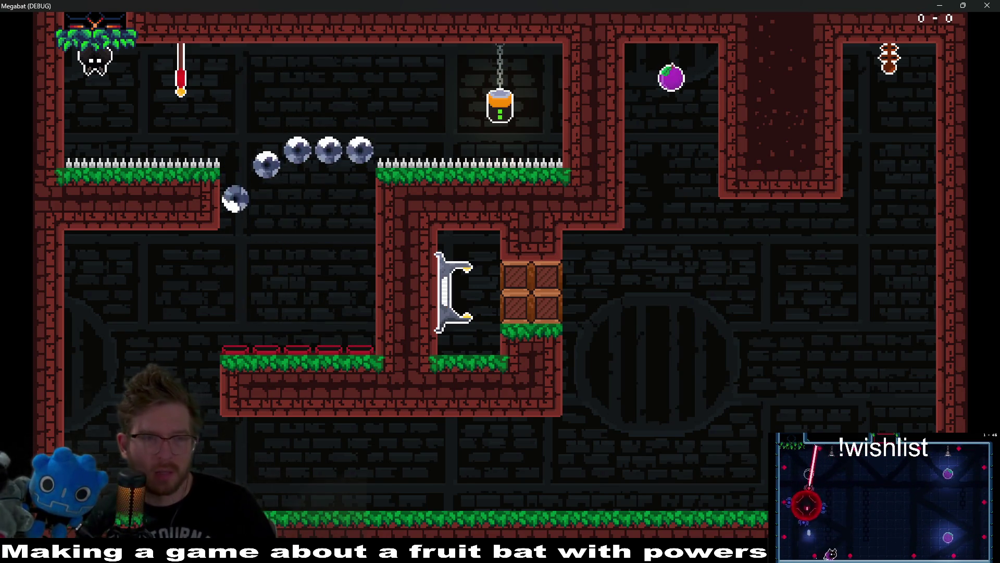
pyautogui.press('space')
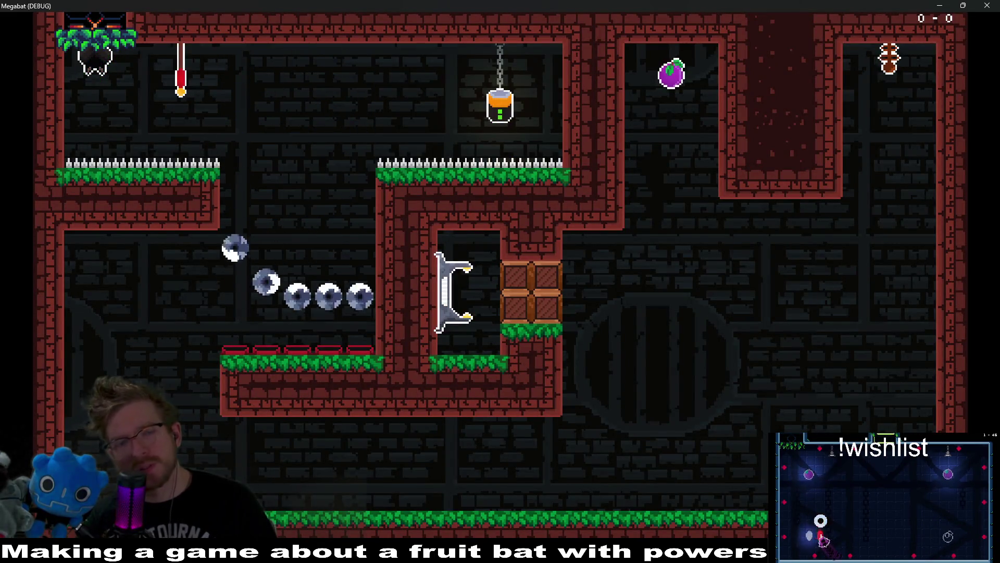
pyautogui.press('F8')
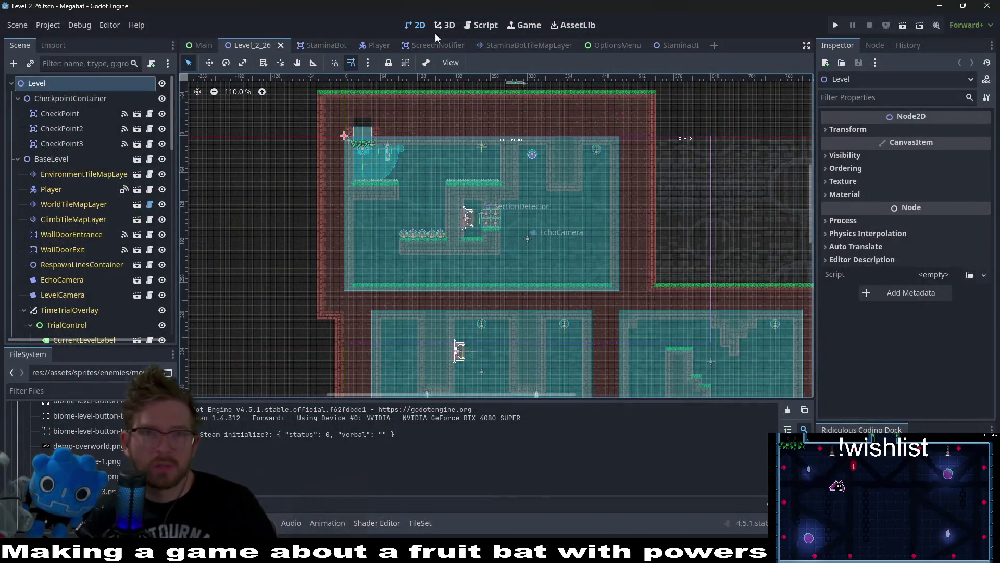
# Show Player.gd in the script editor at its update_raycast and transition-state functions.
pyautogui.click(490, 31)
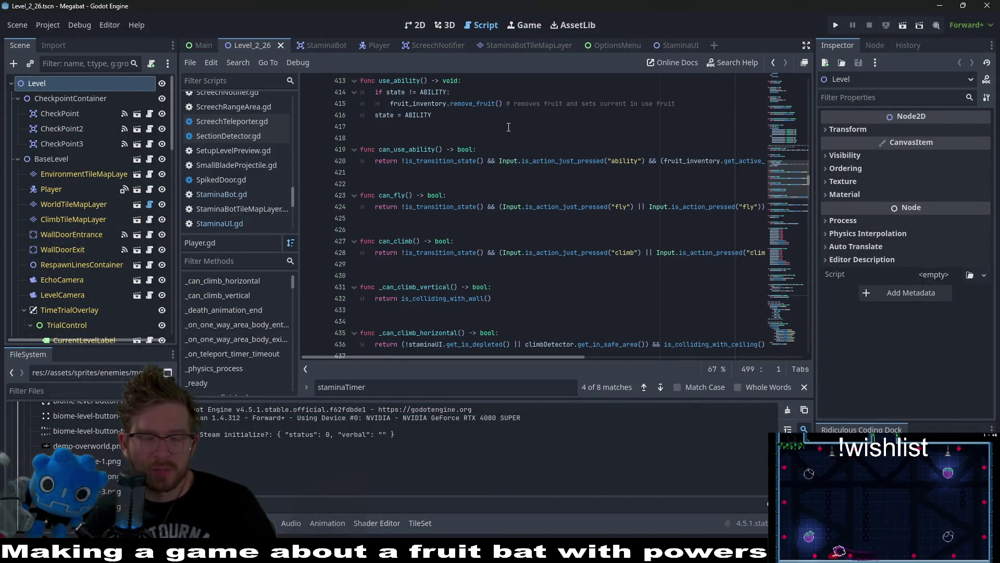
pyautogui.scroll(8, 515, 178)
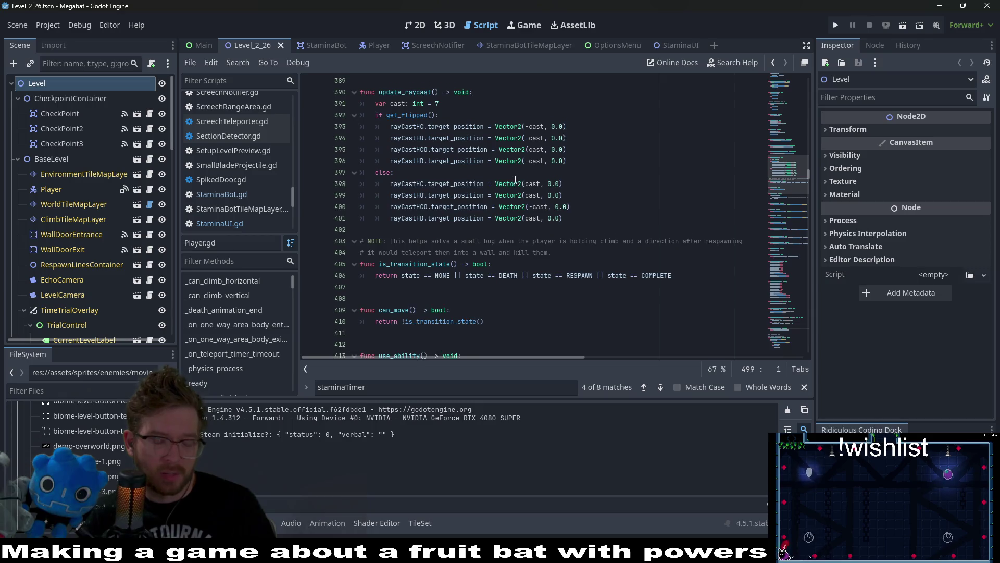
pyautogui.hotkey('shift', 'alt', 'o')
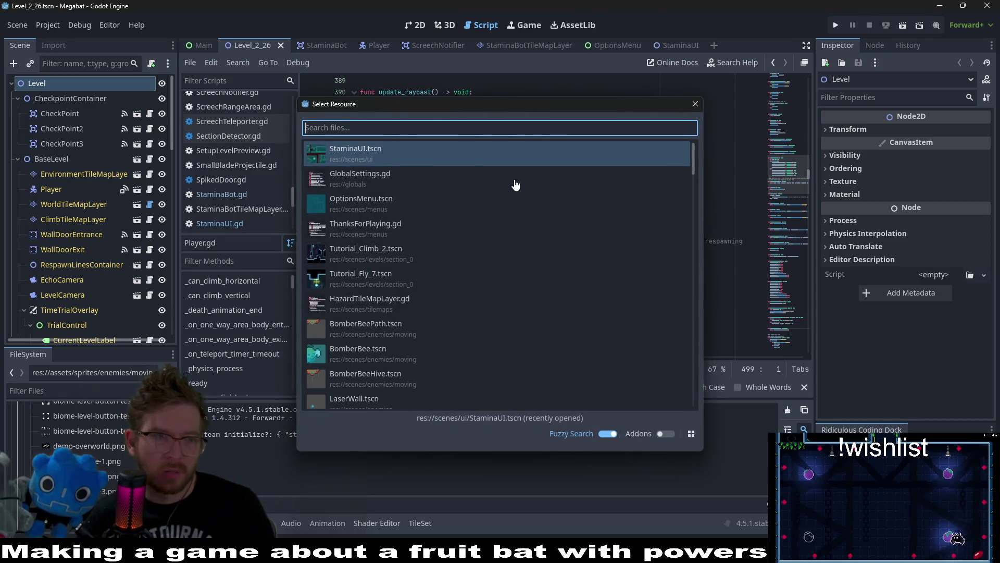
pyautogui.press('Escape')
pyautogui.scroll(-5, 139, 248)
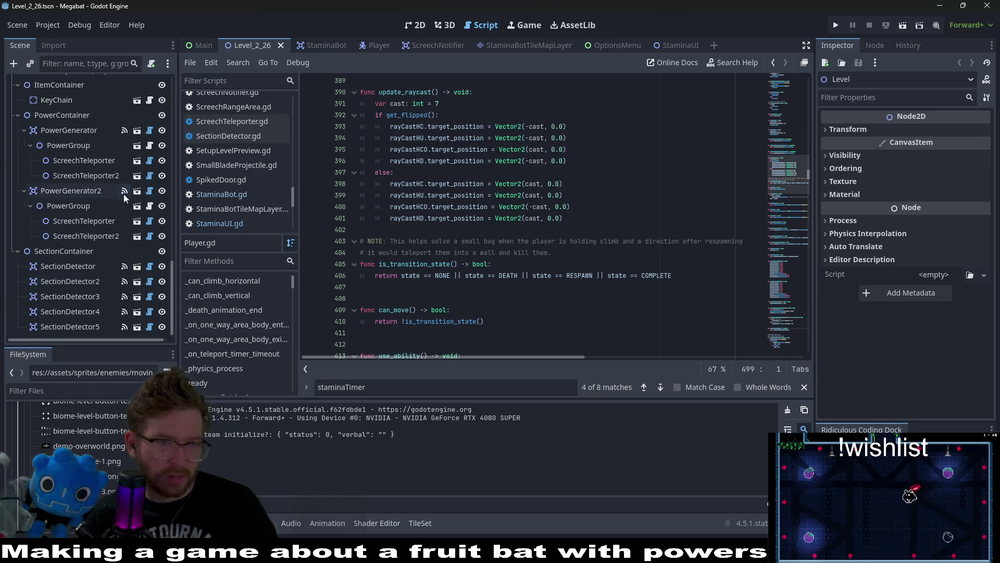
pyautogui.scroll(5, 75, 167)
pyautogui.scroll(3, 86, 182)
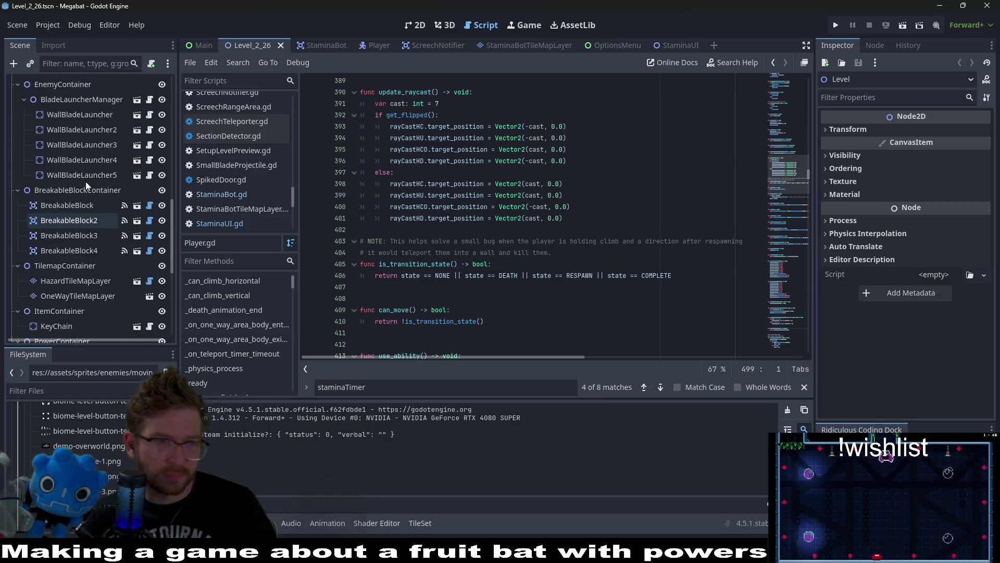
# Open the SmallBladeProjectile scene by way of the WallBladeLauncher in the level.
pyautogui.click(83, 114)
pyautogui.click(138, 116)
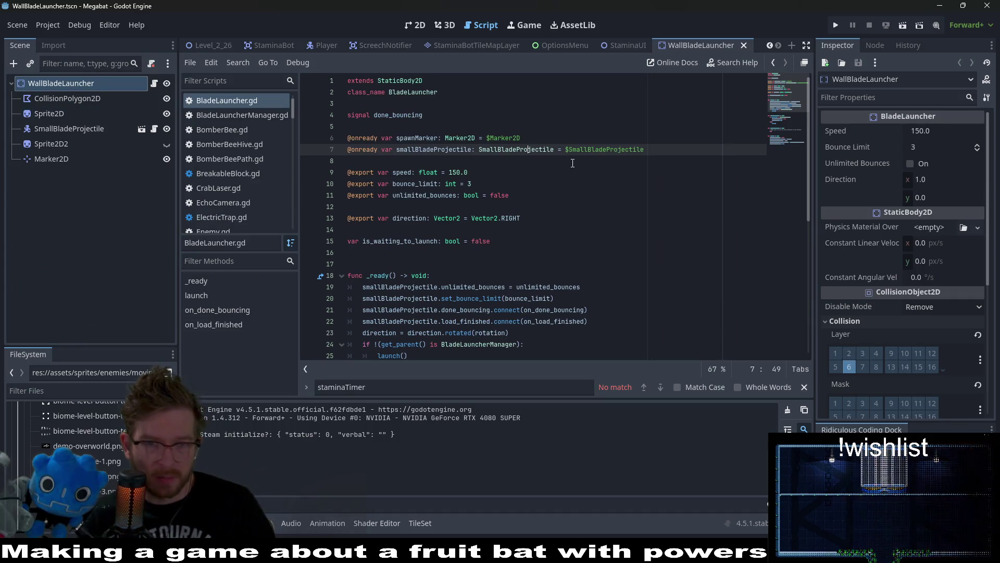
pyautogui.click(141, 128)
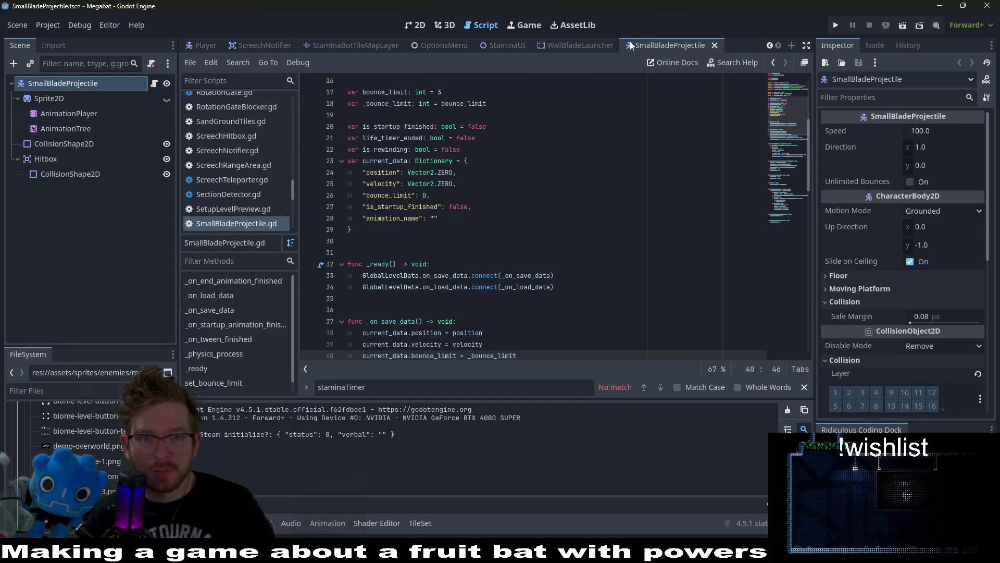
# Trace _on_tween_finished and the loaded_data it receives in SmallBladeProjectile.gd.
pyautogui.scroll(4, 615, 212)
pyautogui.scroll(-7, 615, 212)
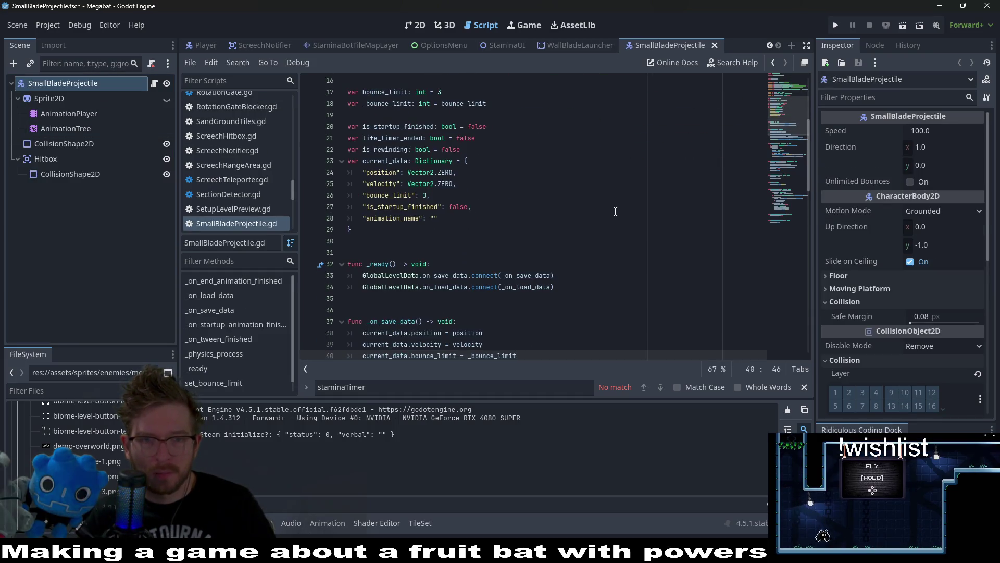
pyautogui.scroll(-4, 616, 212)
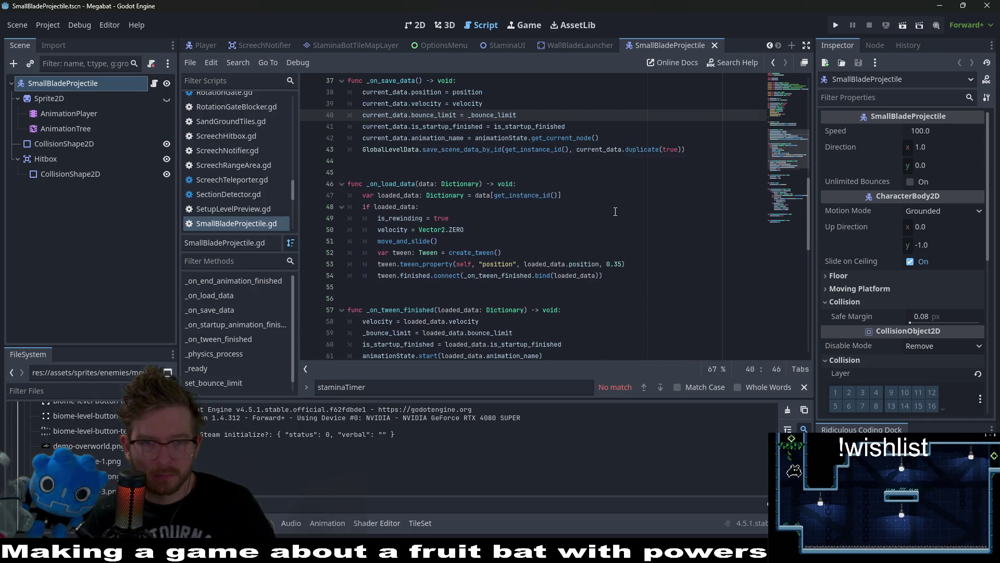
pyautogui.scroll(-1, 616, 212)
pyautogui.scroll(-1, 615, 211)
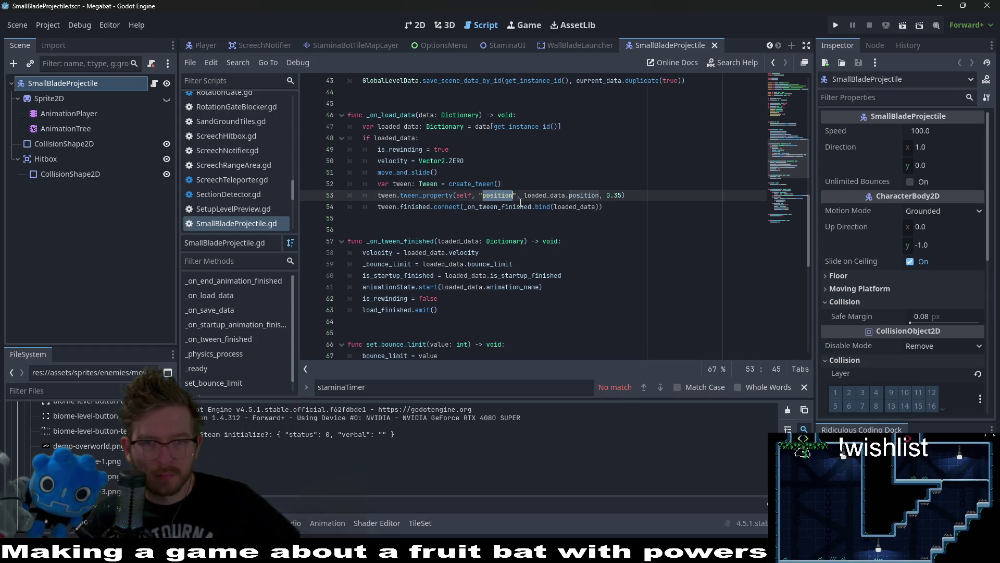
pyautogui.doubleClick(530, 206)
pyautogui.doubleClick(576, 208)
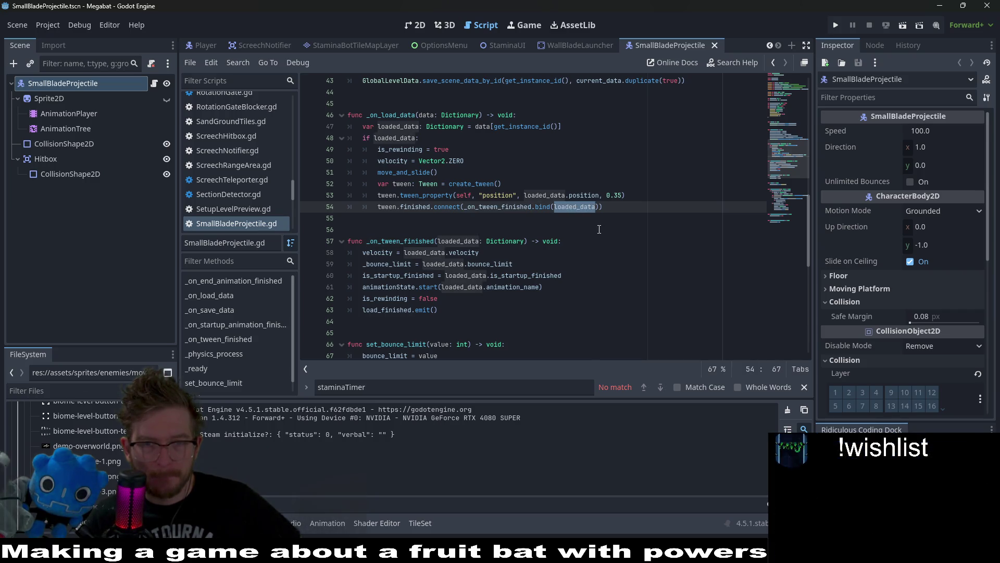
pyautogui.doubleClick(495, 206)
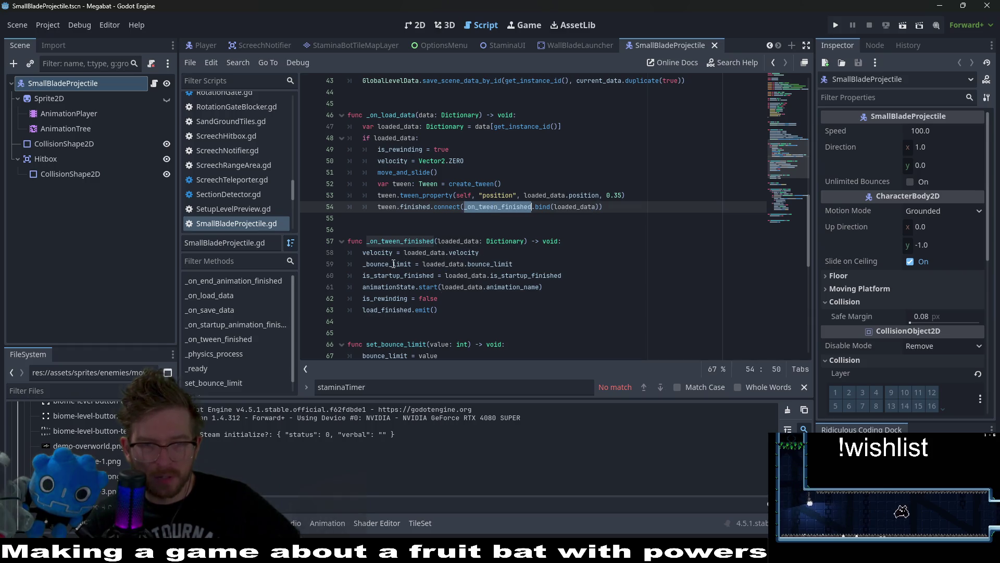
pyautogui.click(475, 325)
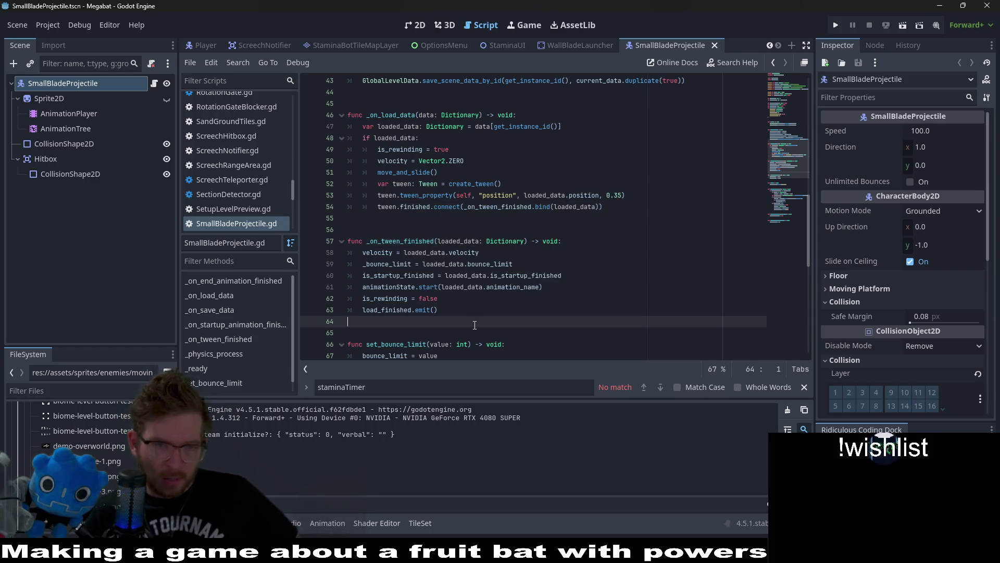
# Check loaded_data in the load check, then show the AnimationTree state machine (idle, startup, spin, end).
pyautogui.scroll(1, 475, 323)
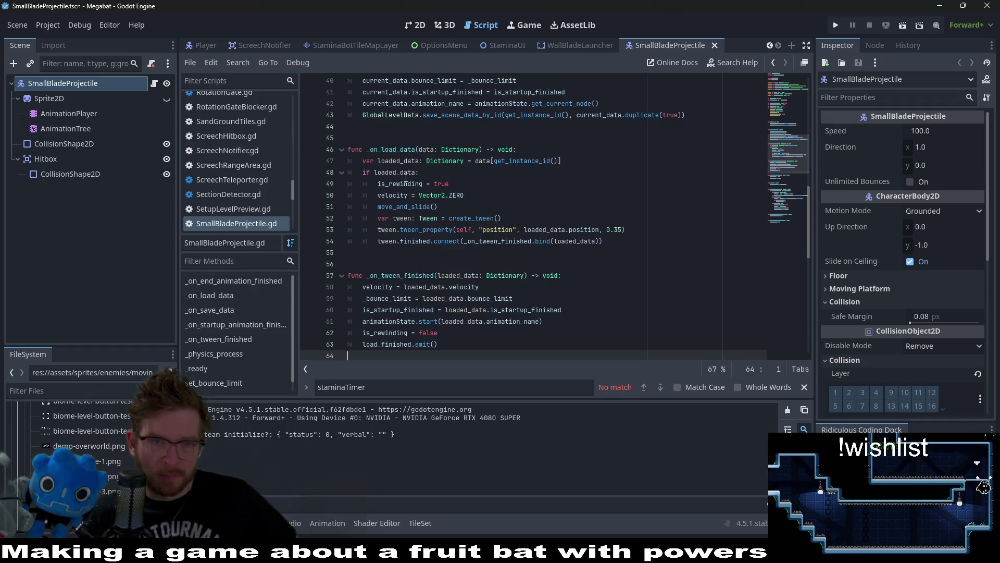
pyautogui.doubleClick(405, 178)
pyautogui.click(66, 128)
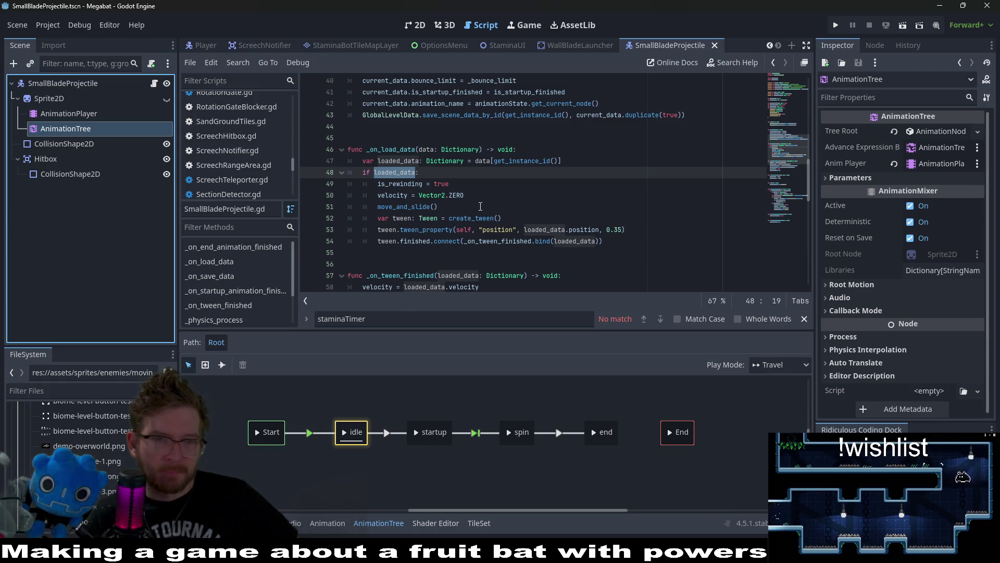
# Search the blade script for 'start' from the start function.
pyautogui.scroll(-5, 481, 207)
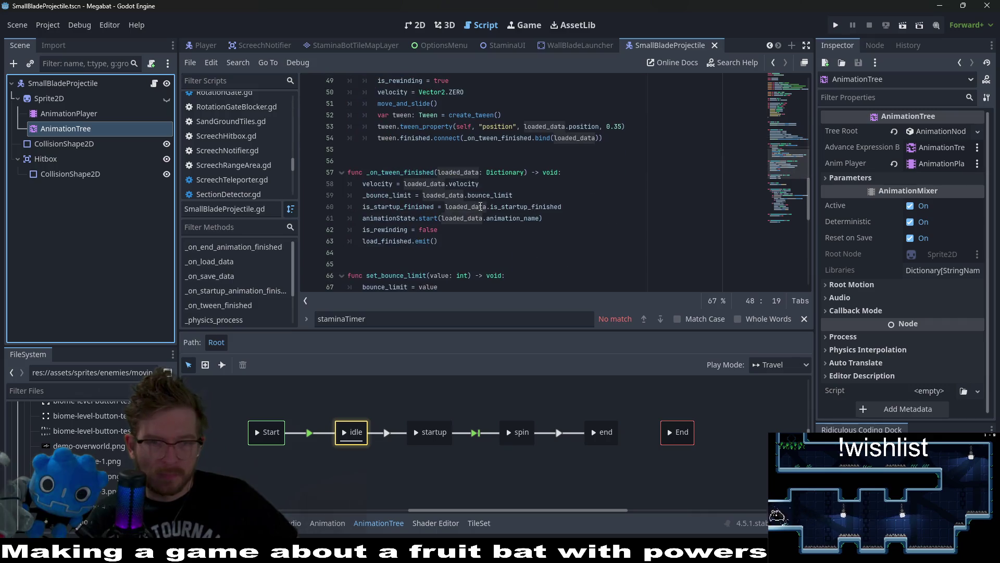
pyautogui.scroll(-2, 480, 207)
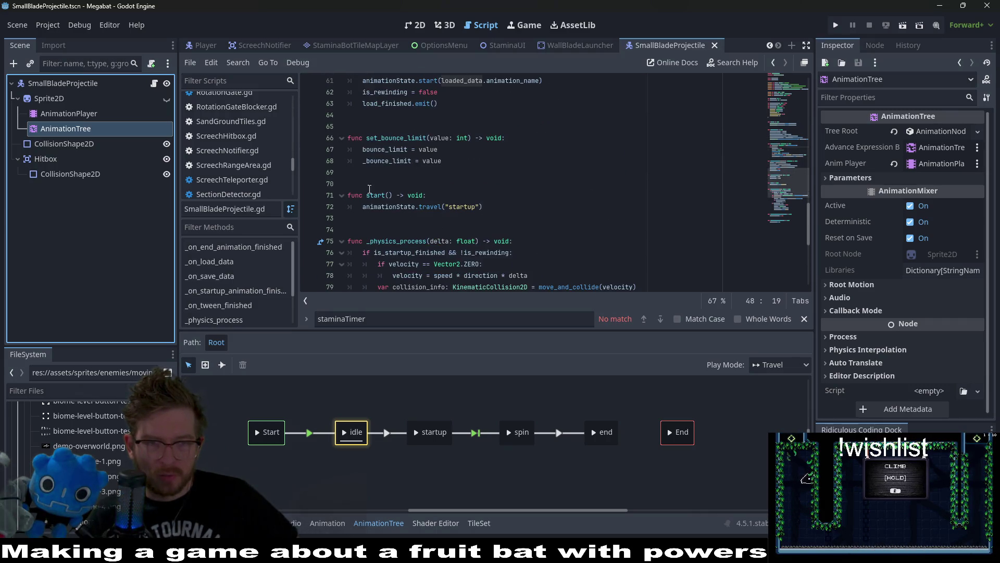
pyautogui.click(378, 206)
pyautogui.doubleClick(381, 195)
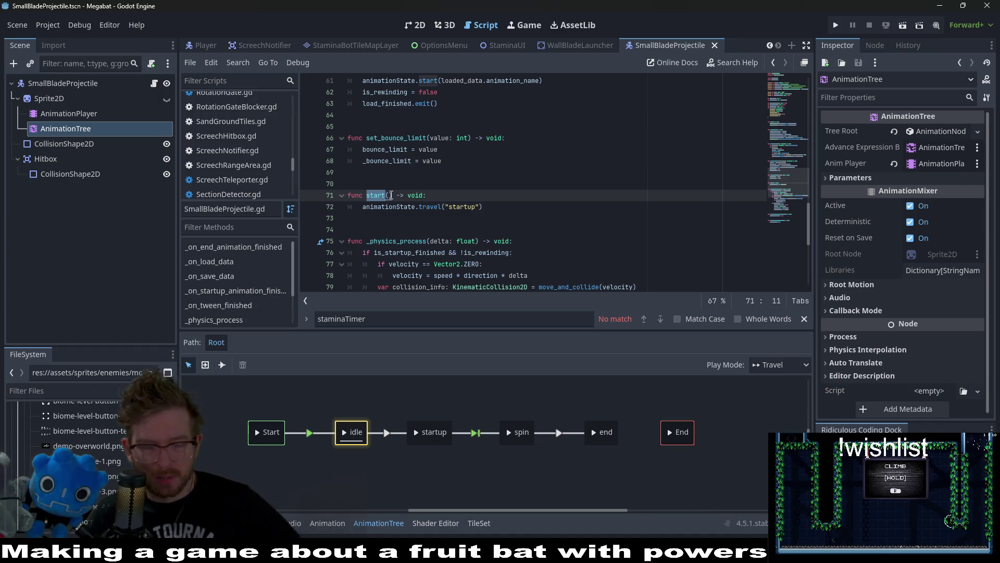
pyautogui.hotkey('ctrl', 'f')
pyautogui.press('Return')
pyautogui.press('Return')
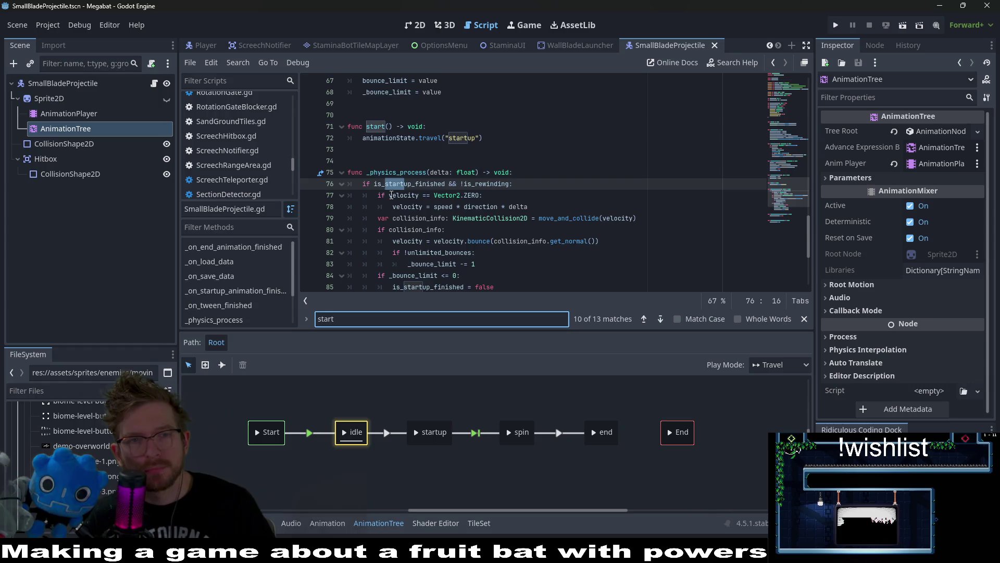
# Step to the startup matches on lines 85 and 91, then select AnimationPlayer.
pyautogui.press('Return')
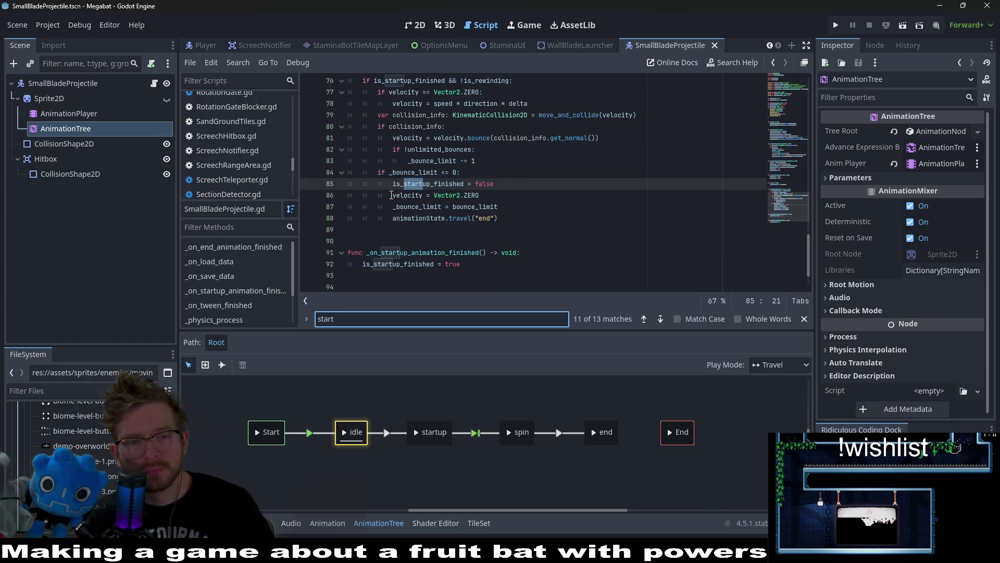
pyautogui.press('Return')
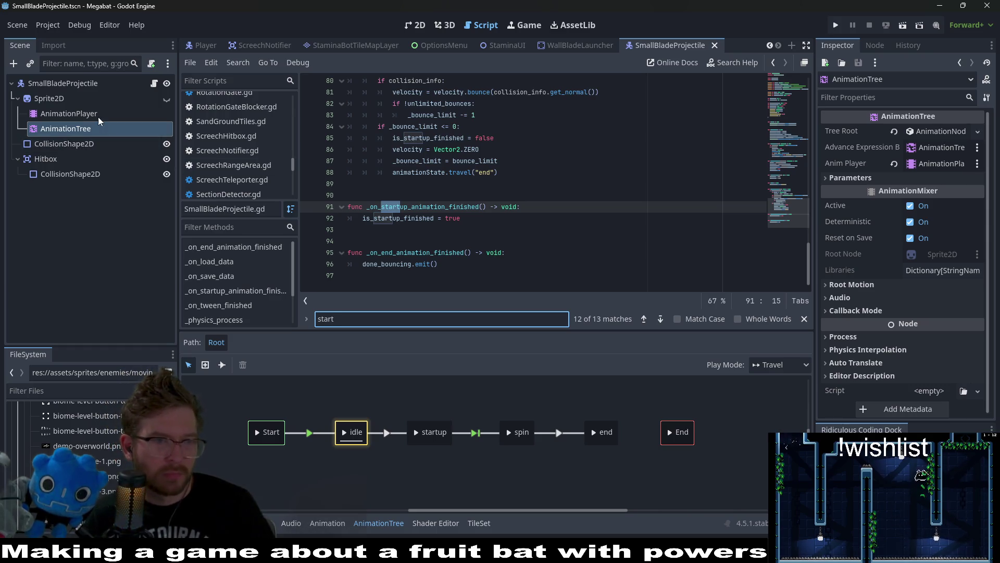
pyautogui.click(69, 113)
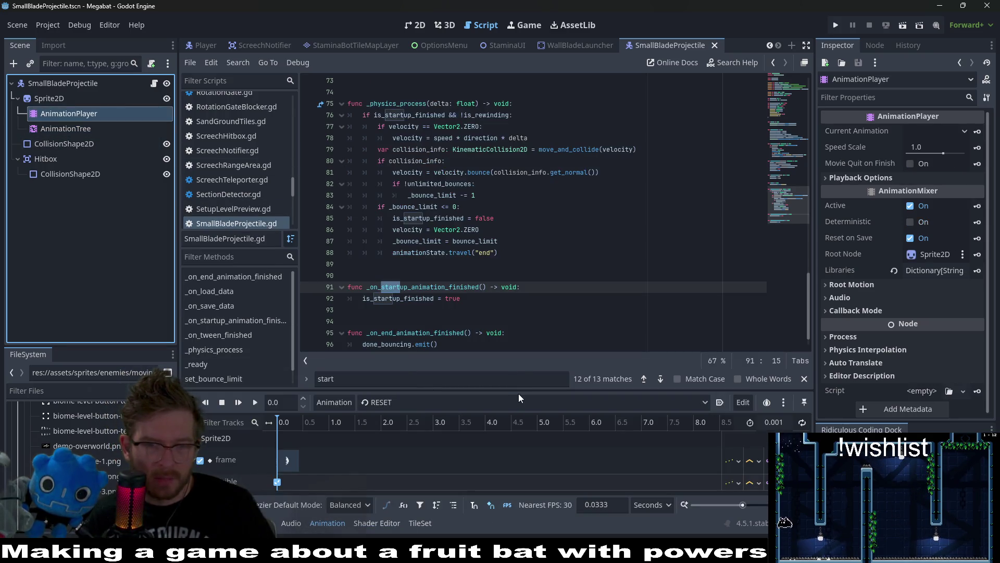
# Enlarge the Animation panel and view the end, idle, spin, startup, then end tracks again.
pyautogui.moveTo(518, 394); pyautogui.dragTo(469, 285)
pyautogui.click(445, 299)
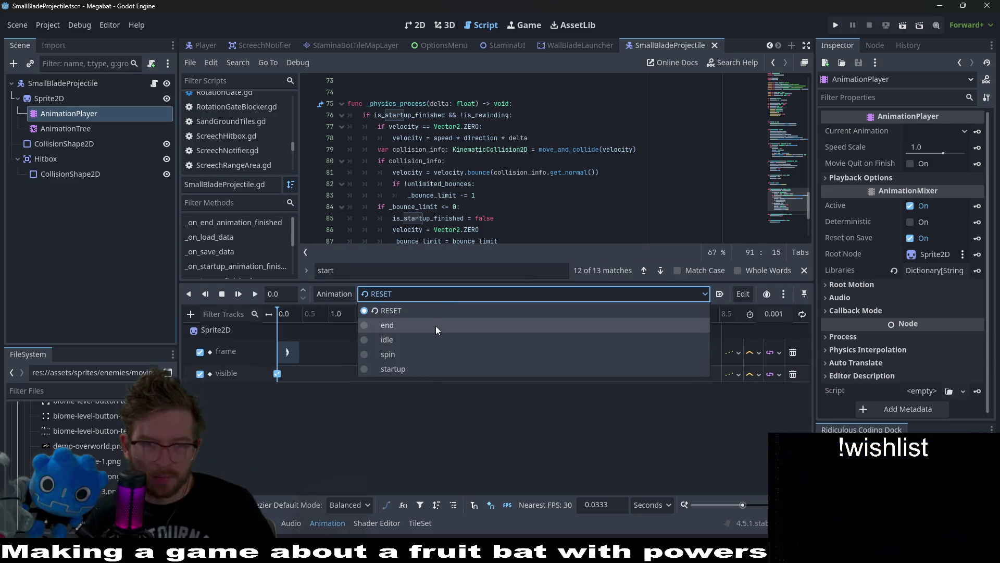
pyautogui.click(436, 326)
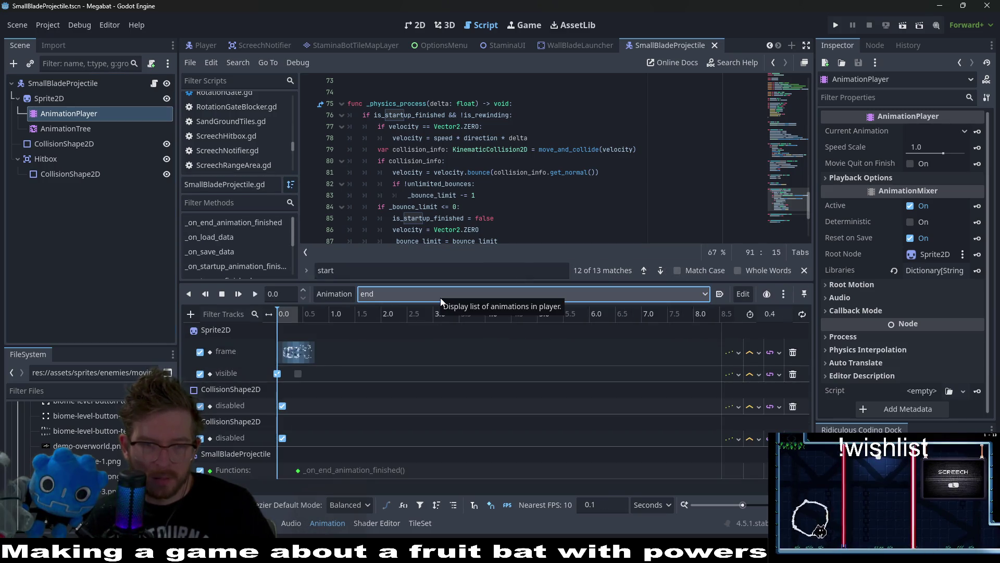
pyautogui.click(440, 298)
pyautogui.click(418, 336)
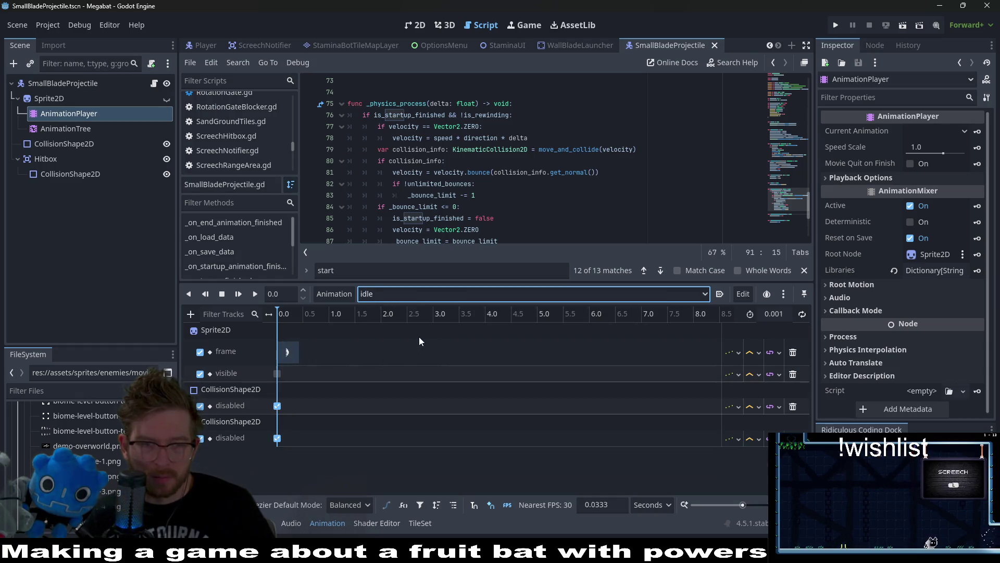
pyautogui.click(427, 294)
pyautogui.click(424, 351)
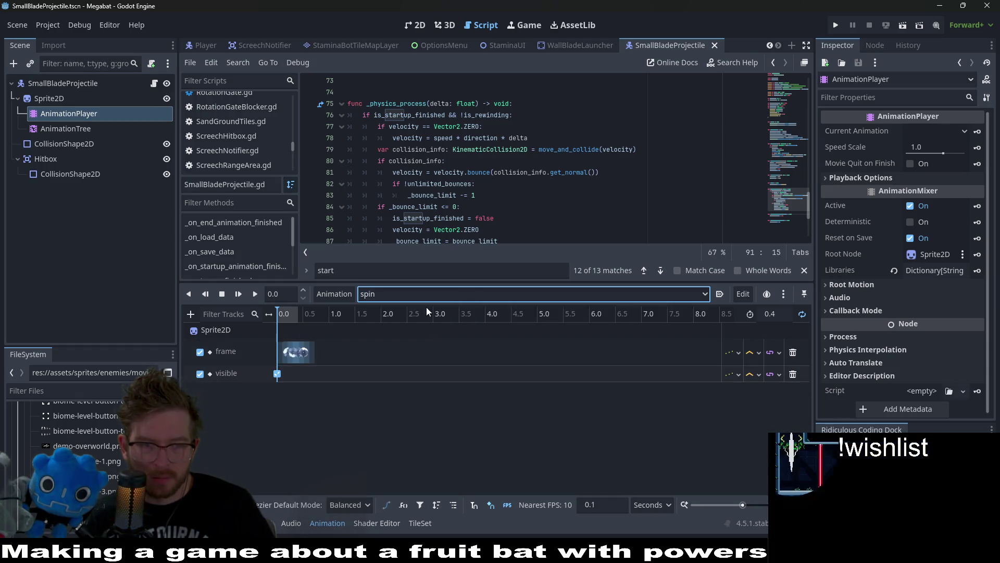
pyautogui.click(408, 294)
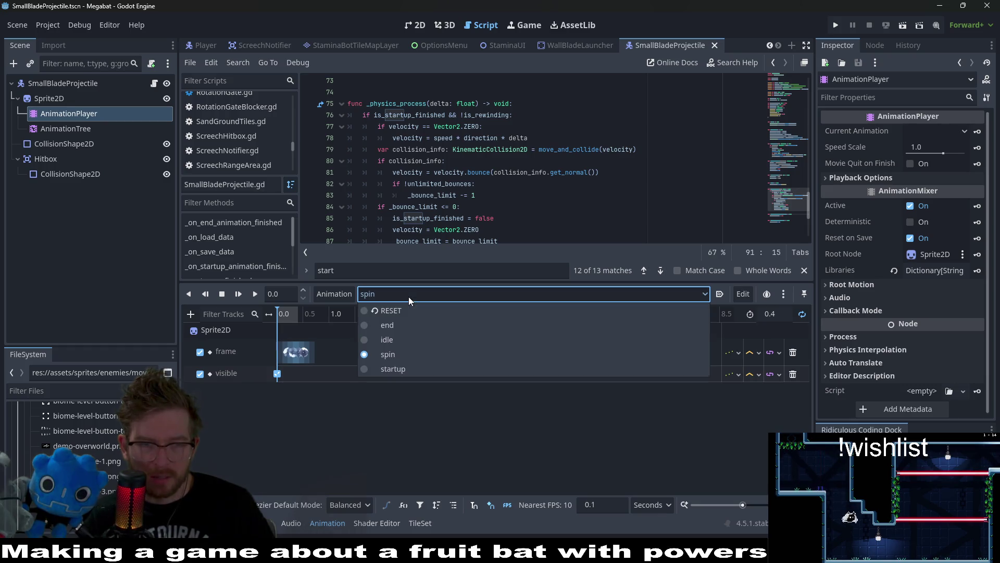
pyautogui.click(392, 370)
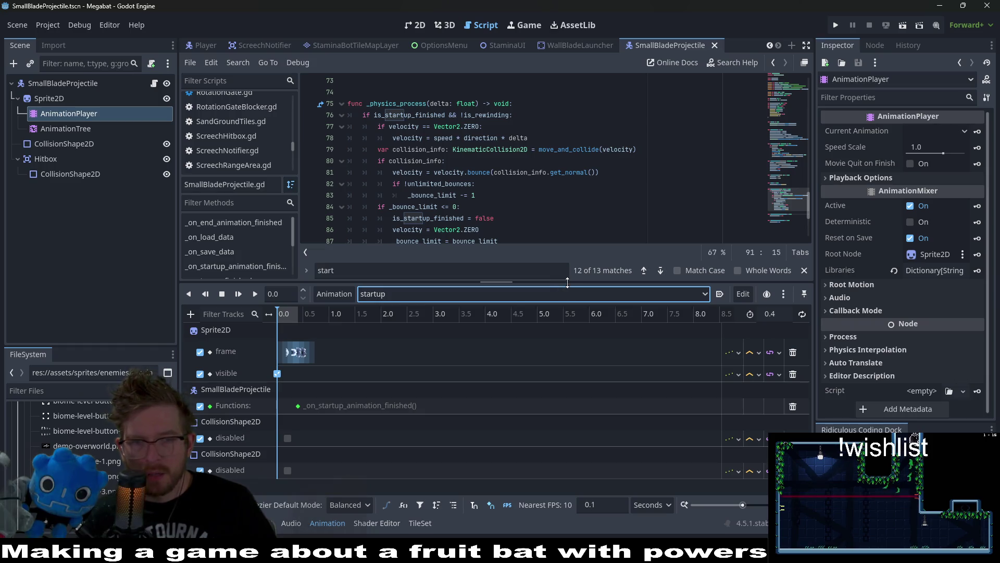
pyautogui.click(508, 294)
pyautogui.click(452, 329)
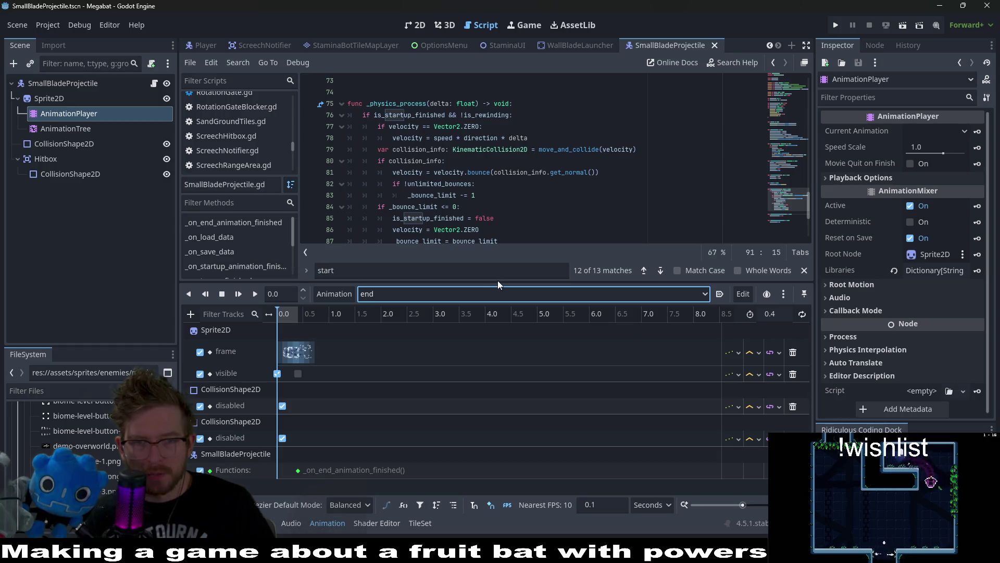
# Shrink the panel, check the bounce limit reset line, and show the blade in 2D.
pyautogui.moveTo(480, 284); pyautogui.dragTo(480, 387)
pyautogui.click(498, 217)
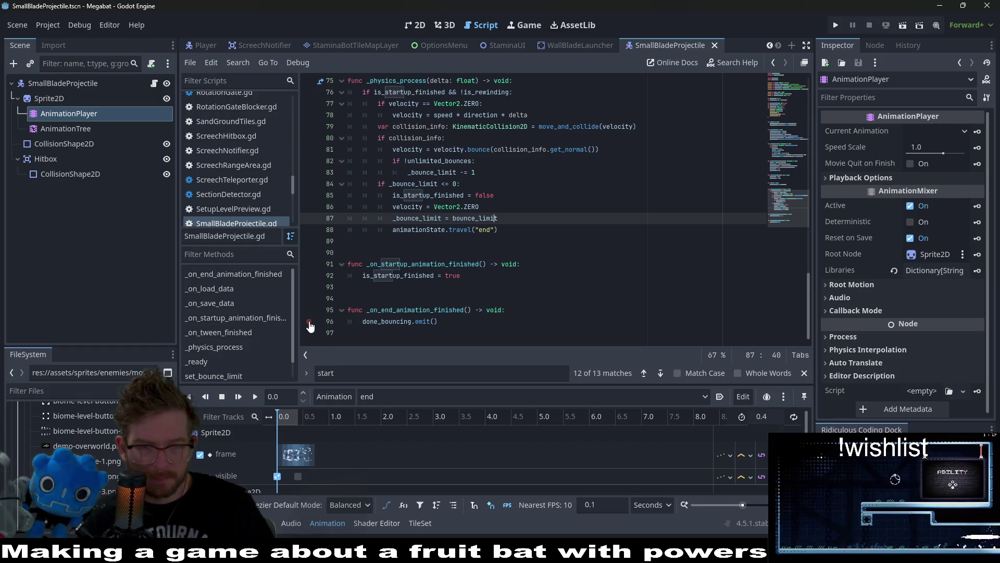
pyautogui.click(415, 25)
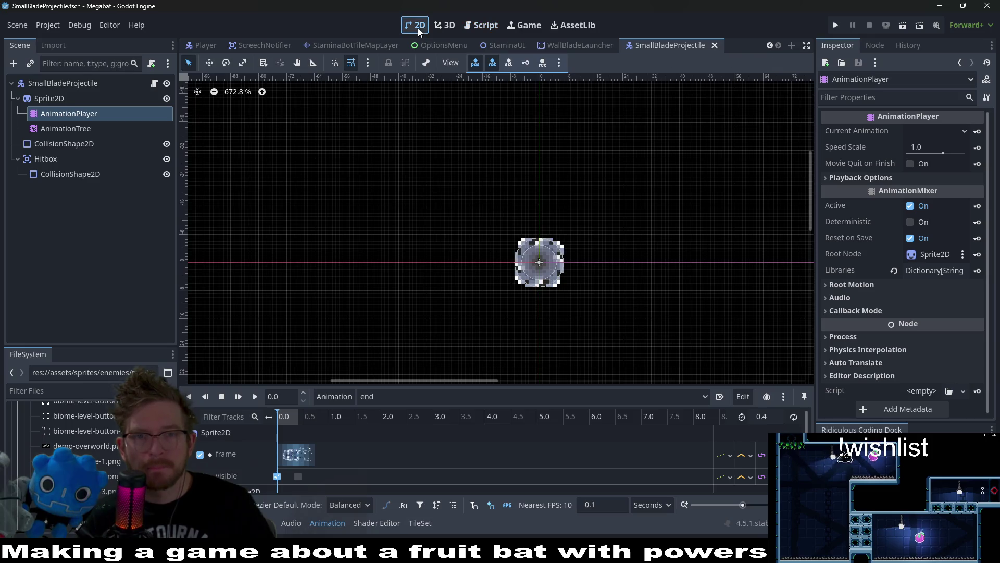
# Switch to the WallBladeLauncher scene, showing BladeLauncher speed 150, bounce limit 3, direction (1, 0).
pyautogui.click(561, 47)
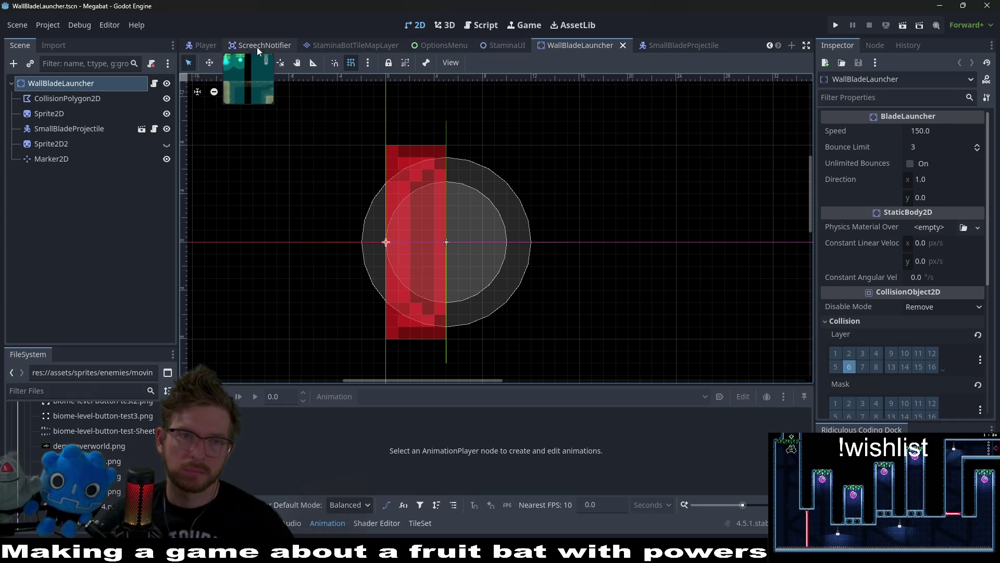
# Close the StaminaBotTileMapLayer, ScreechNotifier, StaminaBot and Player scene tabs.
pyautogui.scroll(3, 249, 48)
pyautogui.scroll(-2, 598, 51)
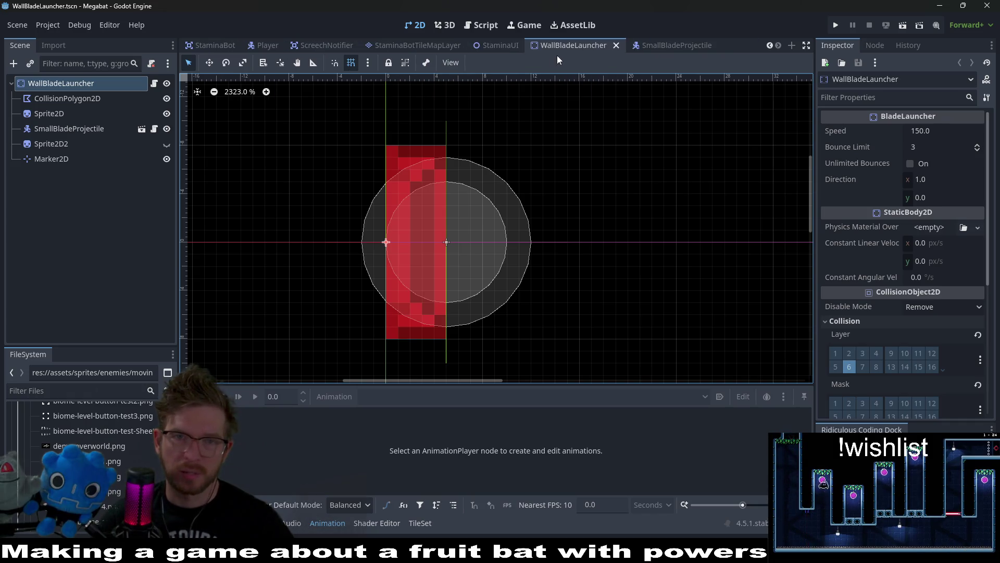
pyautogui.scroll(2, 474, 50)
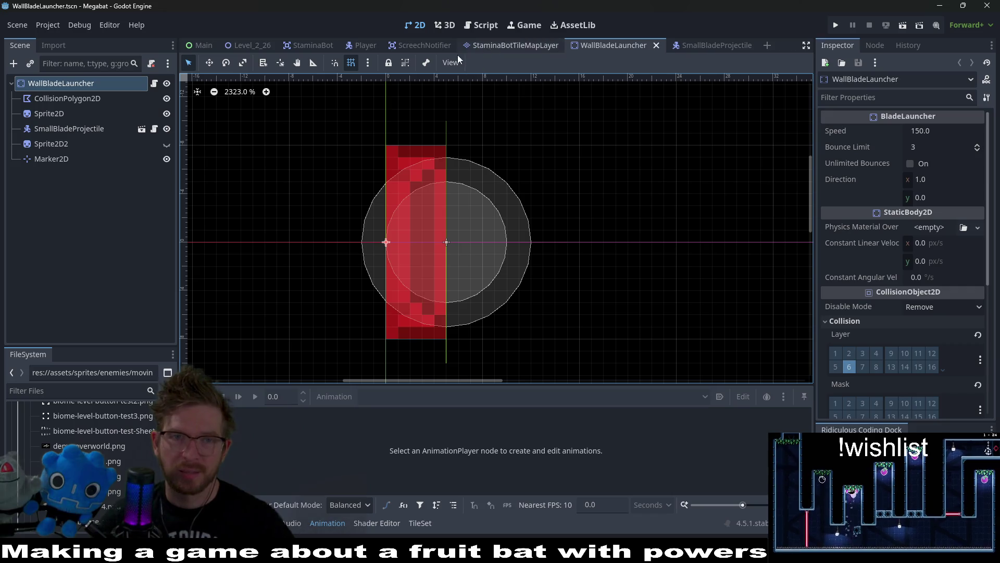
pyautogui.middleClick(498, 45)
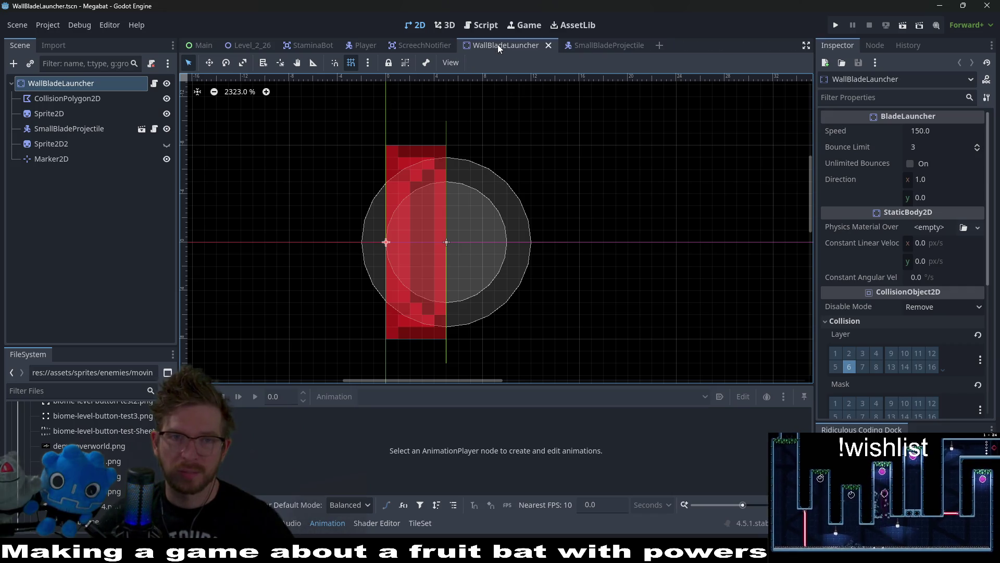
pyautogui.middleClick(417, 48)
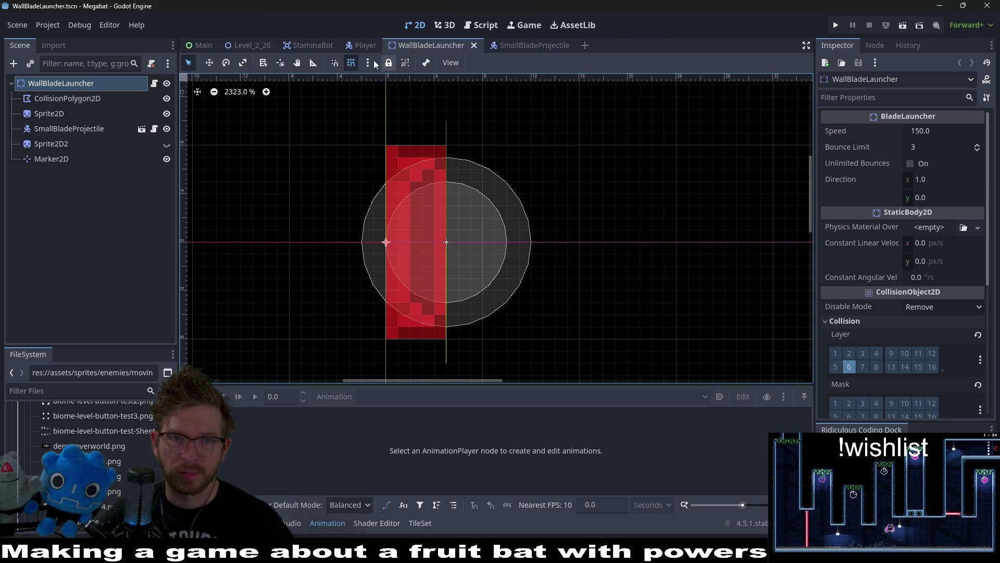
pyautogui.middleClick(318, 45)
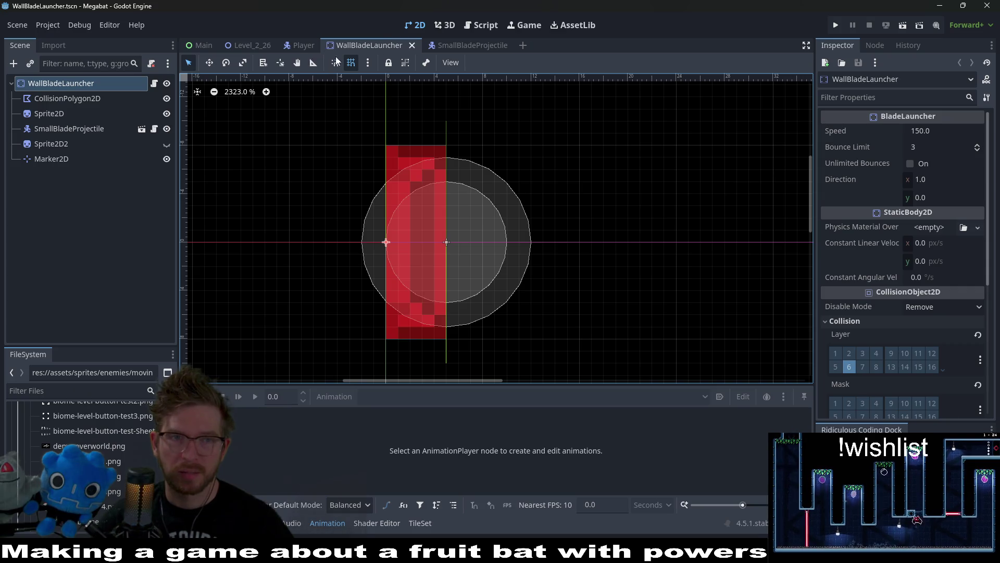
pyautogui.middleClick(295, 44)
# Playtest the Level_2_26 level, then quit the game with F8.
pyautogui.click(254, 46)
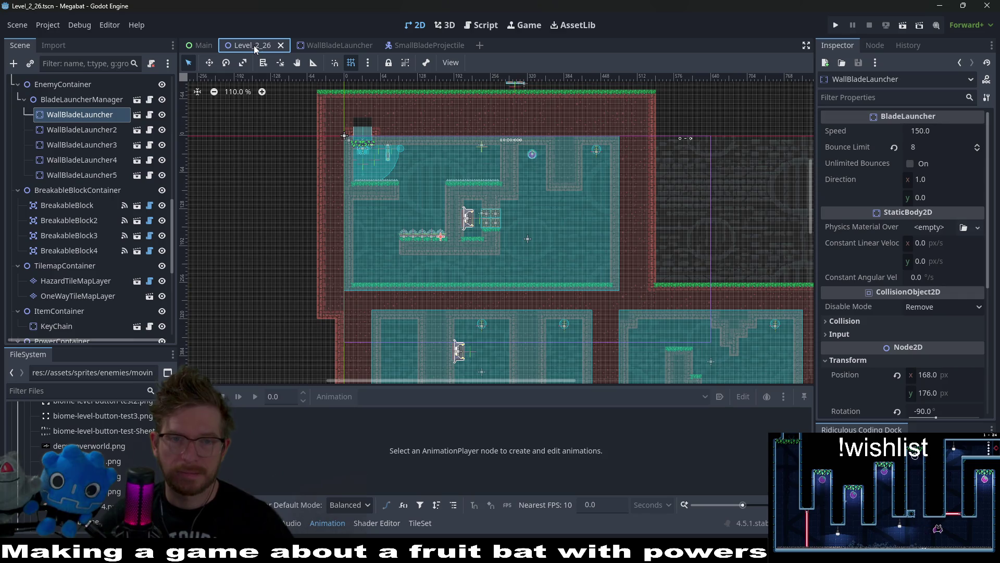
pyautogui.click(331, 45)
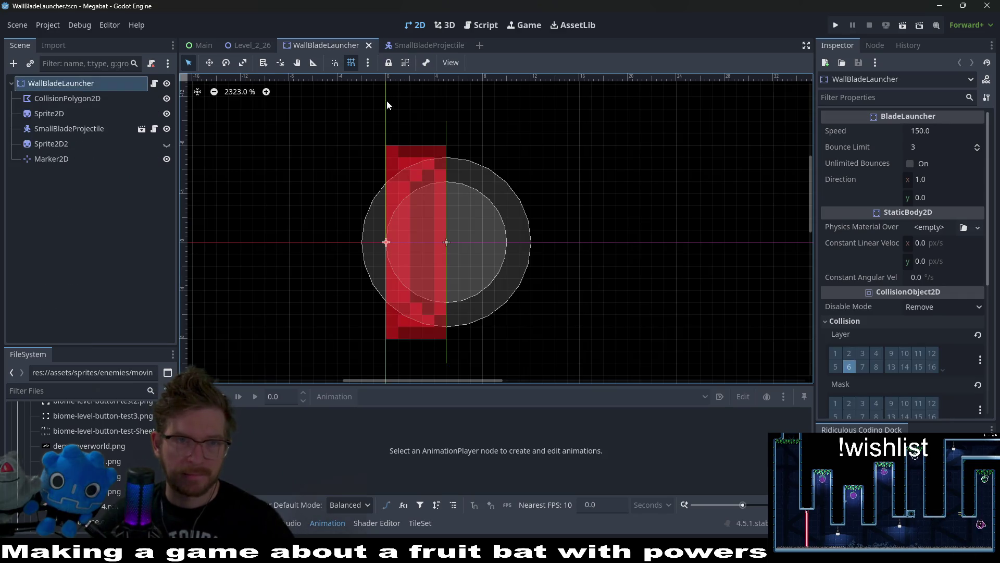
pyautogui.click(253, 45)
pyautogui.click(901, 31)
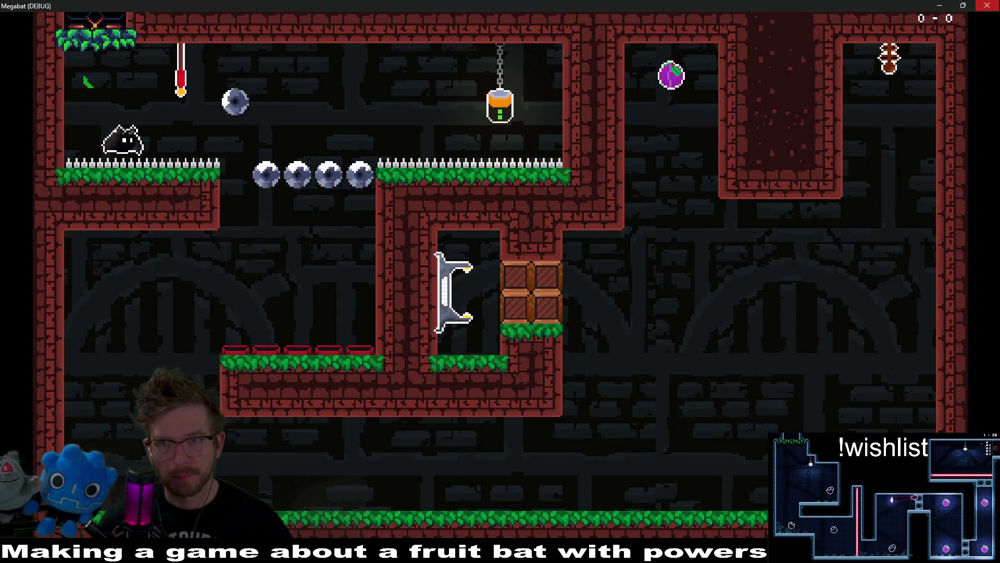
pyautogui.press('F8')
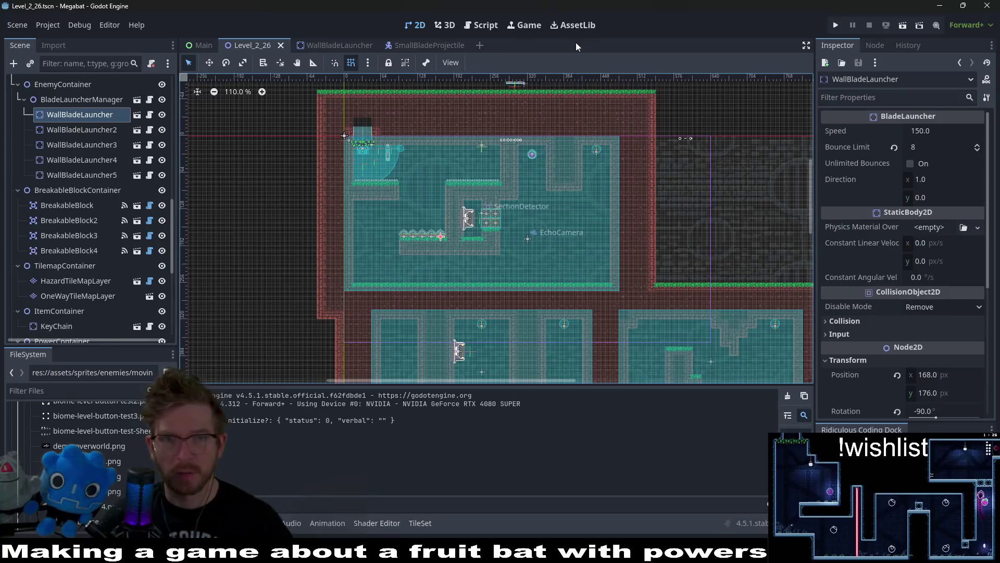
# Open the BladeLauncher script, then the SmallBladeProjectile scene and script.
pyautogui.click(482, 24)
pyautogui.scroll(-8, 555, 204)
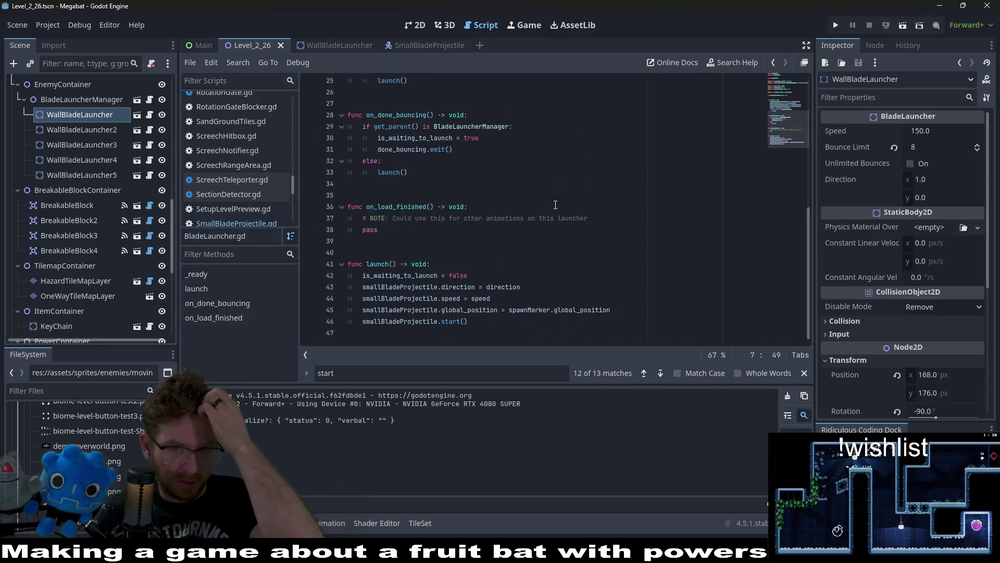
pyautogui.click(429, 44)
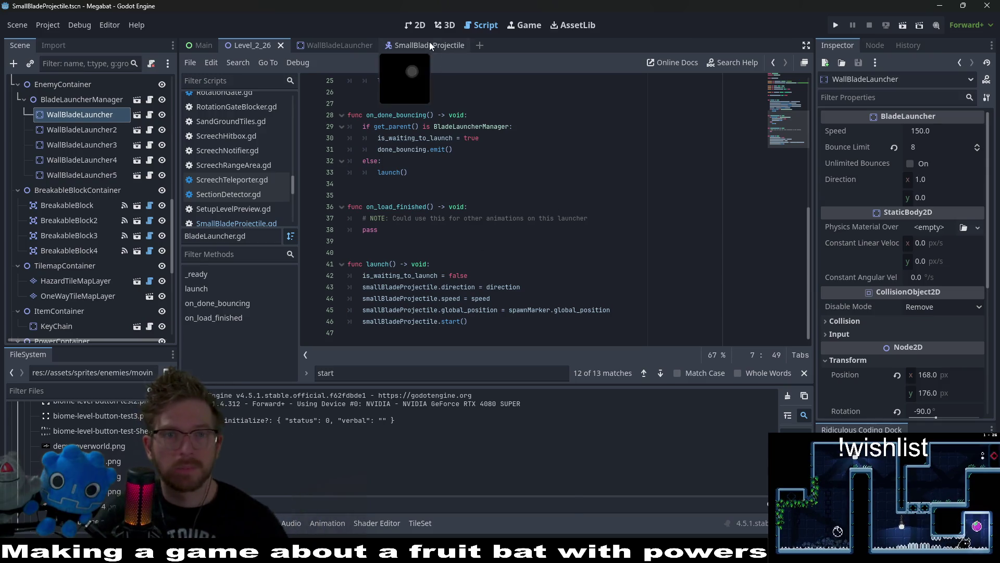
pyautogui.click(393, 322)
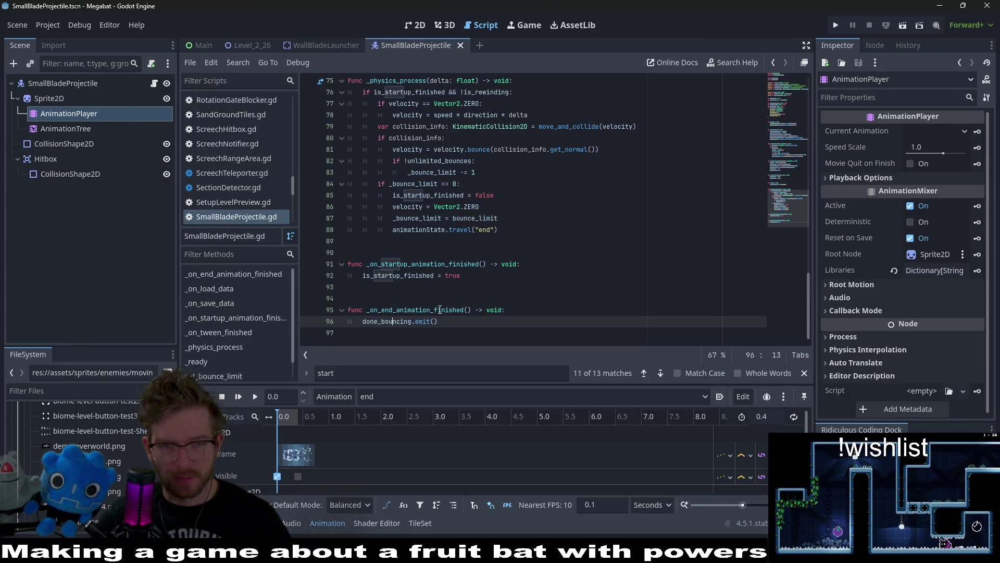
pyautogui.scroll(1, 472, 311)
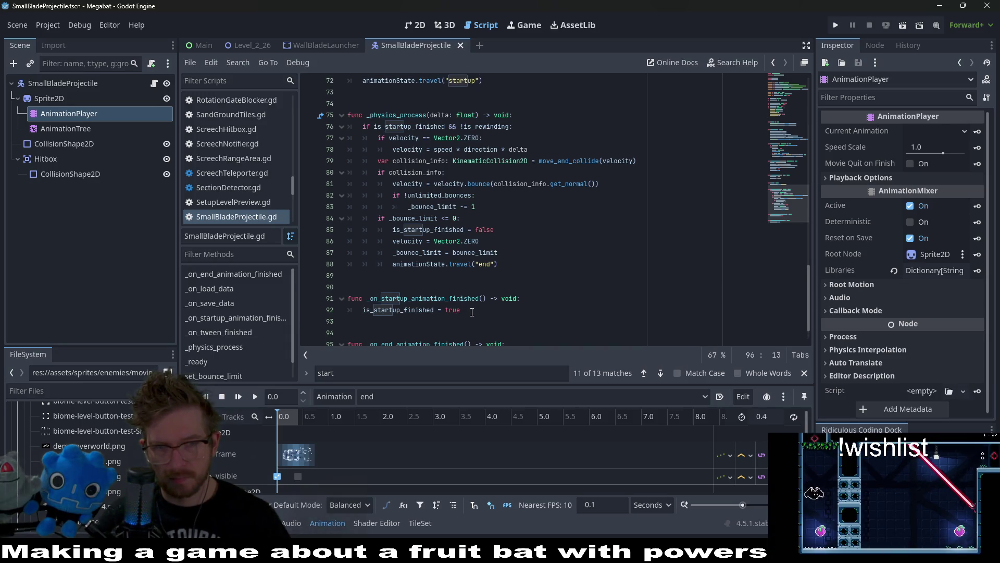
# Inspect _on_startup_animation_finished and the animationState/animation_name usage on line 61.
pyautogui.doubleClick(433, 297)
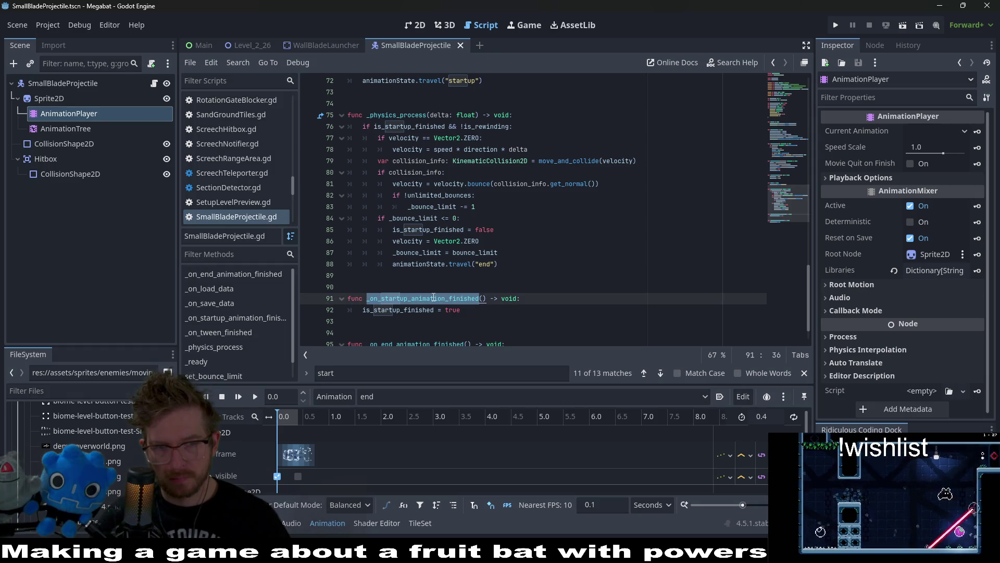
pyautogui.click(549, 254)
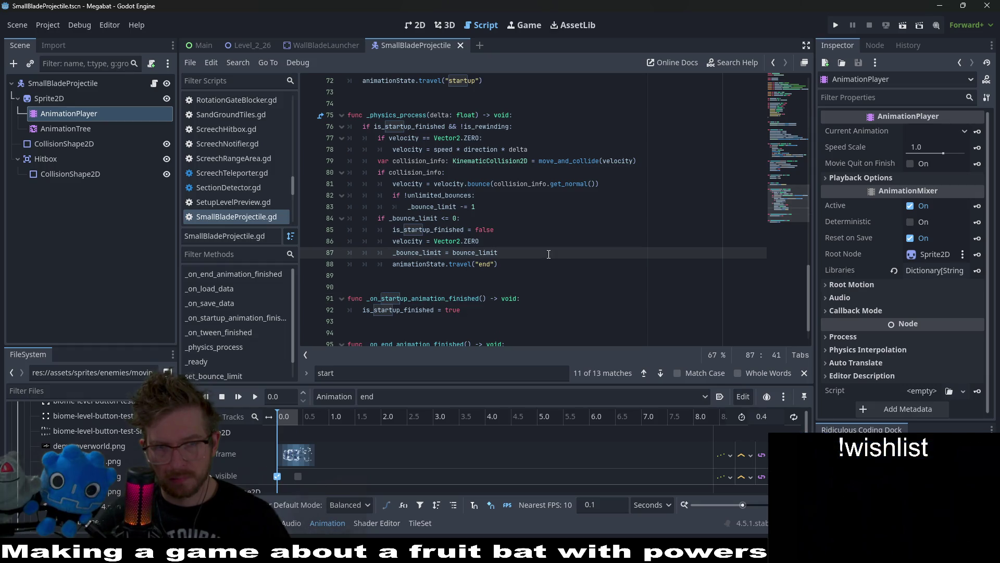
pyautogui.scroll(2, 549, 254)
pyautogui.scroll(7, 548, 253)
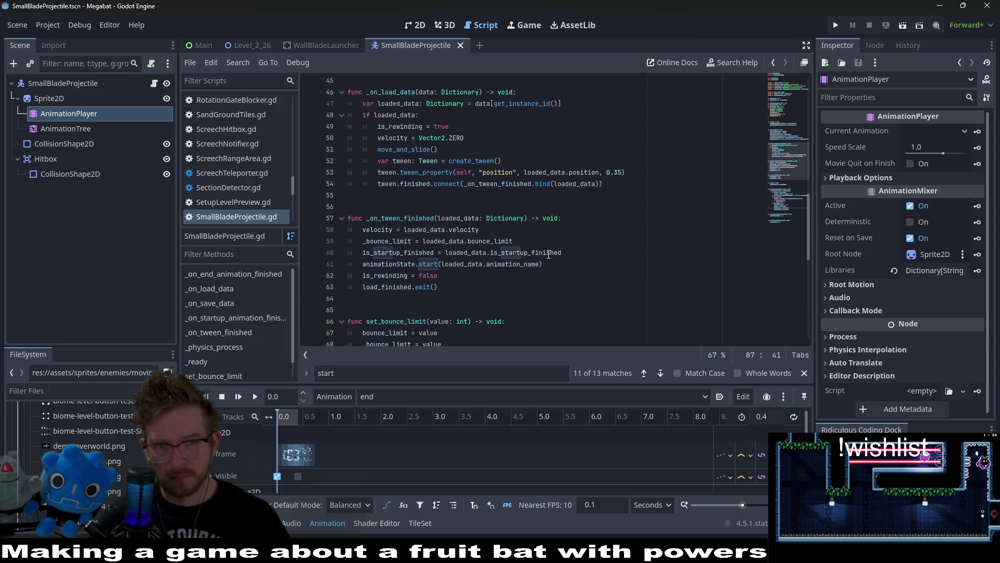
pyautogui.doubleClick(412, 264)
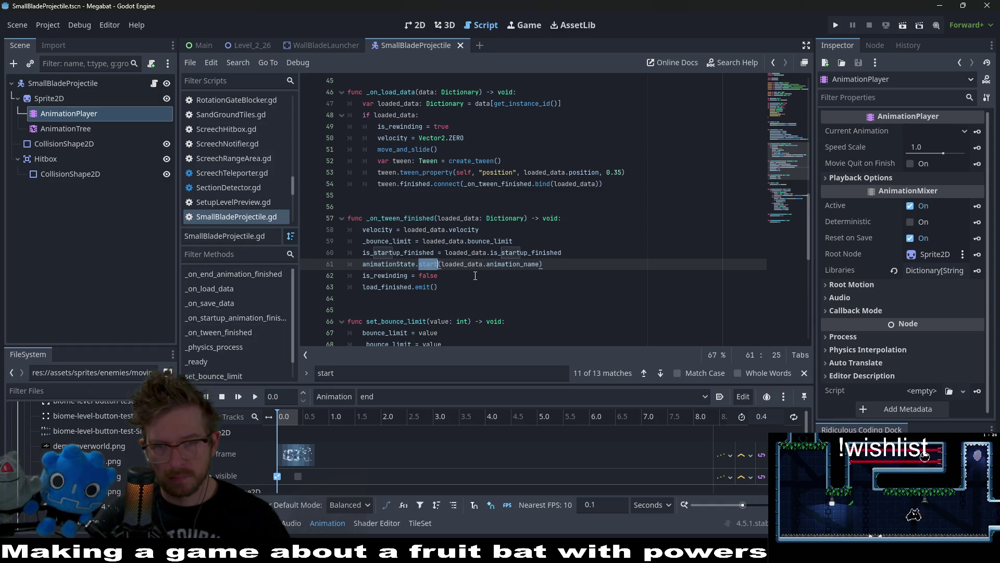
pyautogui.doubleClick(496, 264)
pyautogui.scroll(-1, 499, 267)
pyautogui.scroll(-2, 499, 267)
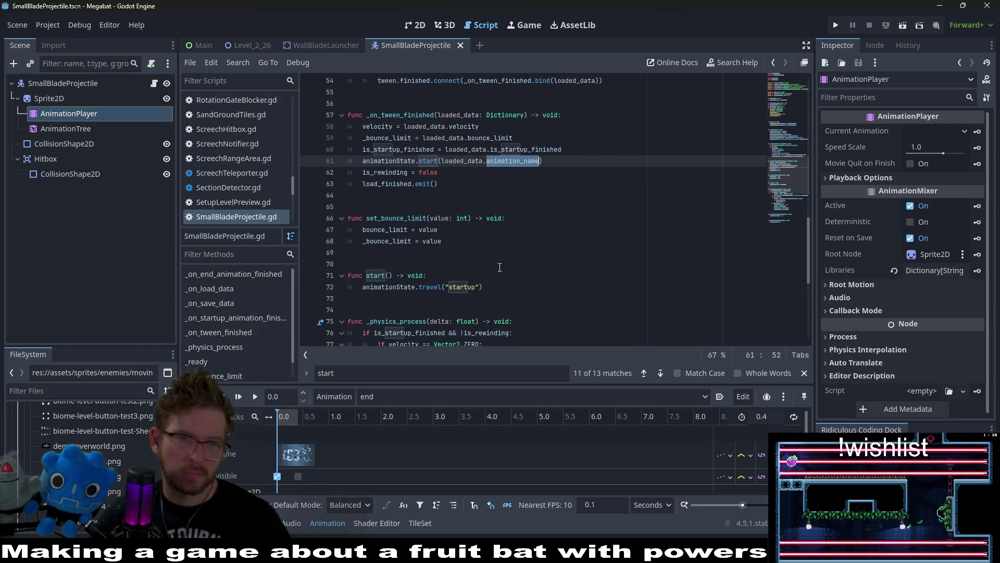
pyautogui.scroll(-1, 500, 267)
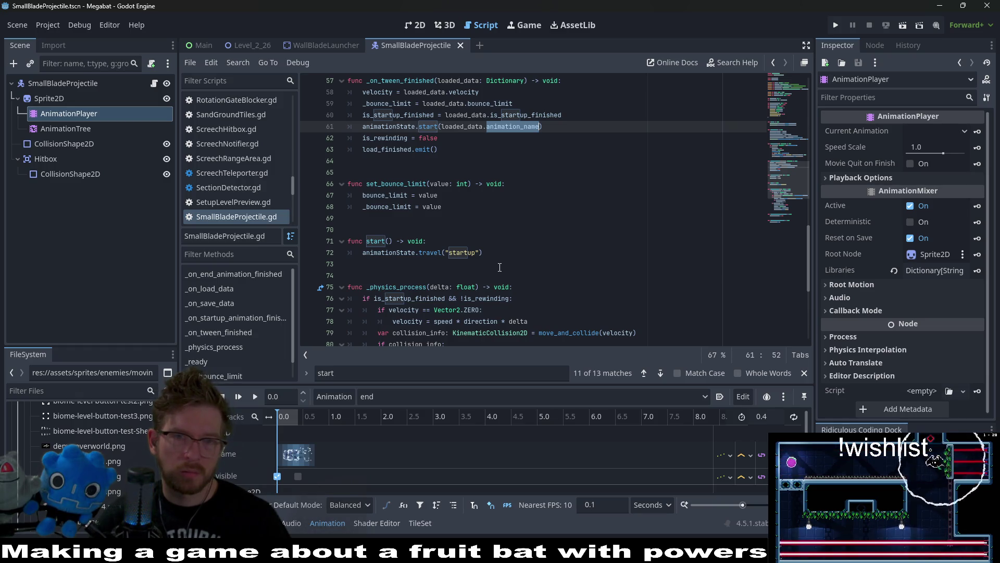
pyautogui.scroll(2, 500, 267)
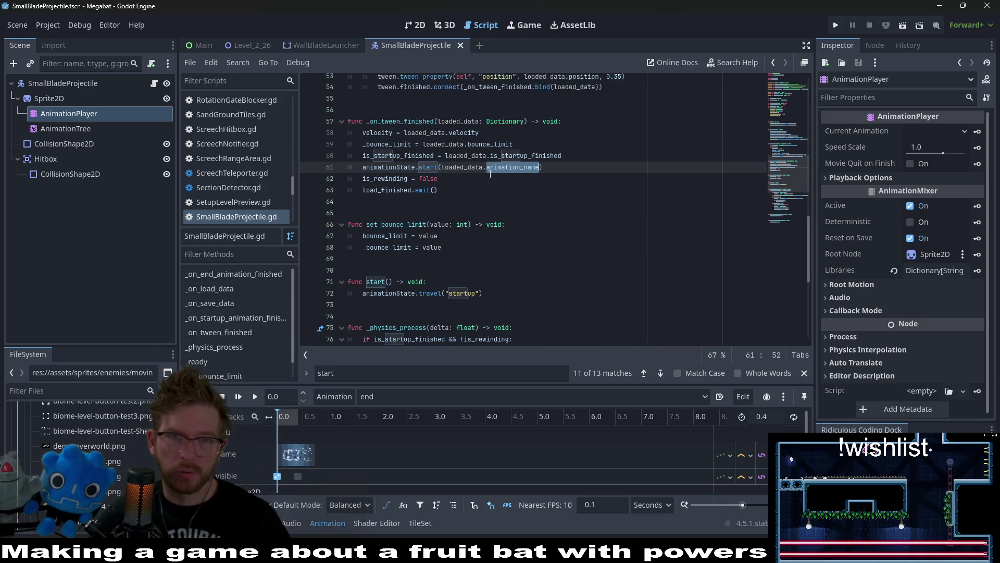
# Select the animation restart line in _on_tween_finished and look over _physics_process.
pyautogui.click(540, 196)
pyautogui.moveTo(540, 195); pyautogui.dragTo(348, 195)
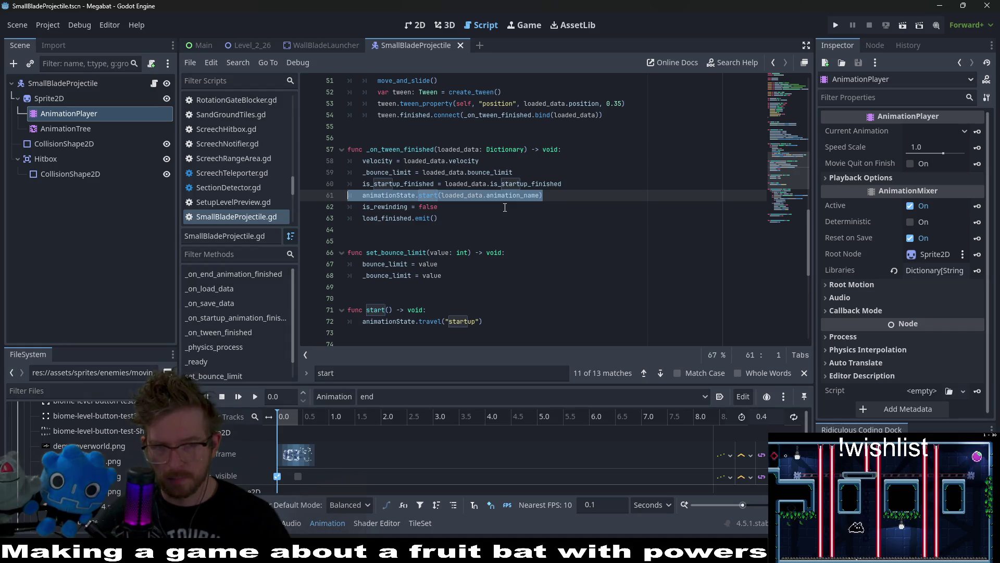
pyautogui.scroll(-4, 505, 208)
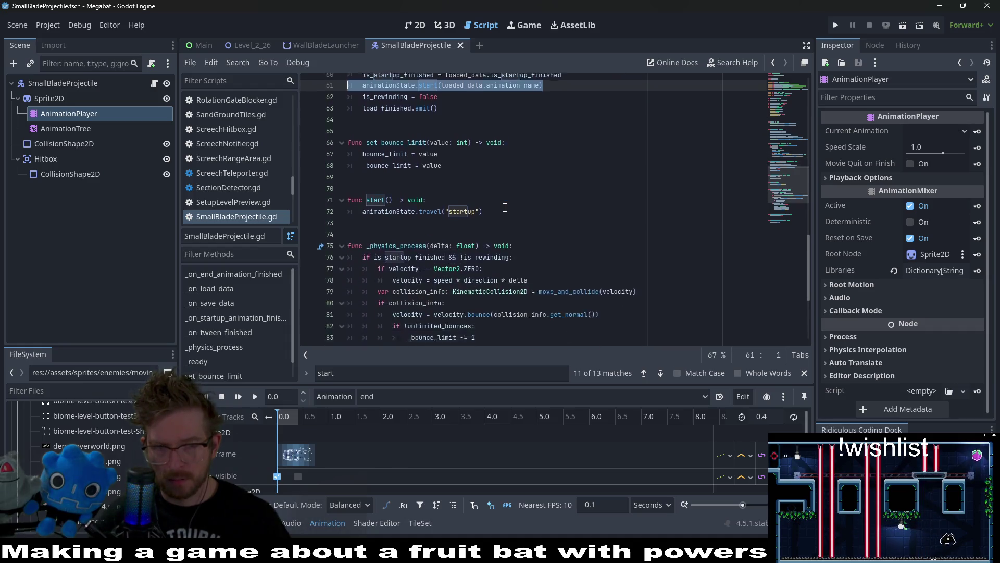
pyautogui.scroll(-2, 504, 207)
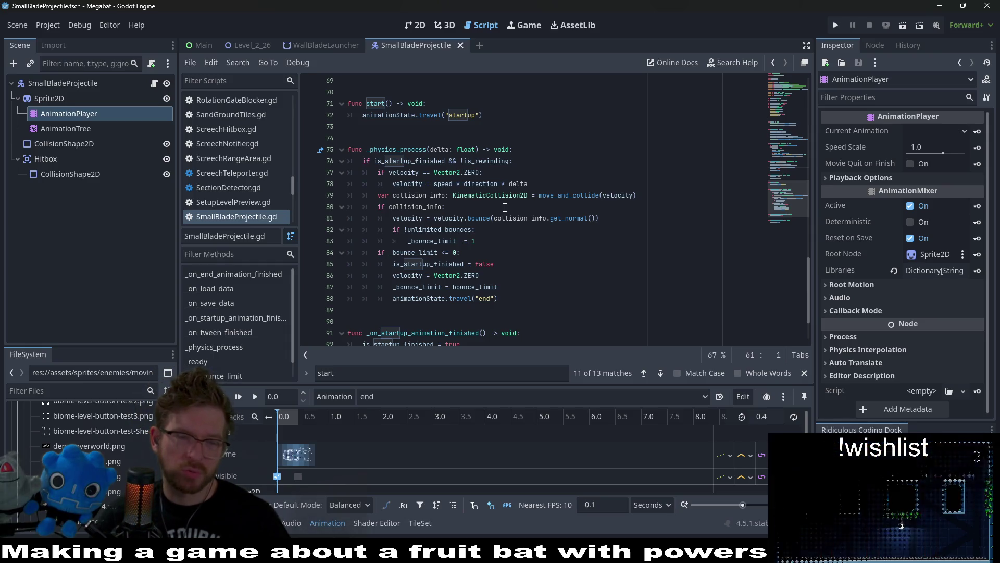
pyautogui.scroll(-2, 505, 208)
pyautogui.scroll(2, 505, 207)
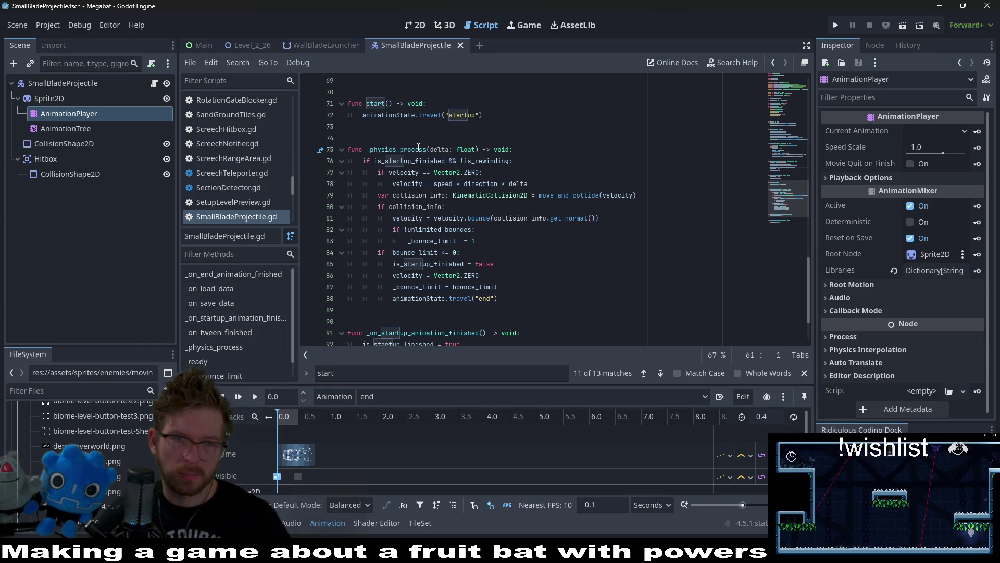
pyautogui.click(393, 218)
pyautogui.scroll(3, 457, 239)
pyautogui.scroll(2, 458, 239)
# Reselect the line 61 animation restart line after load_finished.emit(), then deselect it.
pyautogui.moveTo(544, 161); pyautogui.dragTo(339, 154)
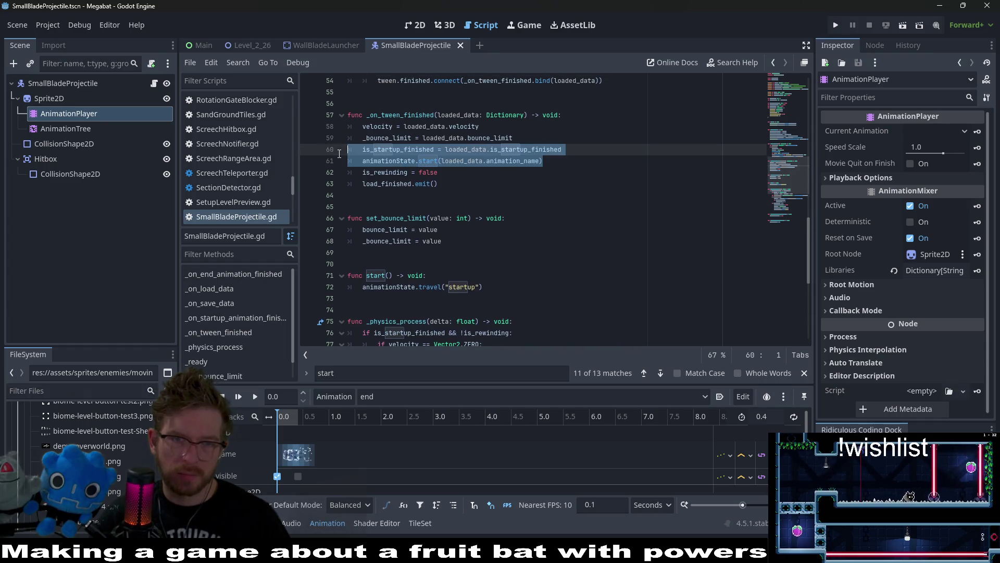
pyautogui.click(522, 183)
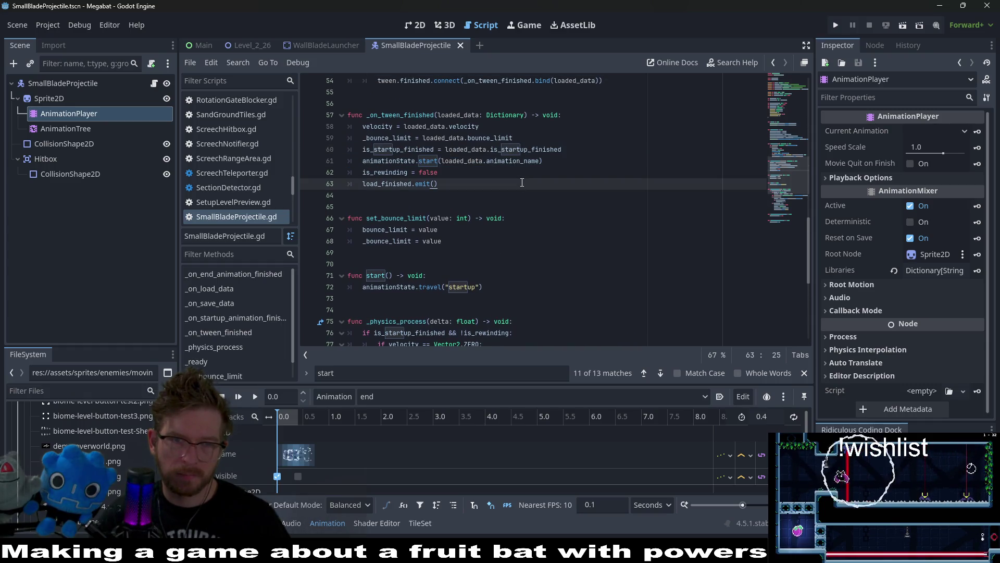
pyautogui.moveTo(548, 160); pyautogui.dragTo(372, 163)
pyautogui.moveTo(371, 164); pyautogui.dragTo(363, 166)
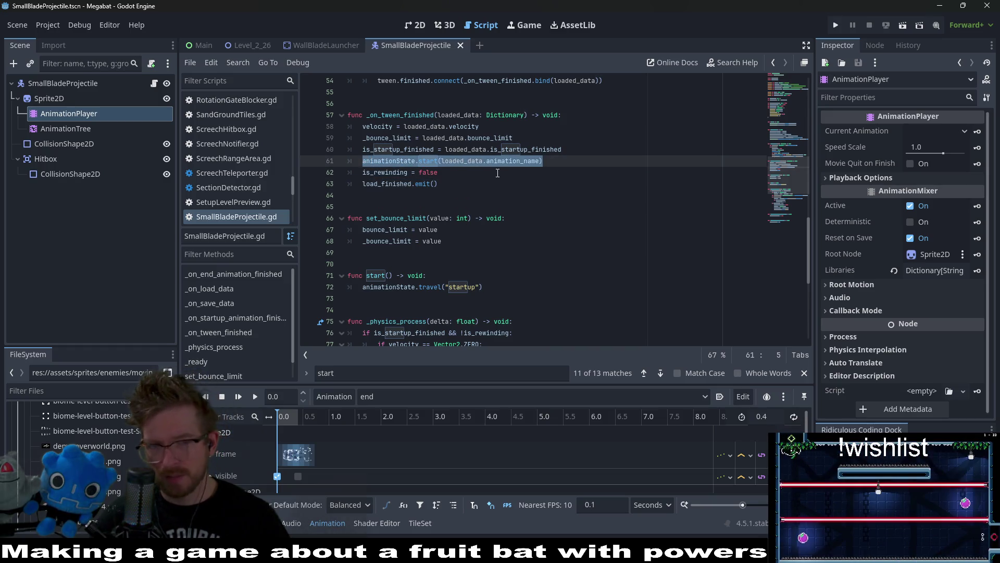
pyautogui.scroll(-4, 498, 173)
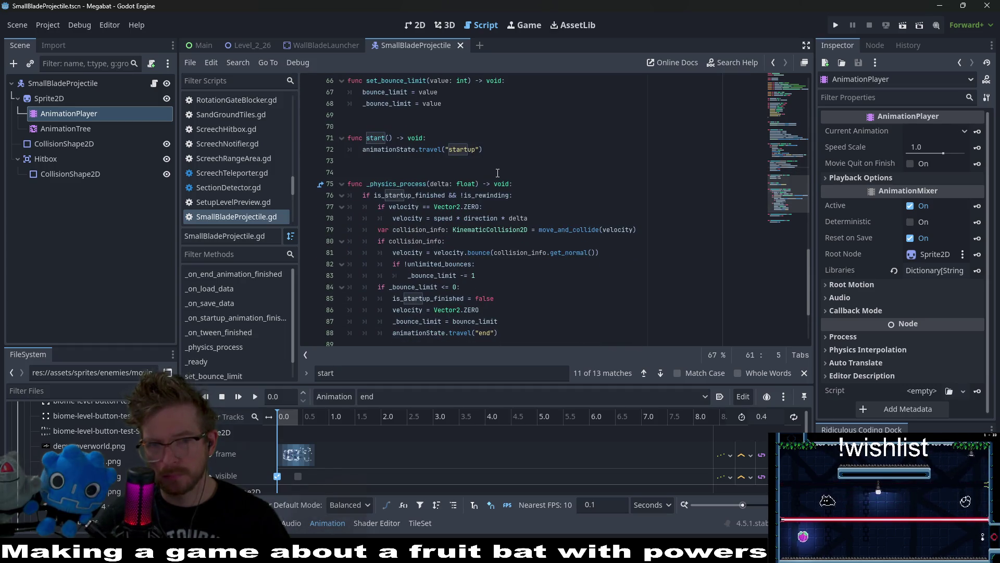
pyautogui.scroll(-3, 497, 173)
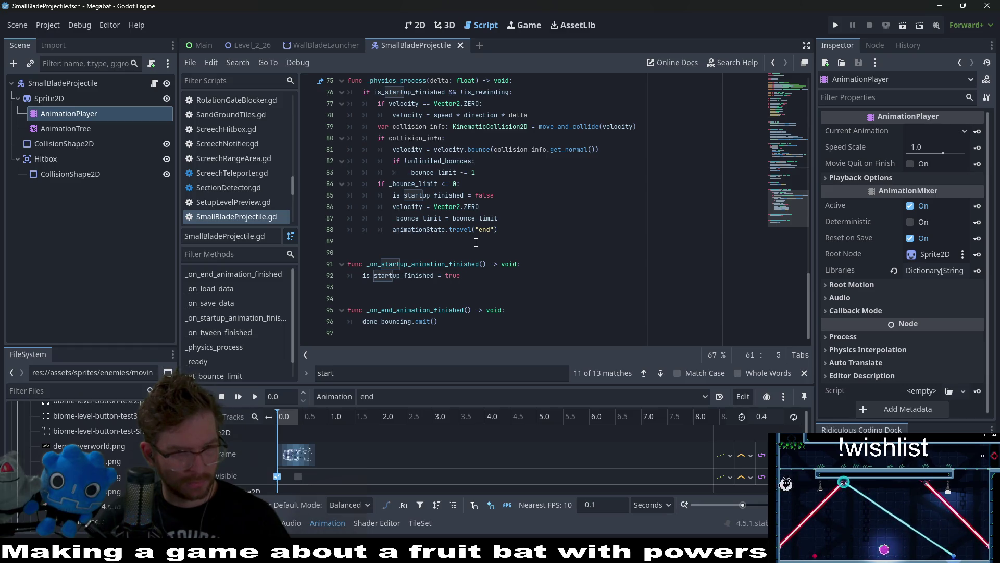
pyautogui.scroll(3, 475, 242)
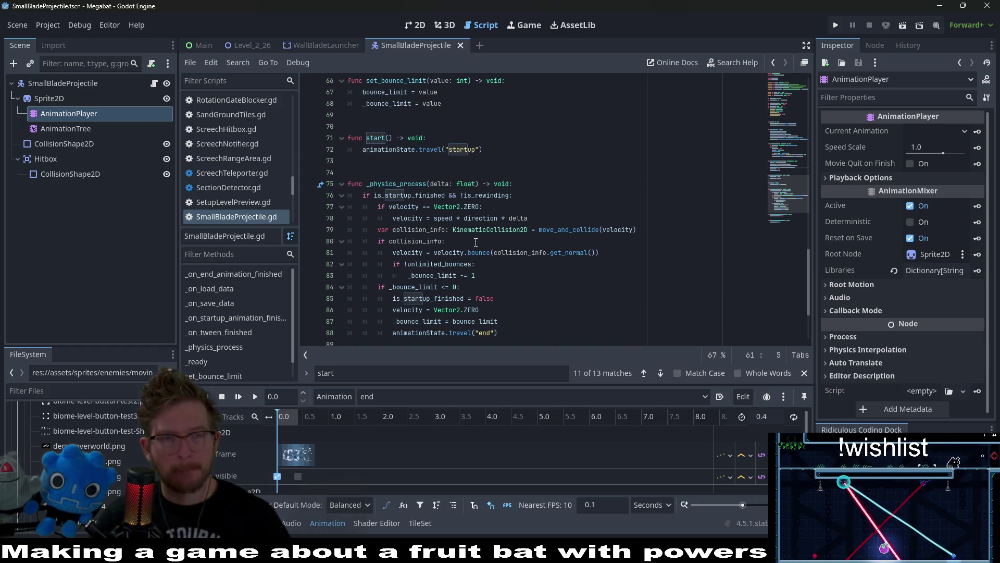
pyautogui.scroll(4, 476, 243)
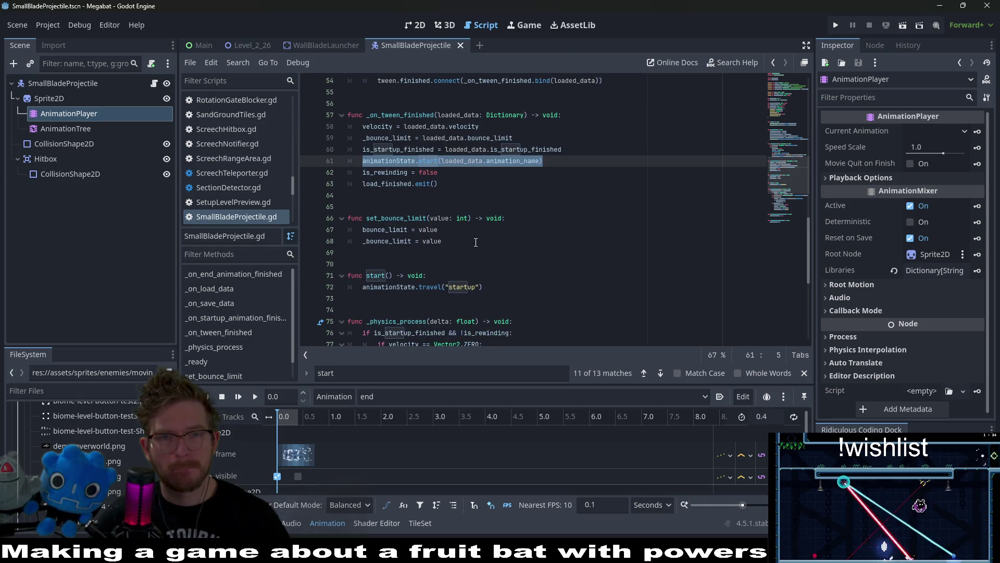
pyautogui.click(539, 162)
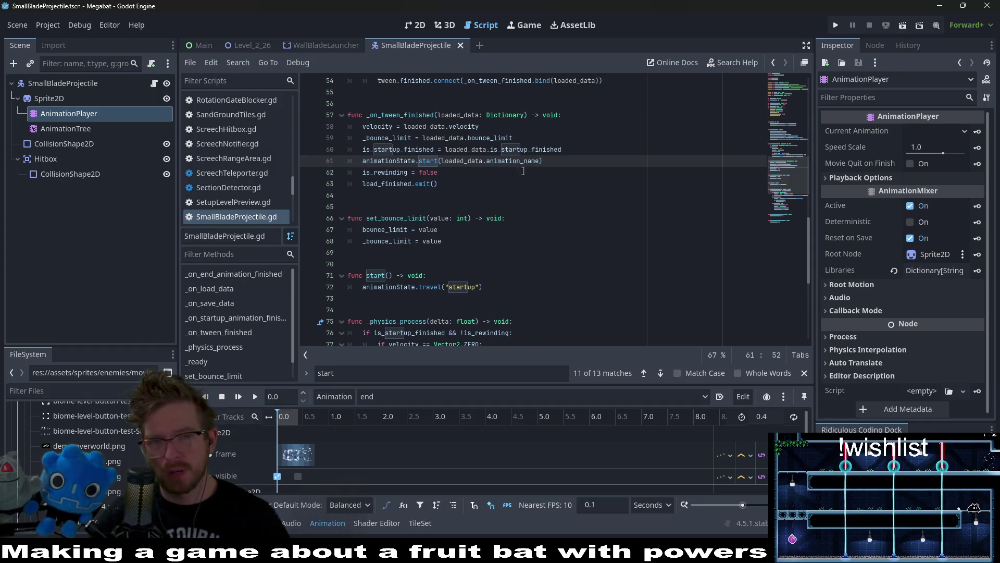
# Examine _physics_process and its is_startup_finished check on line 76.
pyautogui.click(546, 263)
pyautogui.scroll(-5, 546, 262)
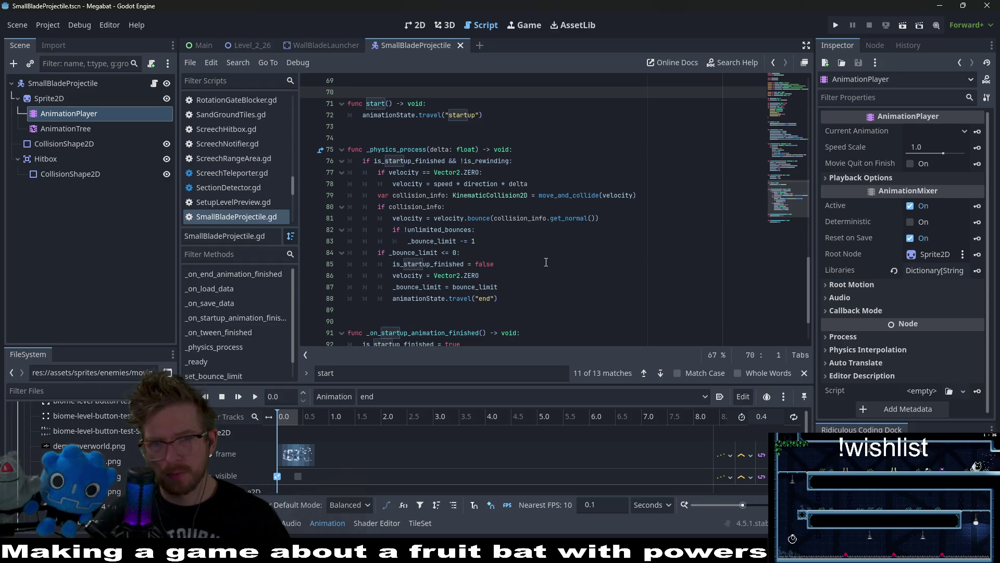
pyautogui.doubleClick(413, 149)
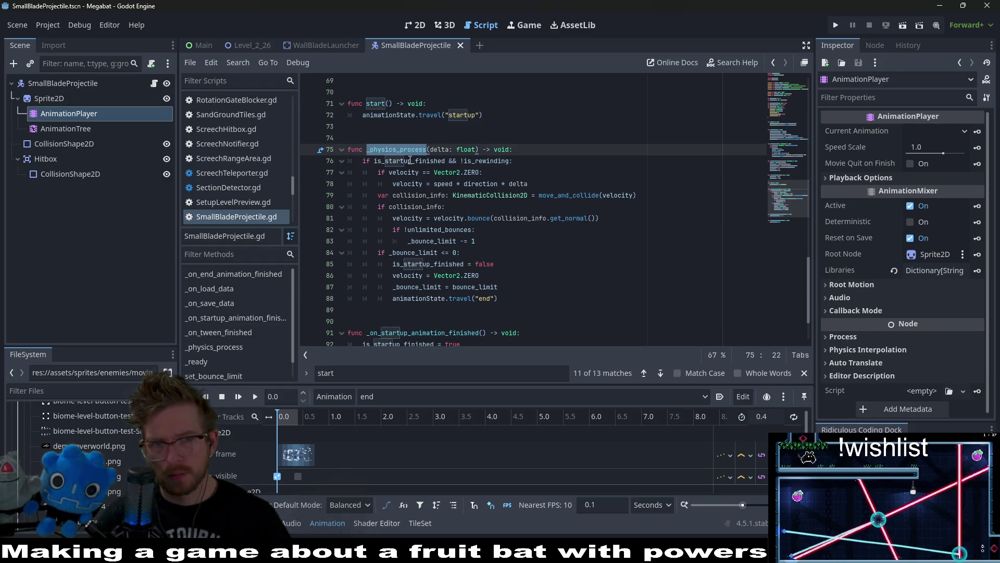
pyautogui.doubleClick(410, 160)
pyautogui.scroll(-2, 534, 202)
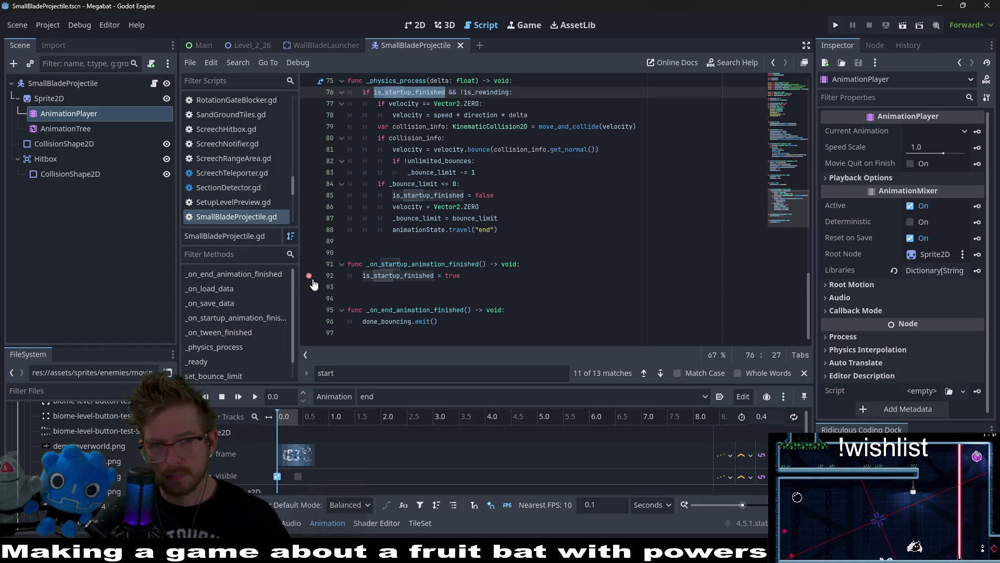
# Launch the game from the Level_2_26 scene's 2D view.
pyautogui.click(252, 45)
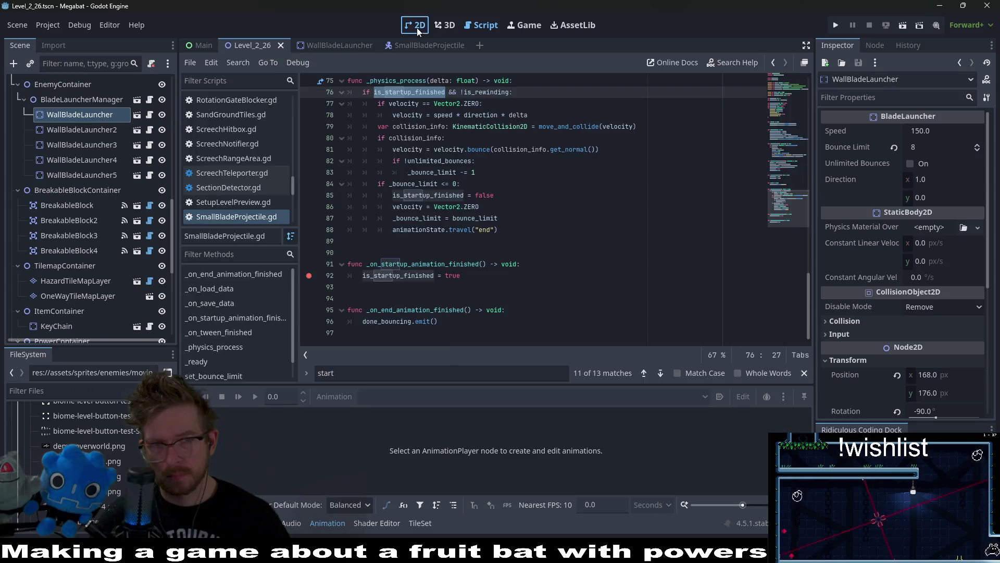
pyautogui.click(417, 27)
pyautogui.click(902, 25)
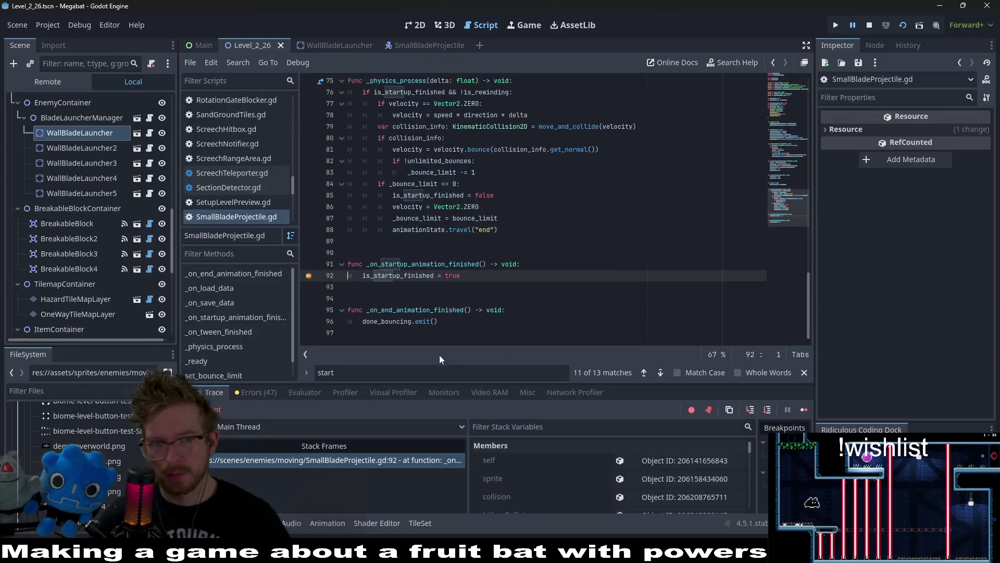
# Continue past the line-92 breakpoint six times as blade projectiles start up.
pyautogui.click(800, 412)
pyautogui.click(800, 411)
pyautogui.click(803, 410)
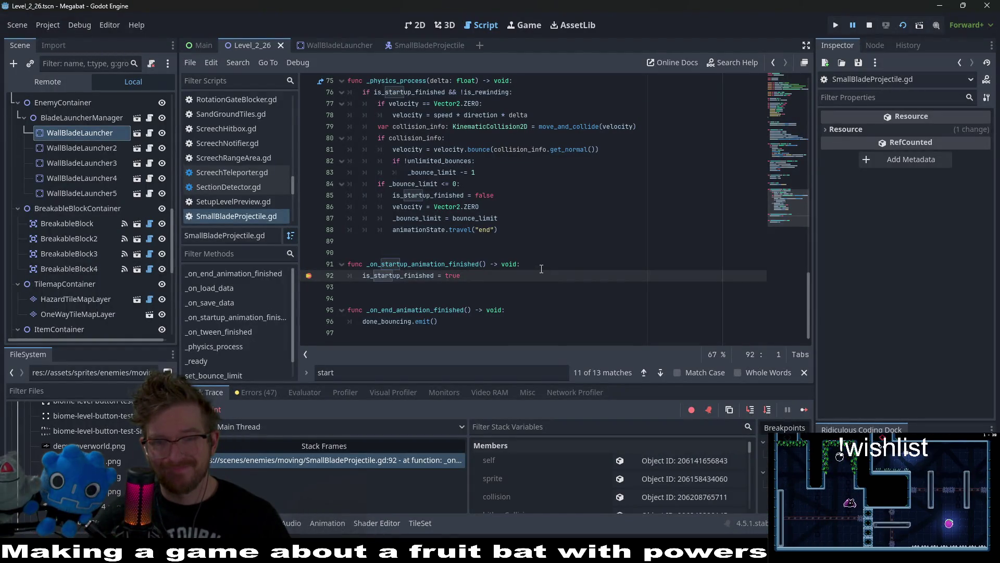
pyautogui.click(803, 411)
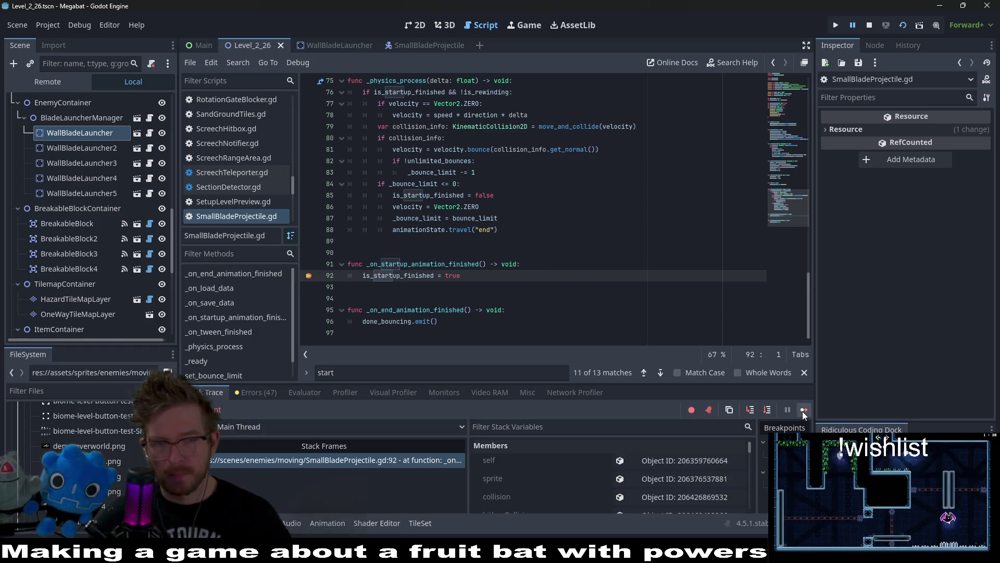
pyautogui.click(802, 411)
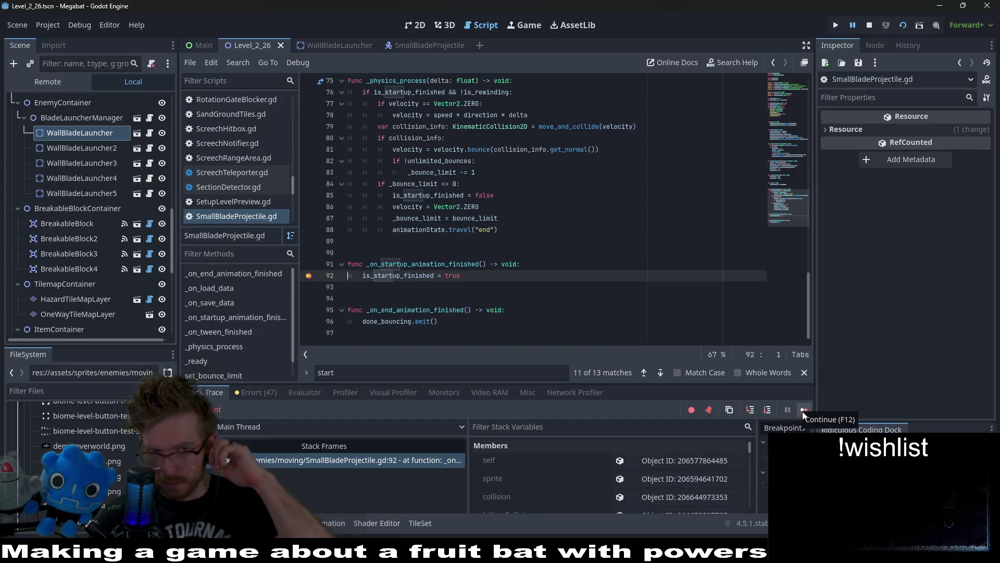
pyautogui.click(802, 411)
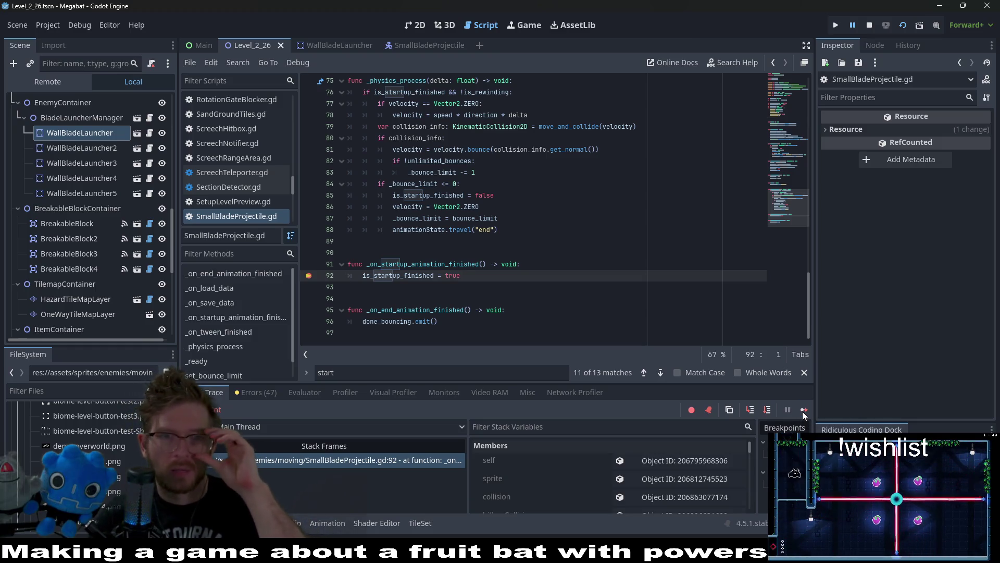
pyautogui.scroll(6, 368, 259)
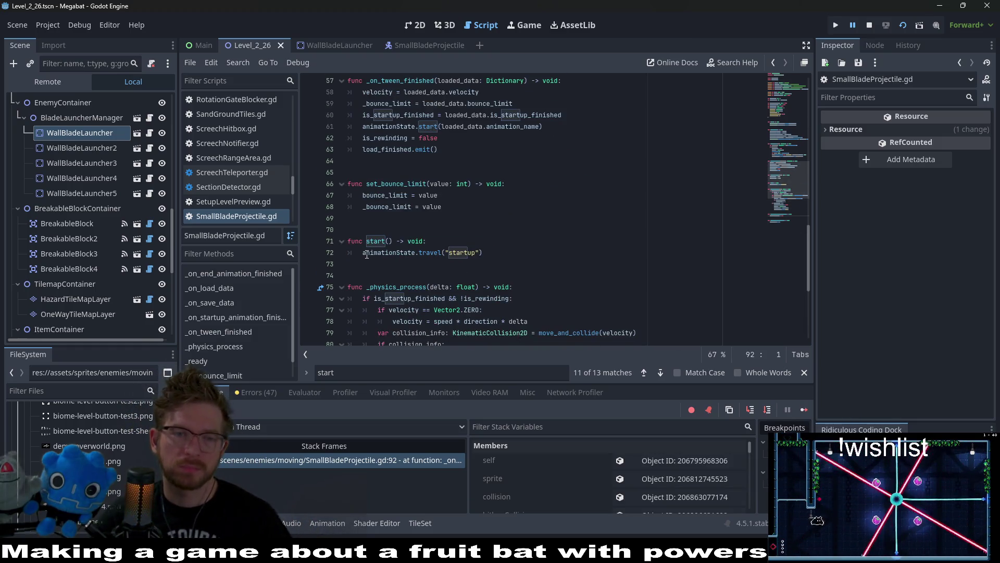
# Review start() on line 71 and lines 61-62 of _on_tween_finished.
pyautogui.doubleClick(374, 242)
pyautogui.click(386, 242)
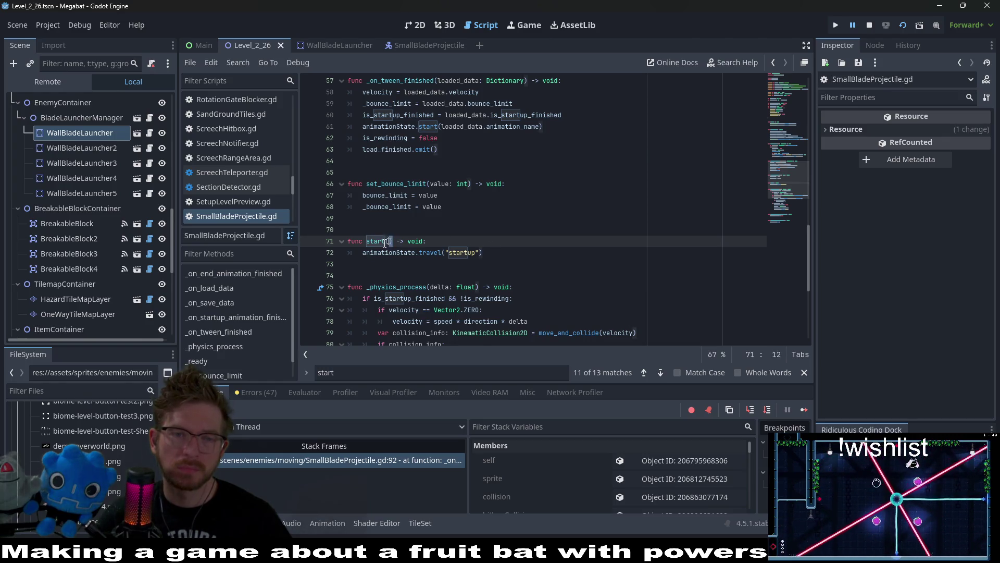
pyautogui.scroll(1, 373, 243)
pyautogui.click(558, 171)
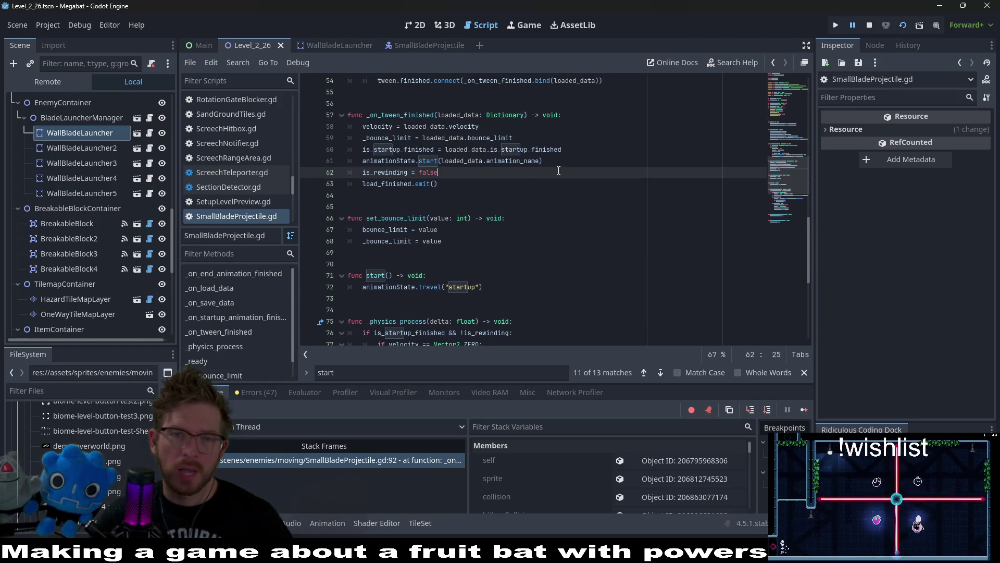
pyautogui.click(557, 161)
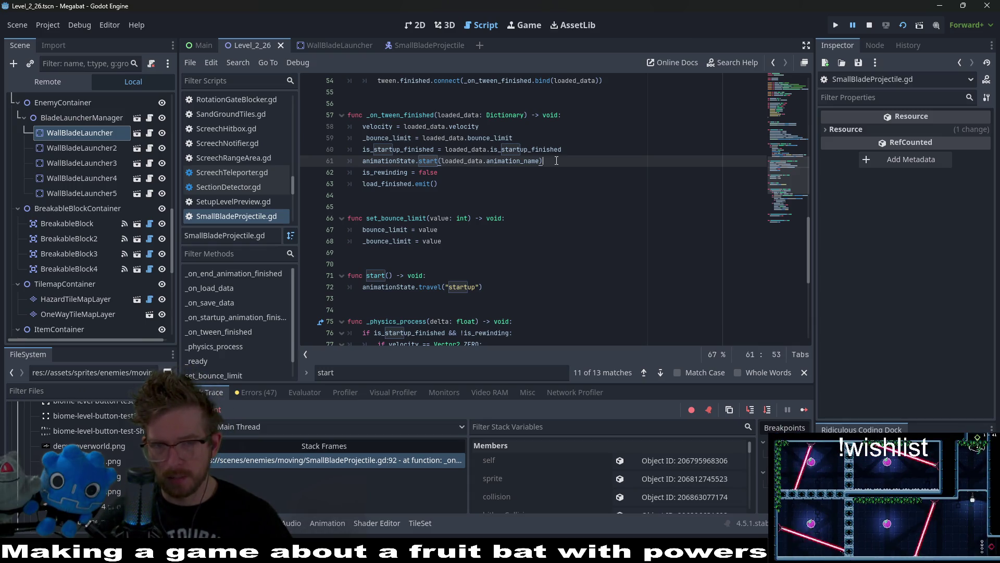
pyautogui.scroll(10, 557, 161)
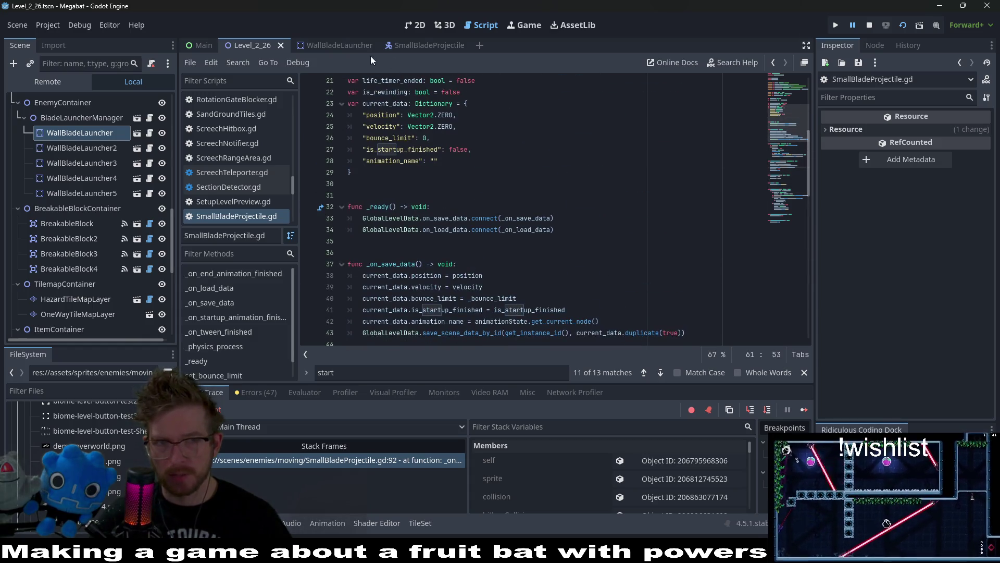
# Inspect the projectile start call on line 46 of WallBladeLauncher's launch code.
pyautogui.click(347, 47)
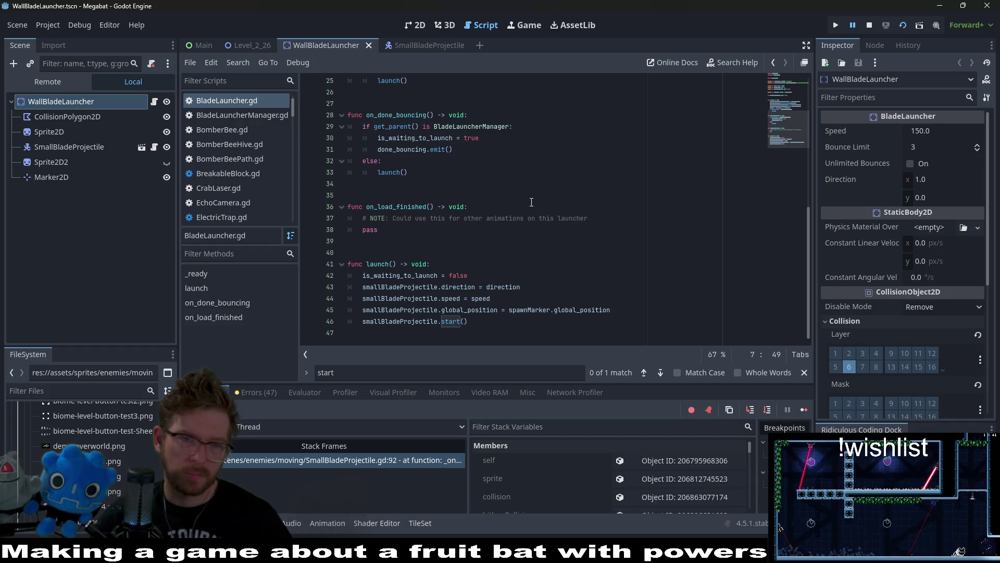
pyautogui.moveTo(468, 322); pyautogui.dragTo(366, 323)
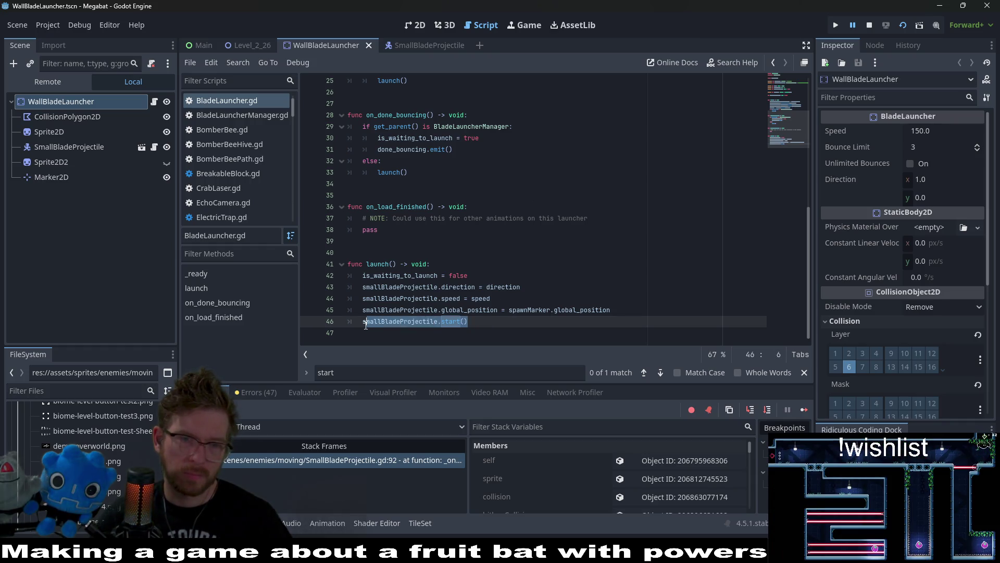
pyautogui.click(493, 235)
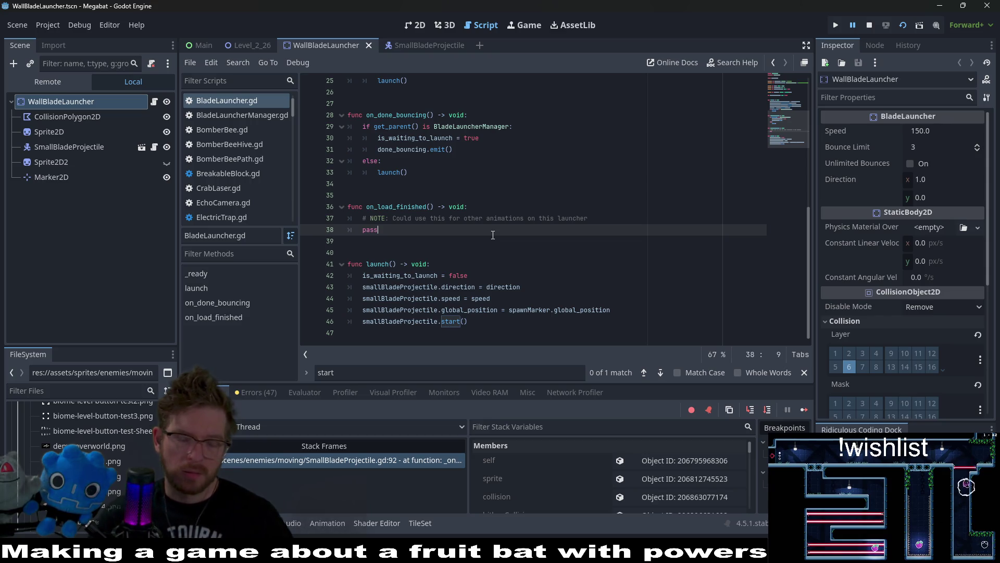
pyautogui.hotkey('shift', 'alt', 'o')
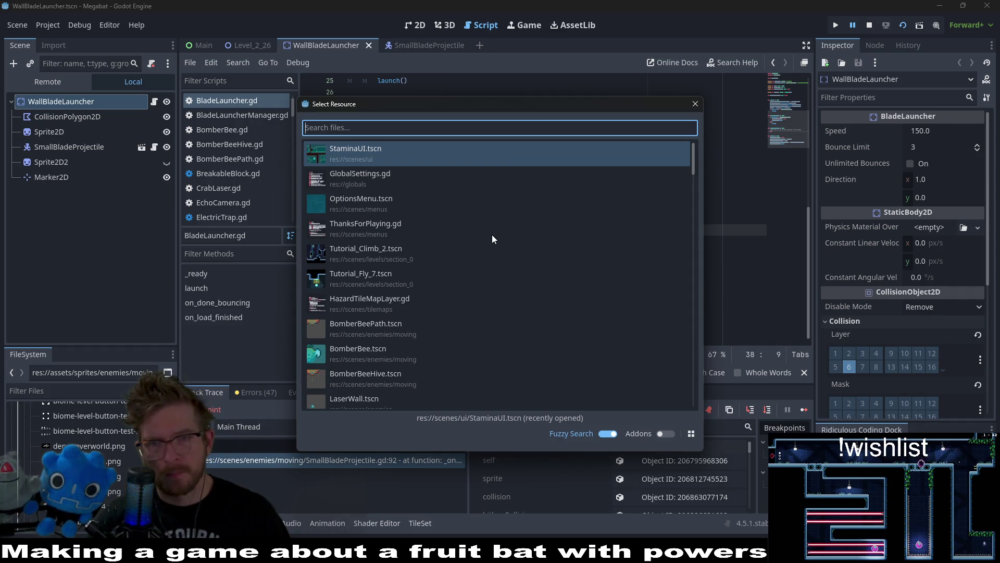
# Open BladeLauncherManager.tscn via the 'blademan' search and view its launch_count declaration.
pyautogui.write('blademan')
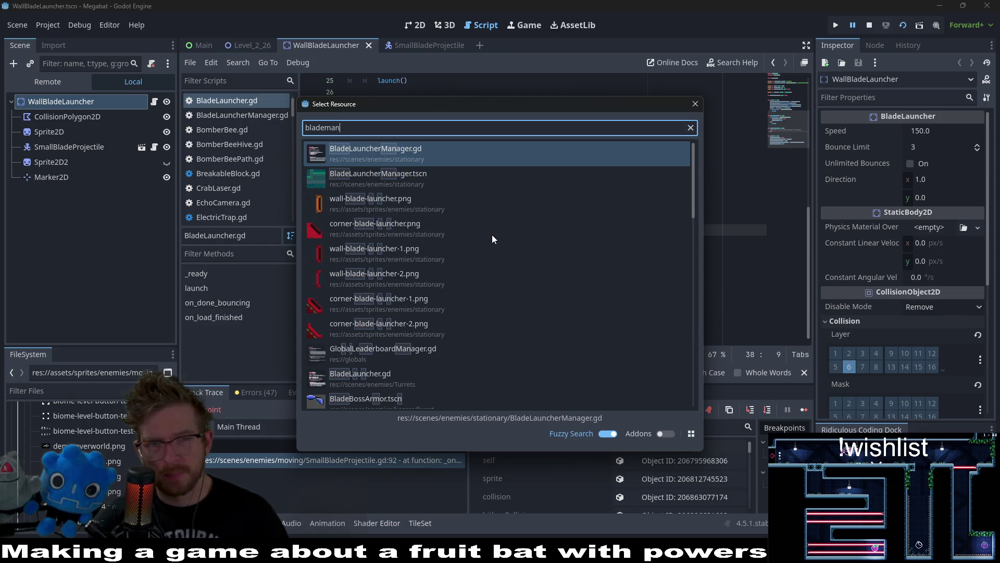
pyautogui.doubleClick(411, 178)
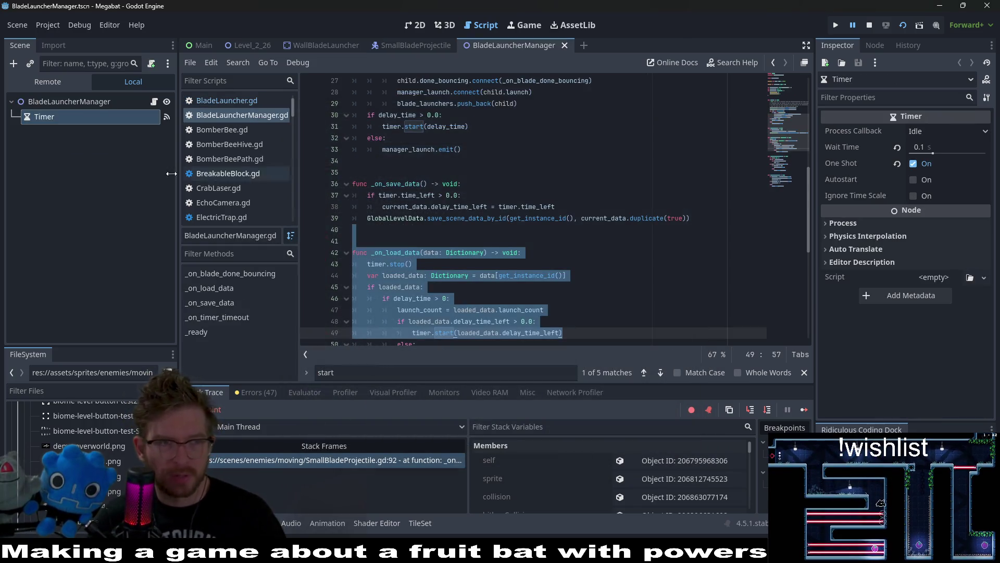
pyautogui.click(91, 103)
pyautogui.click(155, 102)
pyautogui.hotkey('ctrl', 'z')
pyautogui.hotkey('ctrl', 'z')
pyautogui.hotkey('ctrl', 'z')
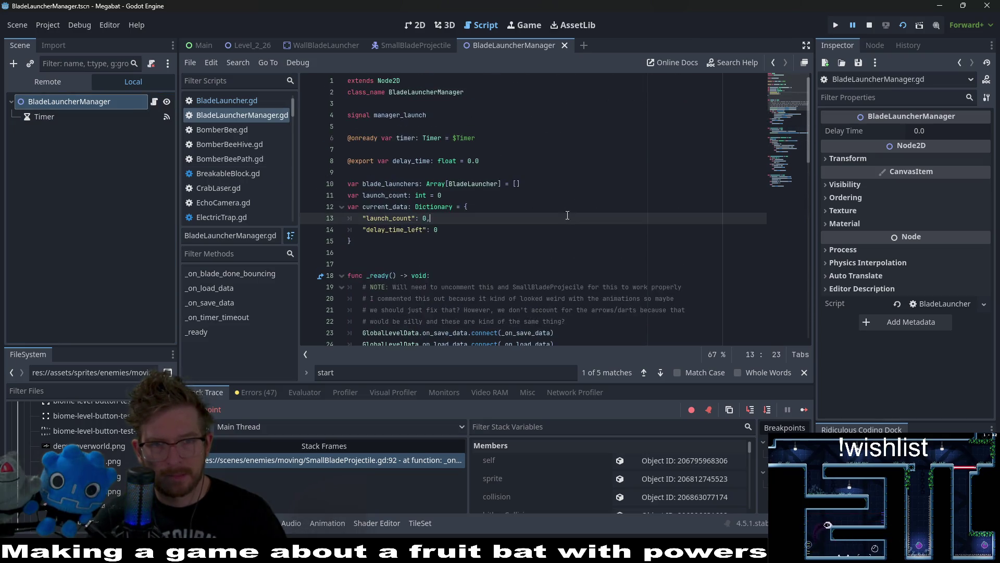
pyautogui.scroll(-1, 567, 215)
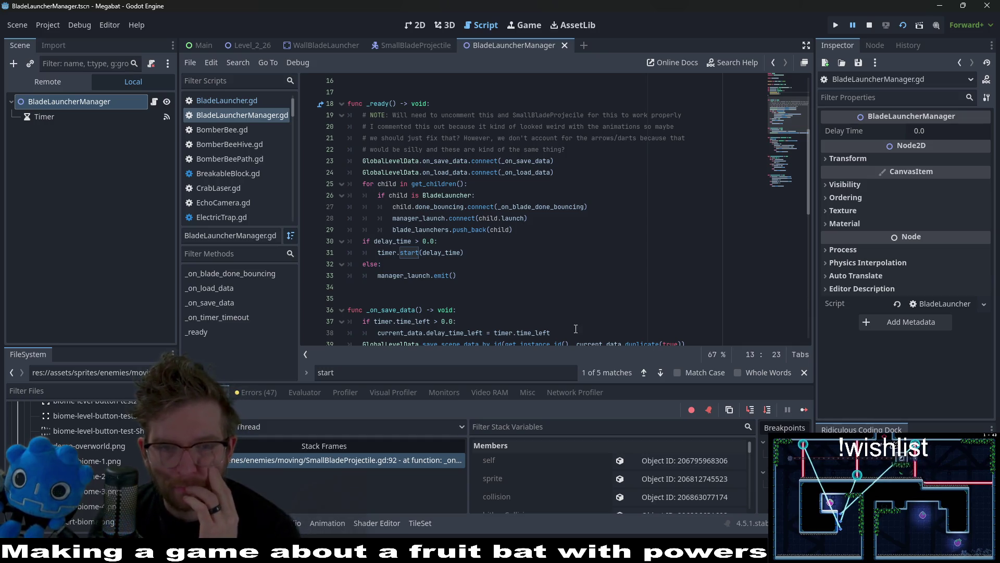
# Compare SmallBladeProjectile.gd with BladeLauncherManager.gd's save/load restoring launch_count and the delay timer.
pyautogui.click(412, 46)
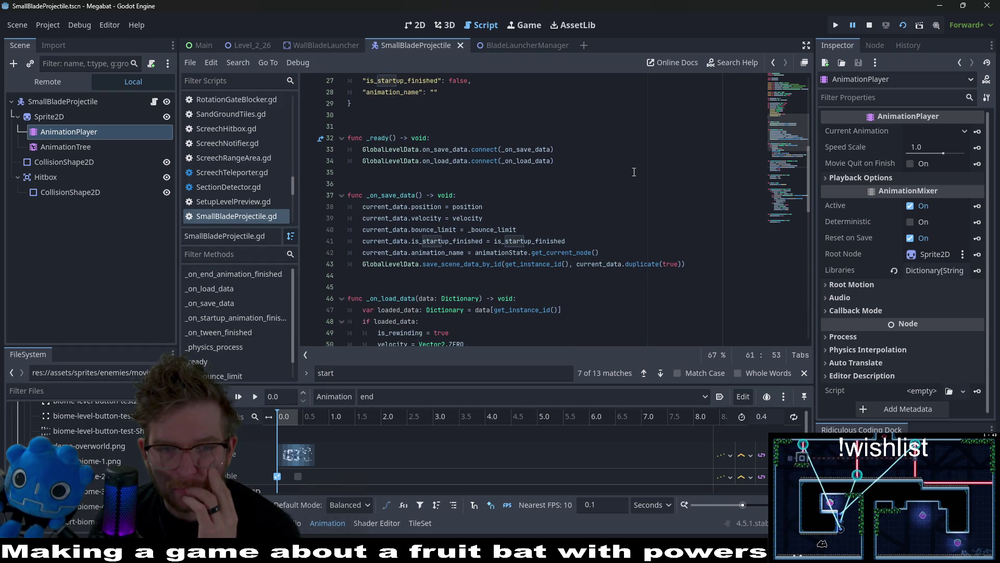
pyautogui.scroll(-2, 634, 171)
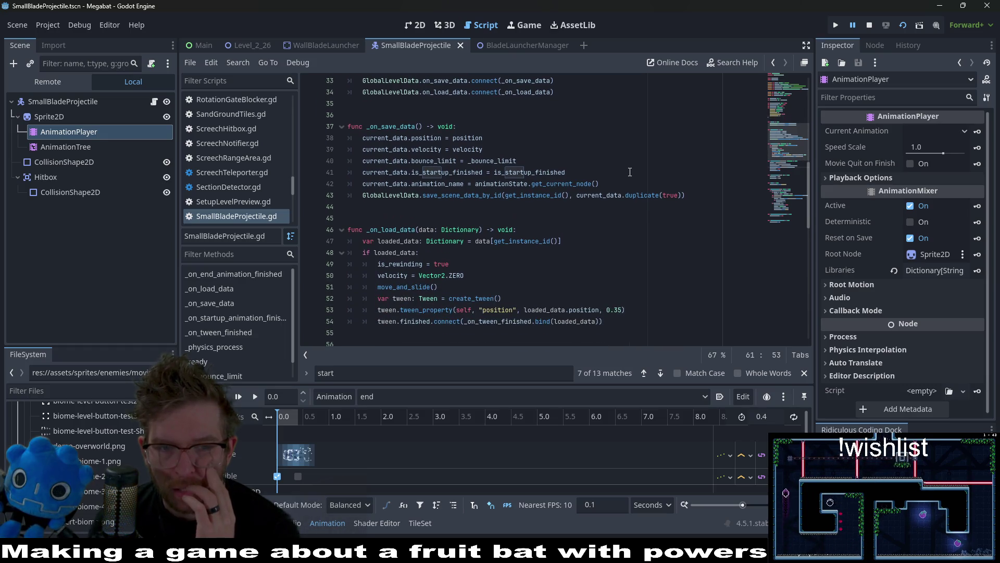
pyautogui.scroll(9, 628, 172)
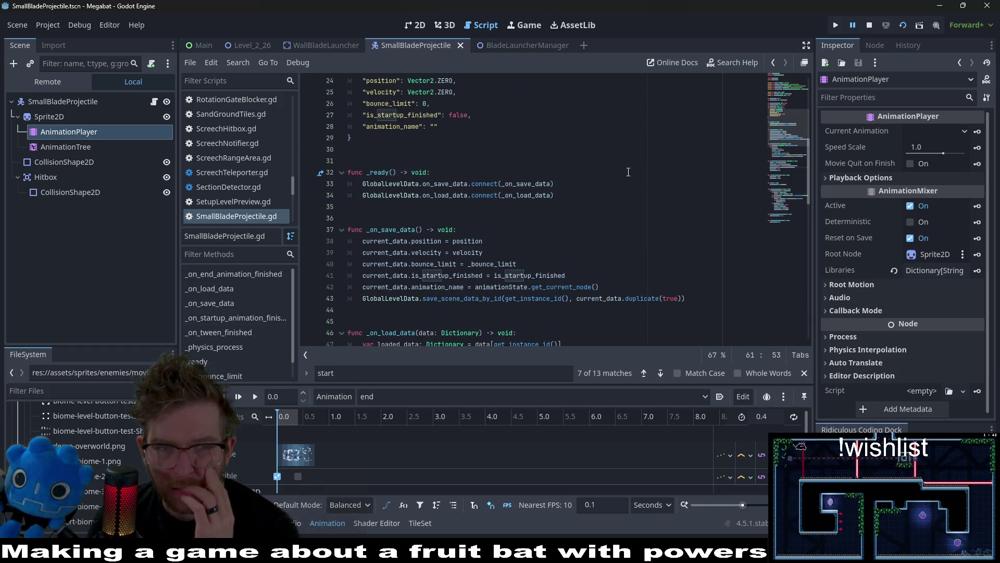
pyautogui.click(521, 45)
pyautogui.scroll(-9, 588, 186)
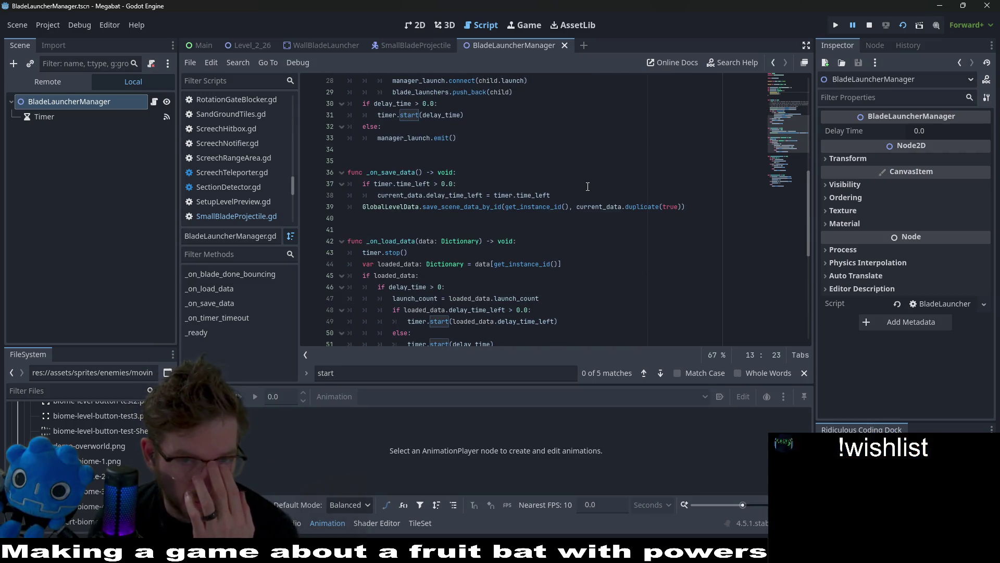
pyautogui.scroll(4, 588, 186)
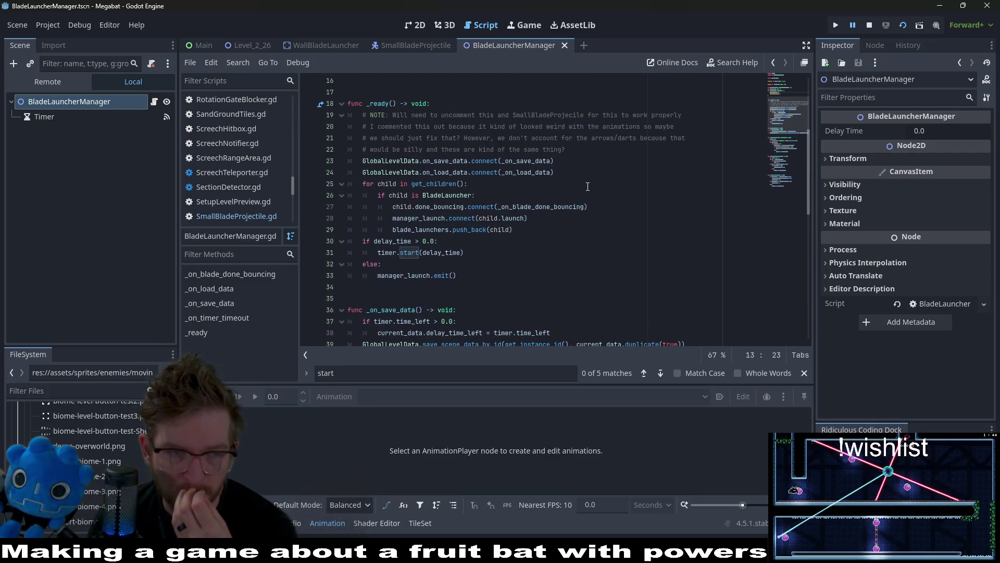
pyautogui.scroll(4, 539, 181)
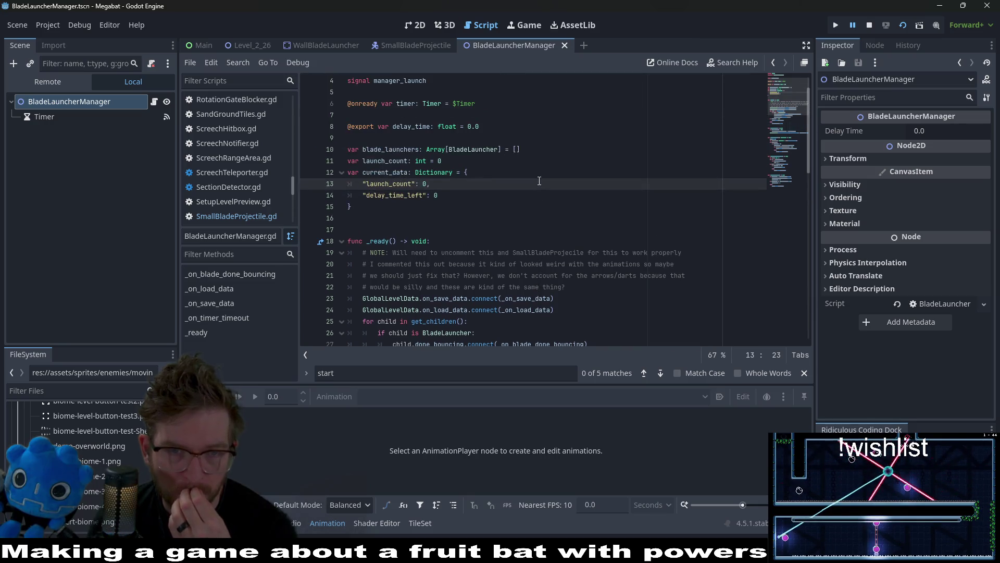
pyautogui.scroll(-15, 540, 181)
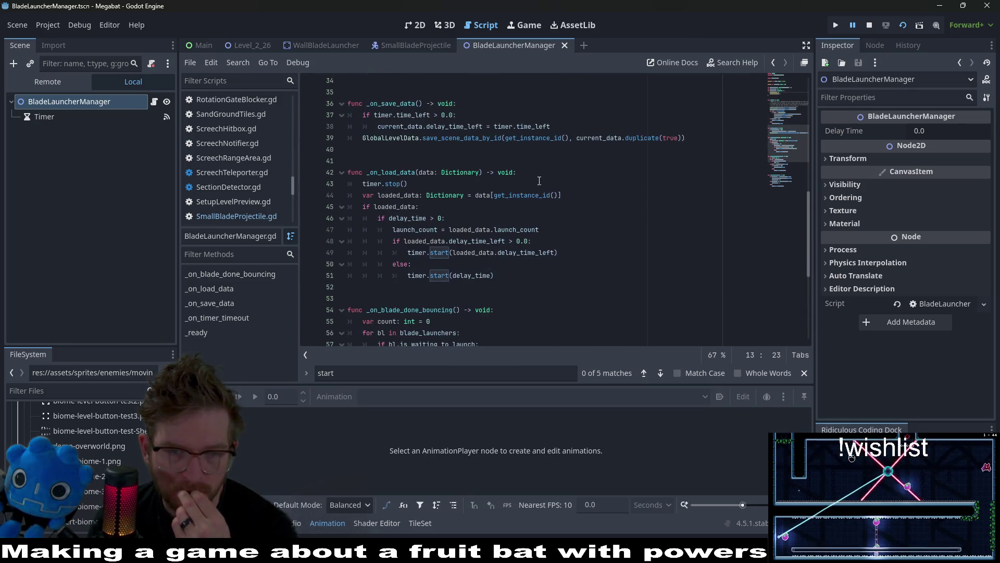
# Reopen SmallBladeProjectile.gd, check line 61, and view the current_data dictionary declaration.
pyautogui.scroll(5, 539, 181)
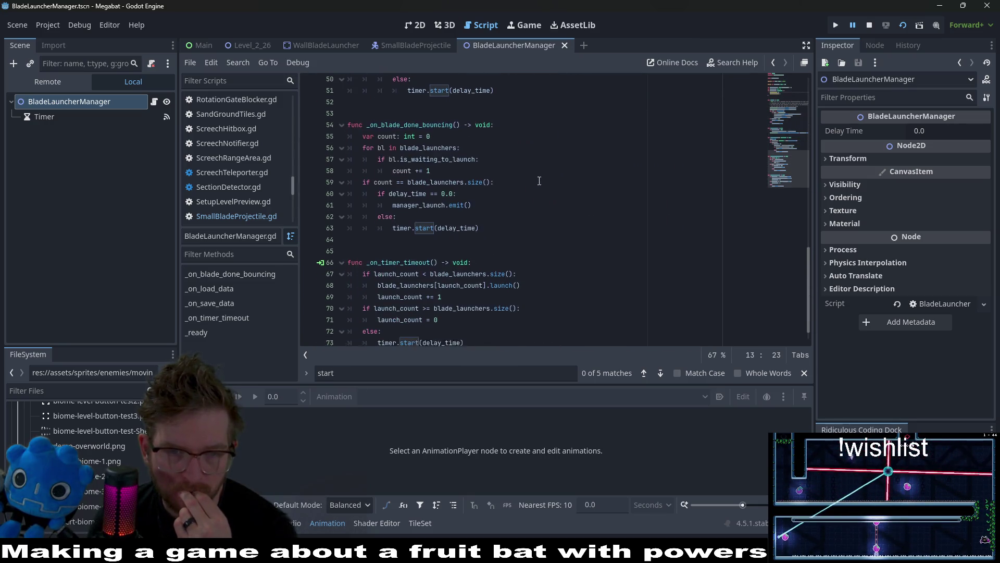
pyautogui.click(264, 216)
pyautogui.scroll(-12, 523, 233)
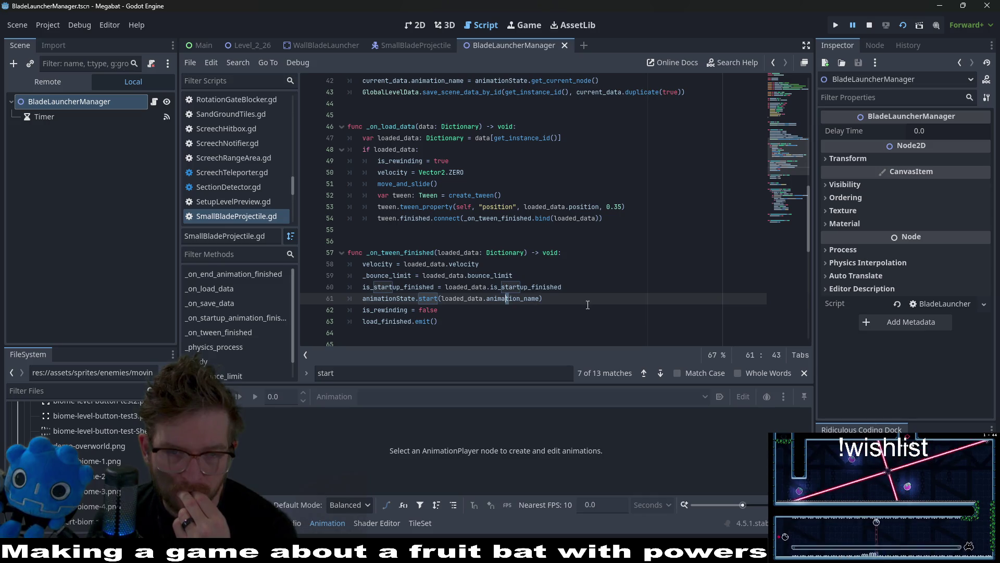
pyautogui.click(551, 300)
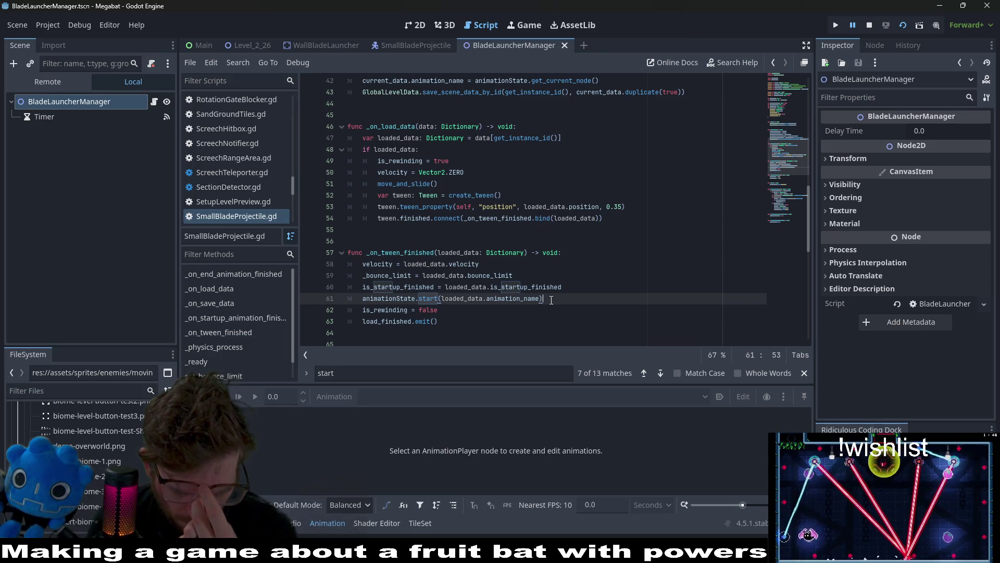
pyautogui.scroll(10, 492, 232)
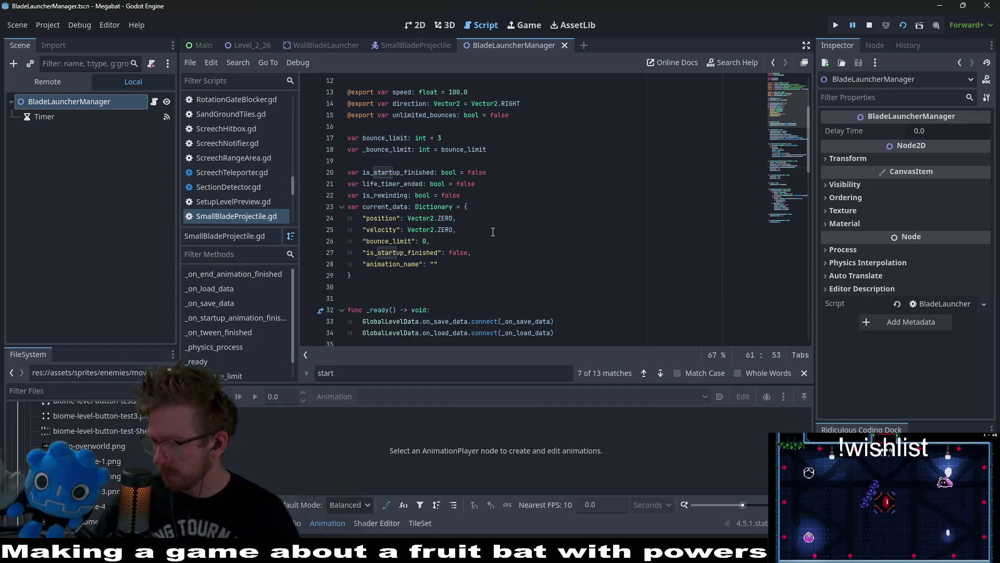
# Declare 'var has_manager: bool = false' below is_rewinding in SmallBladeProjectile.gd and save.
pyautogui.click(480, 196)
pyautogui.press('Return')
pyautogui.press('Tab')
pyautogui.write('var is_')
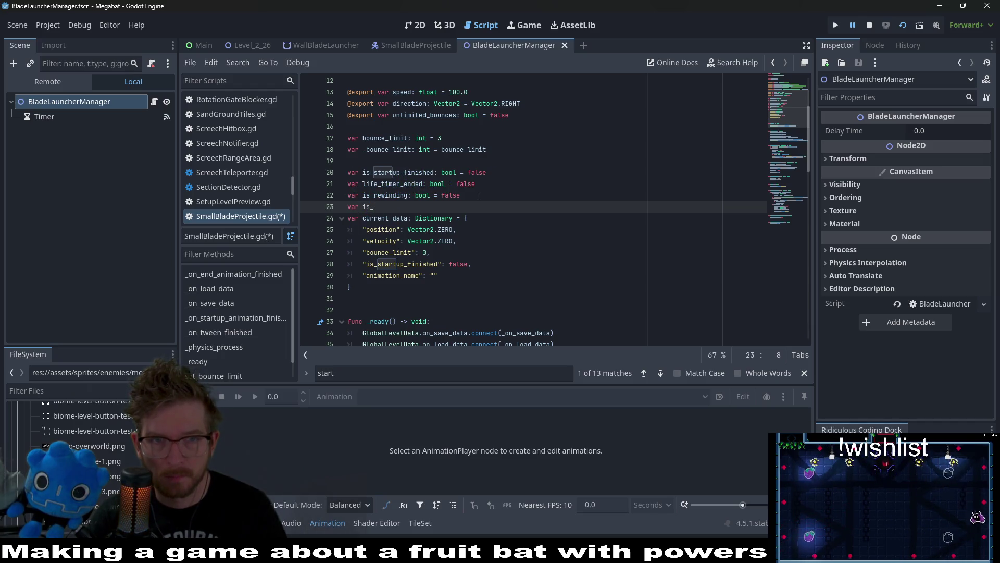
pyautogui.press('BackSpace')
pyautogui.press('BackSpace')
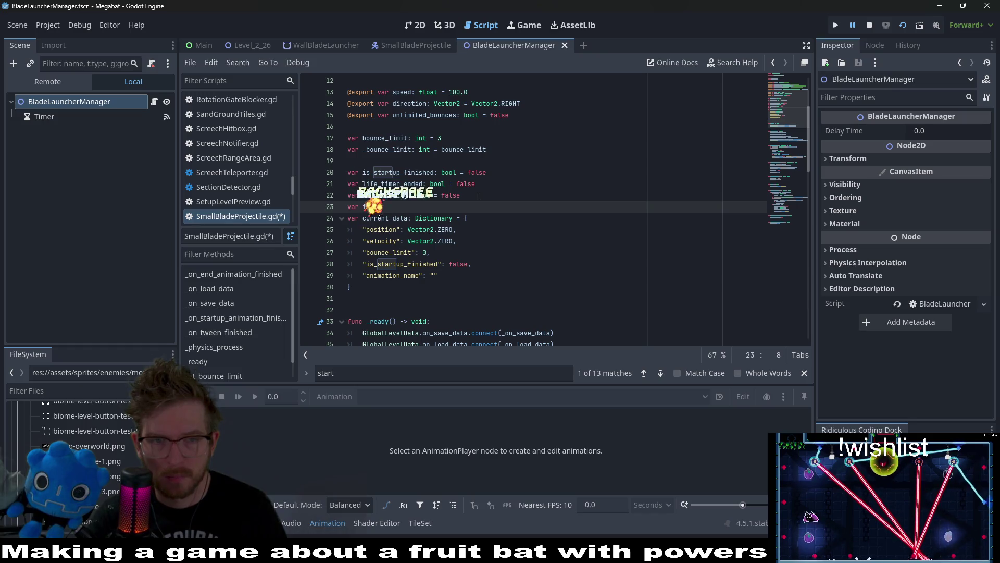
pyautogui.press('BackSpace')
pyautogui.write('has_')
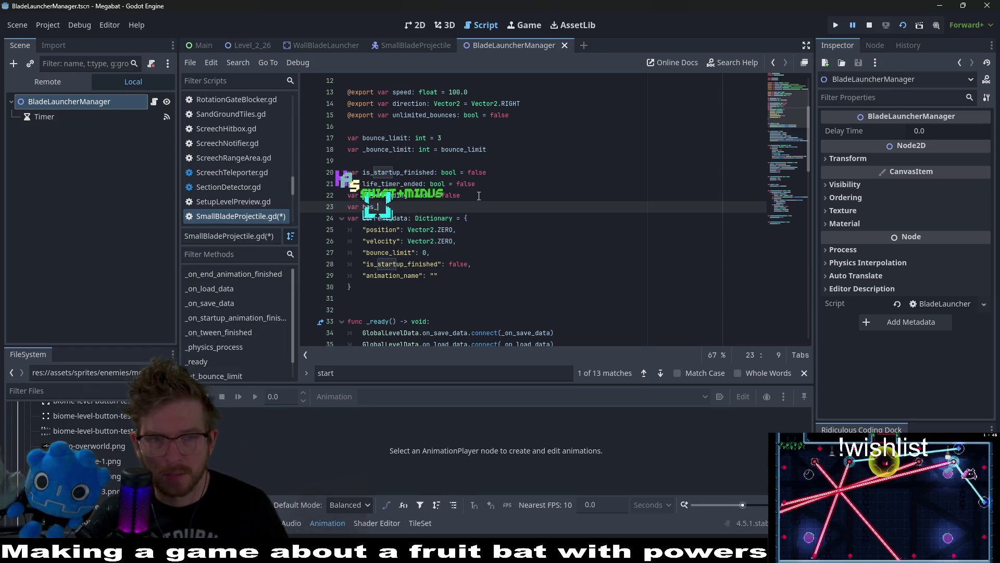
pyautogui.write('manager')
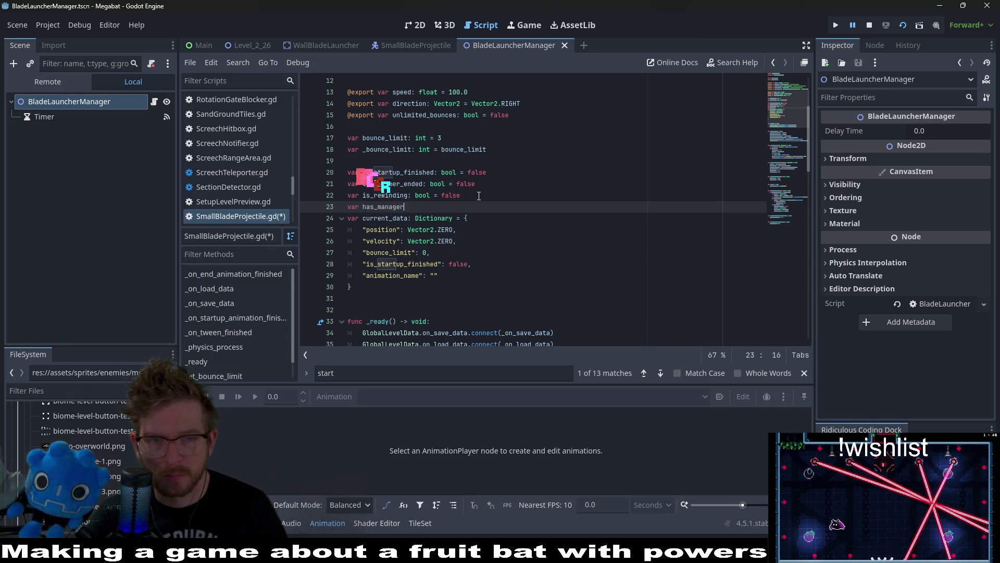
pyautogui.write(': bool = false')
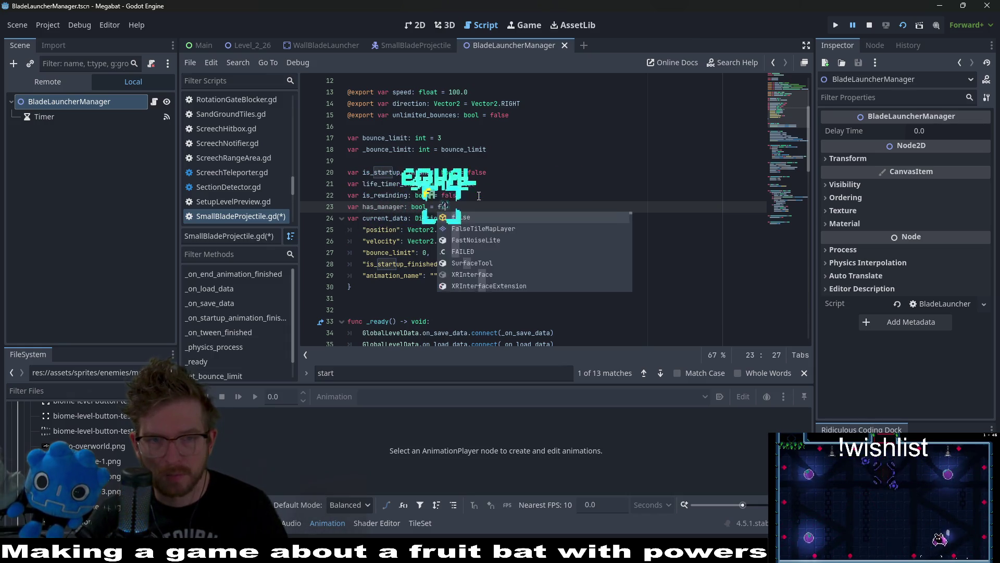
pyautogui.press('Escape')
pyautogui.doubleClick(391, 206)
pyautogui.hotkey('ctrl', 's')
# Wrap the animationState.start call in _on_tween_finished with 'if !has_manager:' and save.
pyautogui.scroll(-8, 432, 215)
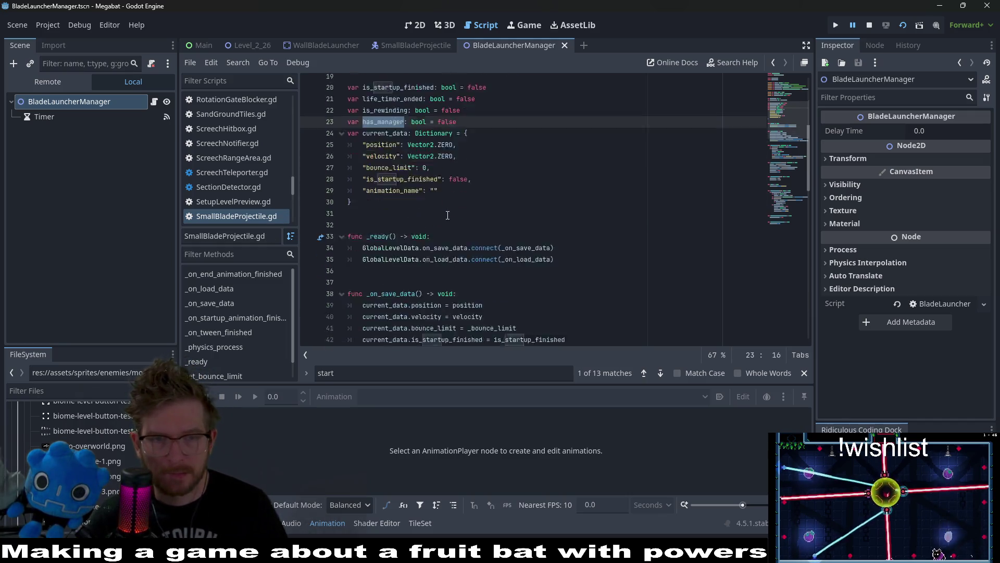
pyautogui.click(379, 216)
pyautogui.scroll(-2, 468, 243)
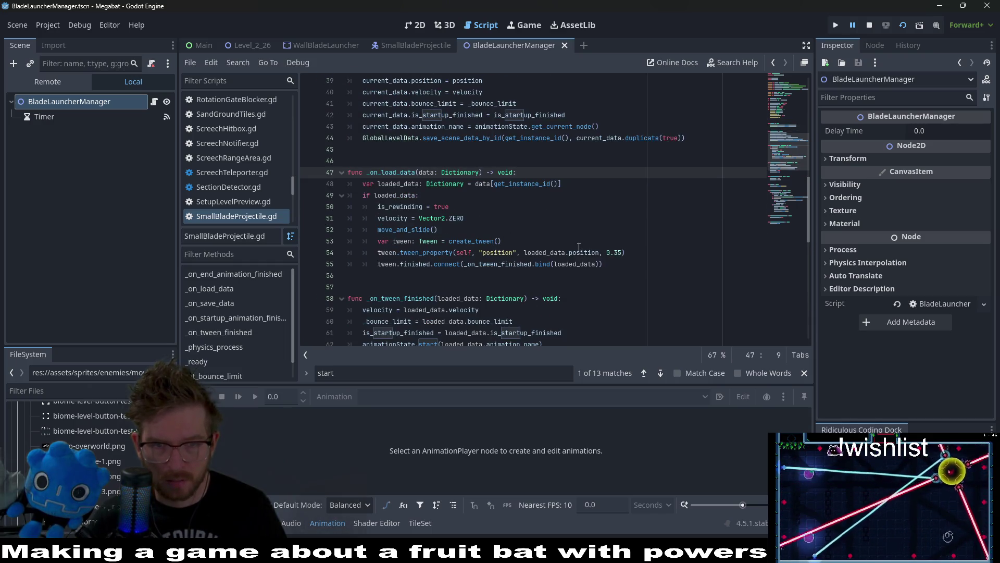
pyautogui.scroll(-1, 578, 247)
pyautogui.scroll(-1, 479, 209)
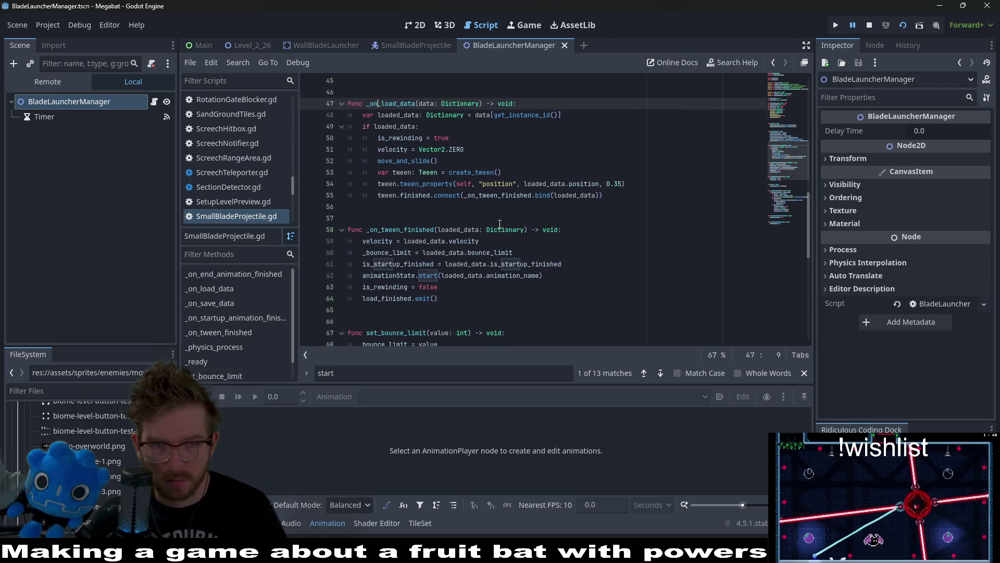
pyautogui.click(591, 257)
pyautogui.click(590, 265)
pyautogui.press('Return')
pyautogui.write('has_manager:')
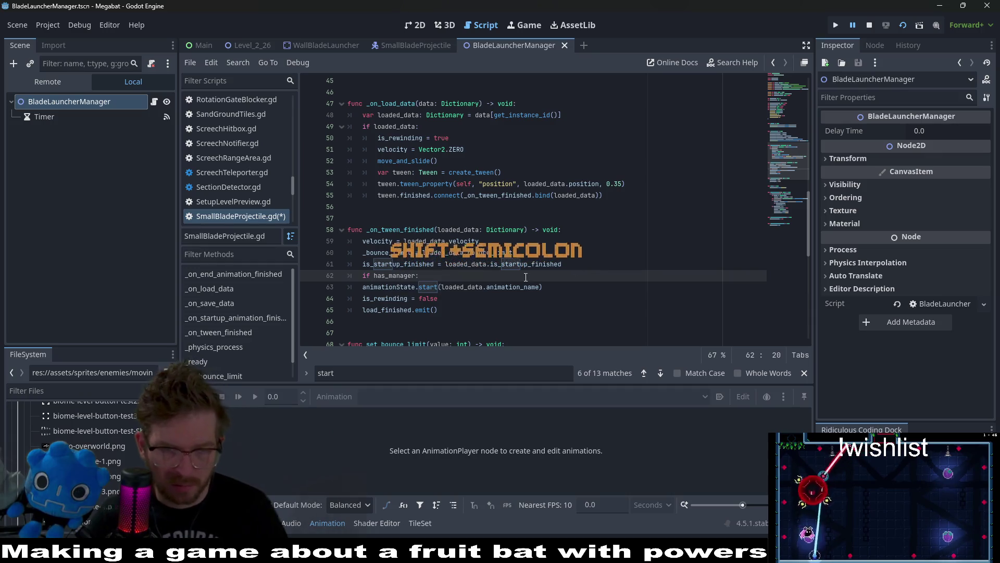
pyautogui.click(363, 286)
pyautogui.press('Tab')
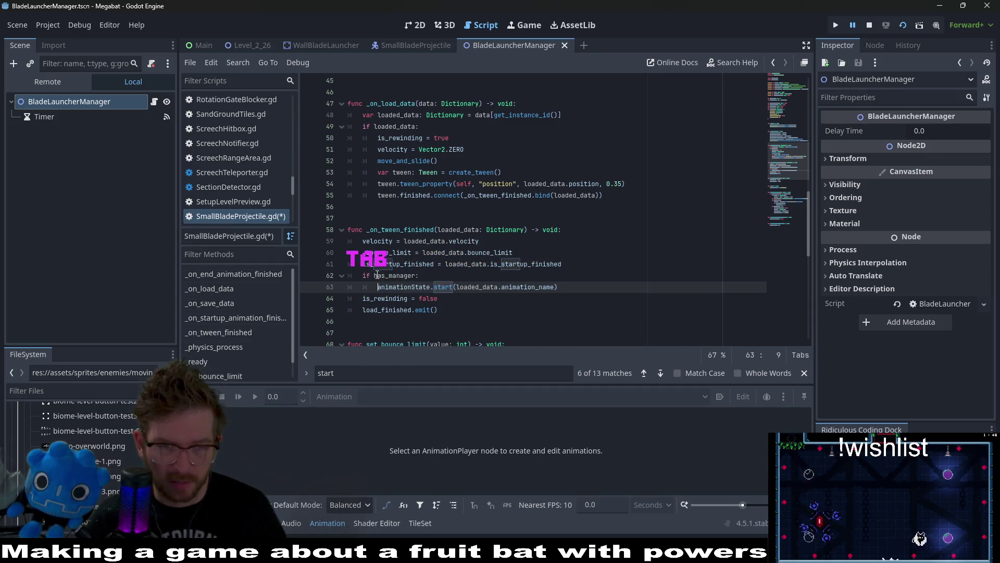
pyautogui.click(377, 275)
pyautogui.write('!')
pyautogui.hotkey('ctrl', 's')
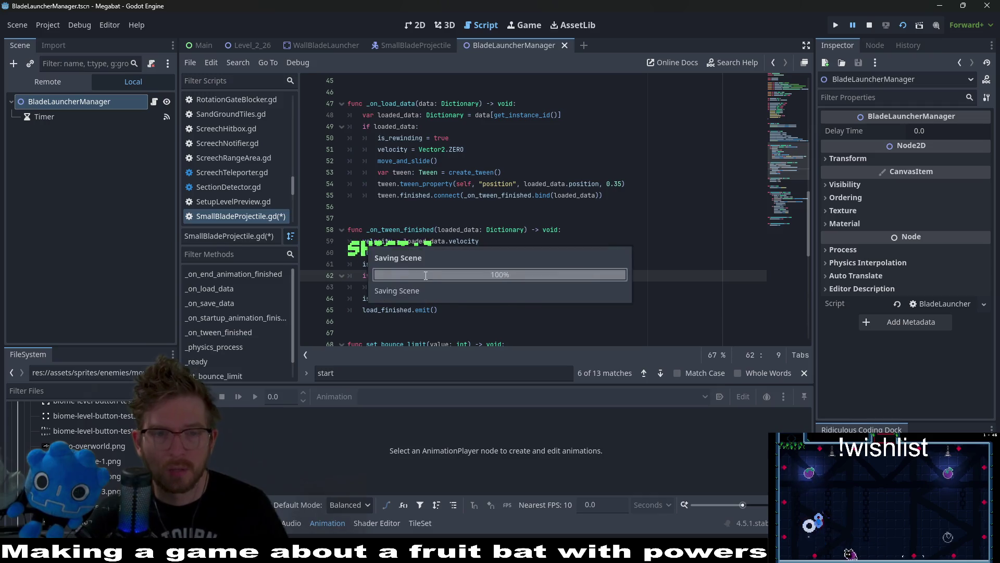
pyautogui.doubleClick(402, 276)
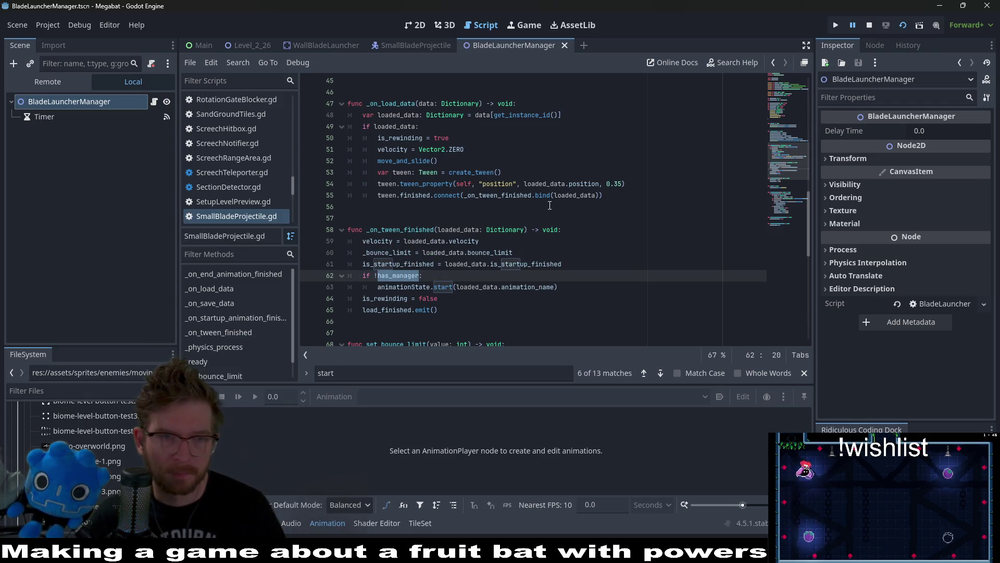
# Switch to the WallBladeLauncher scene, move the BladeLauncherManager tab third, and scroll BladeLauncher.gd to launch().
pyautogui.click(348, 48)
pyautogui.moveTo(508, 48)
pyautogui.mouseDown()
pyautogui.moveTo(290, 37)
pyautogui.moveTo(288, 46)
pyautogui.mouseUp()
pyautogui.click(431, 46)
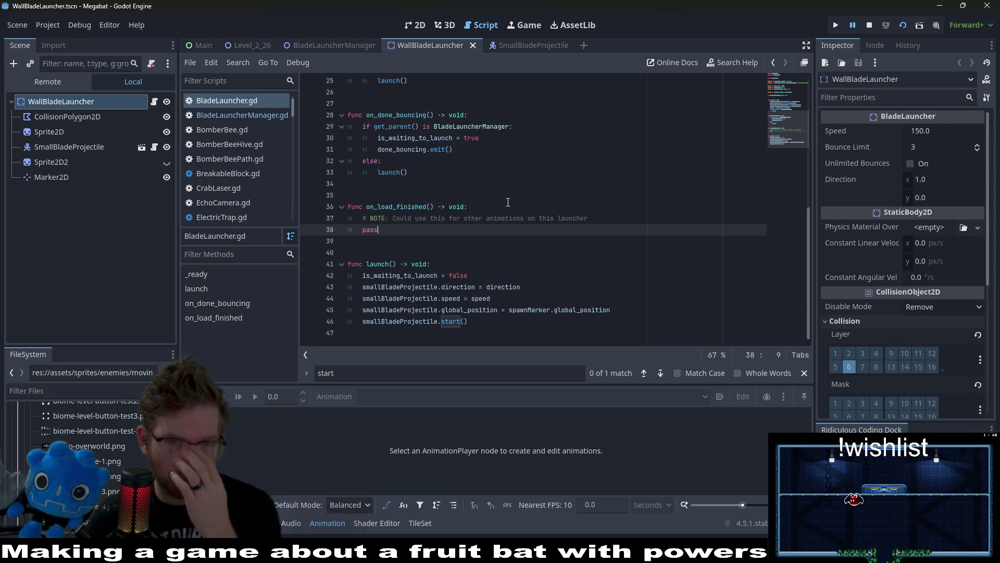
pyautogui.scroll(1, 554, 284)
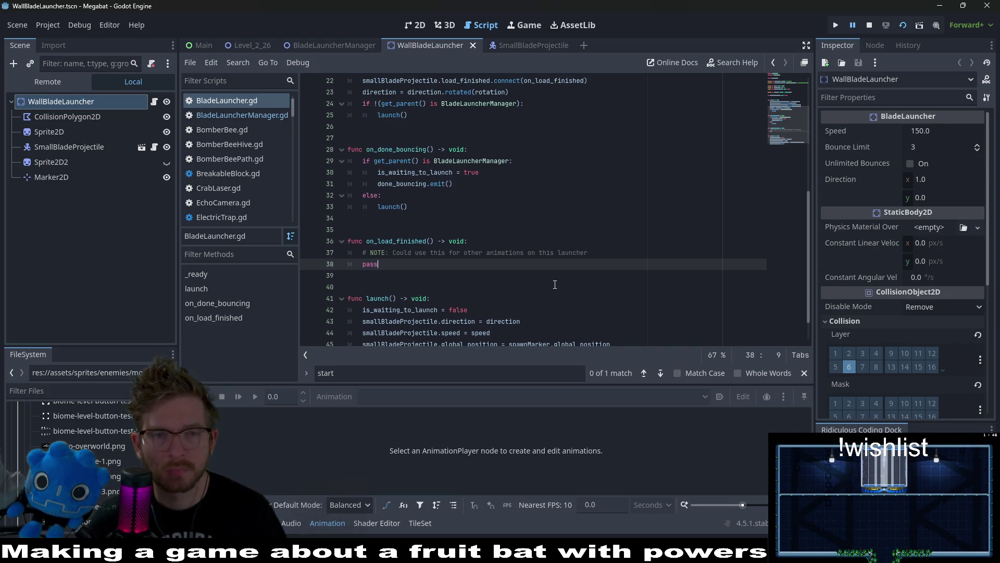
pyautogui.scroll(3, 555, 285)
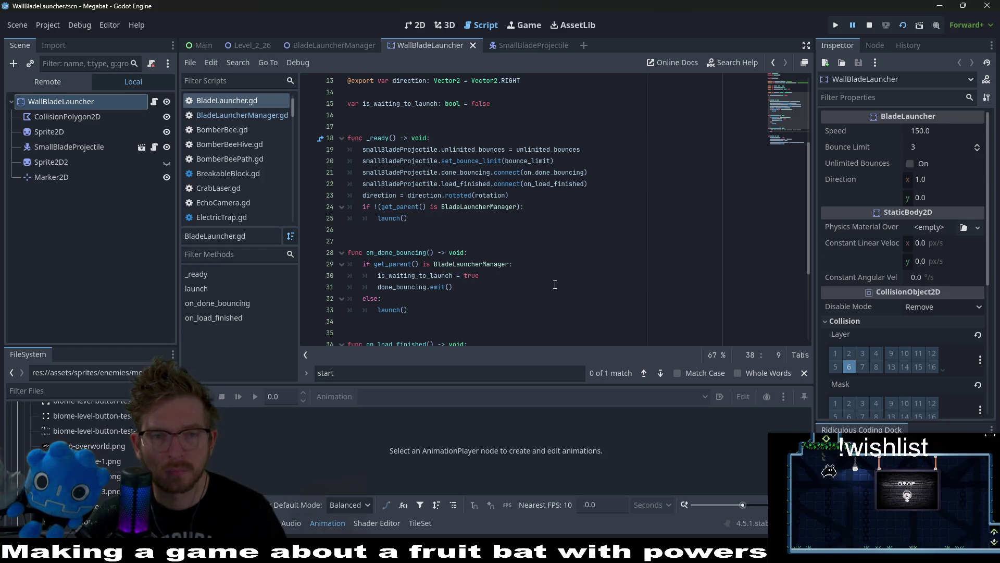
pyautogui.scroll(-2, 554, 284)
pyautogui.scroll(-2, 555, 285)
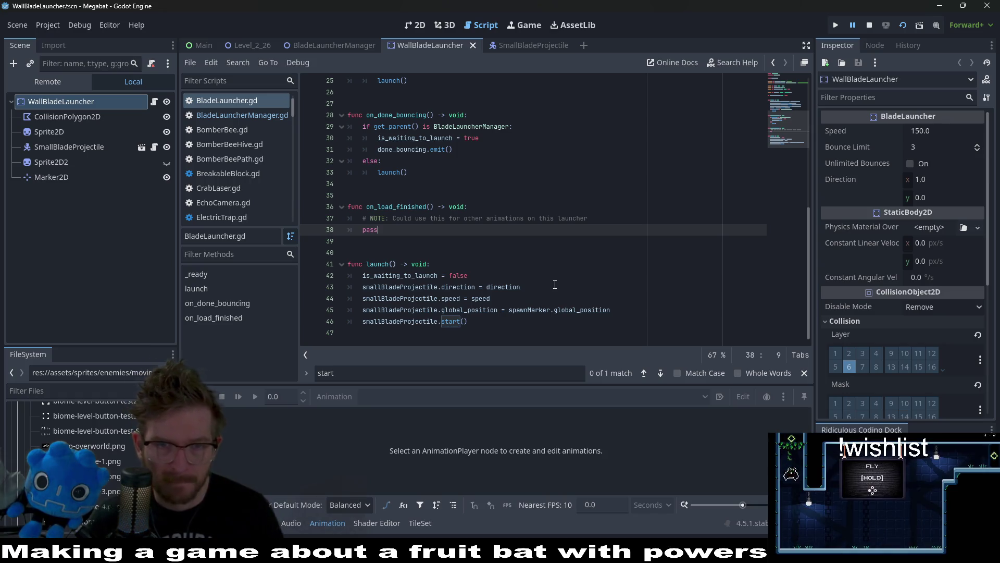
# Add 'smallBladeProjectile.has_manager =' after is_waiting_to_launch = false in launch() using autocomplete.
pyautogui.click(459, 275)
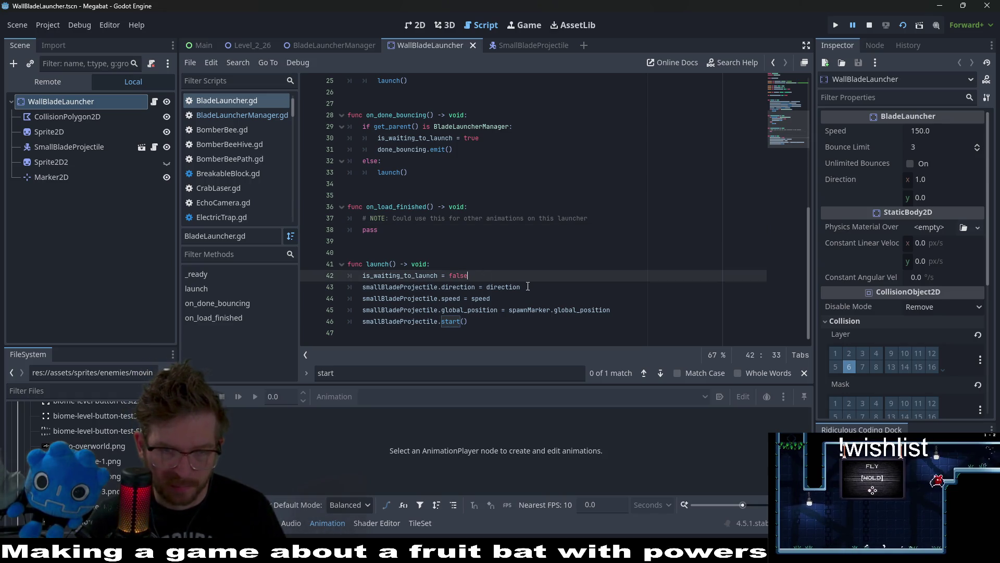
pyautogui.press('Return')
pyautogui.write('small')
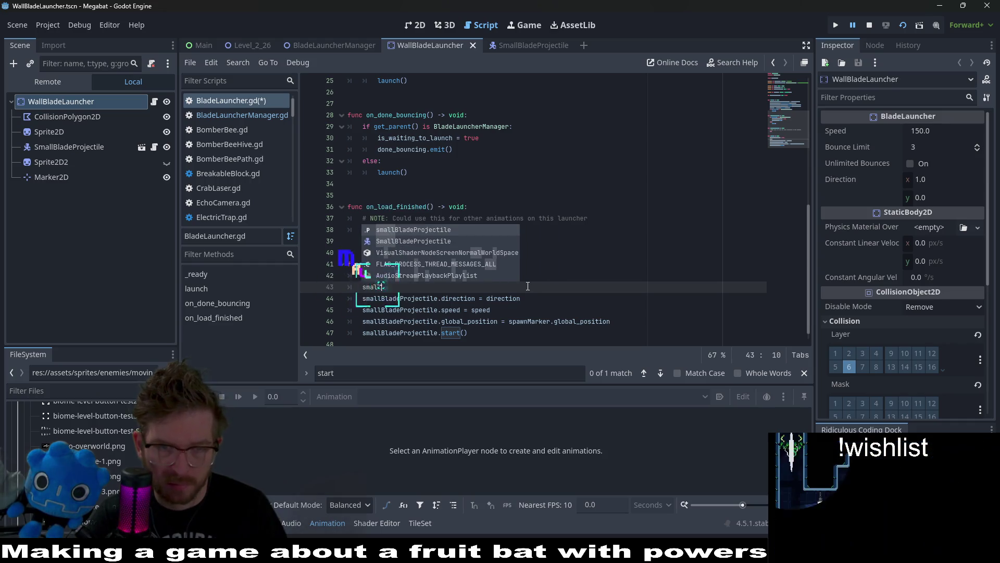
pyautogui.press('Return')
pyautogui.write('.')
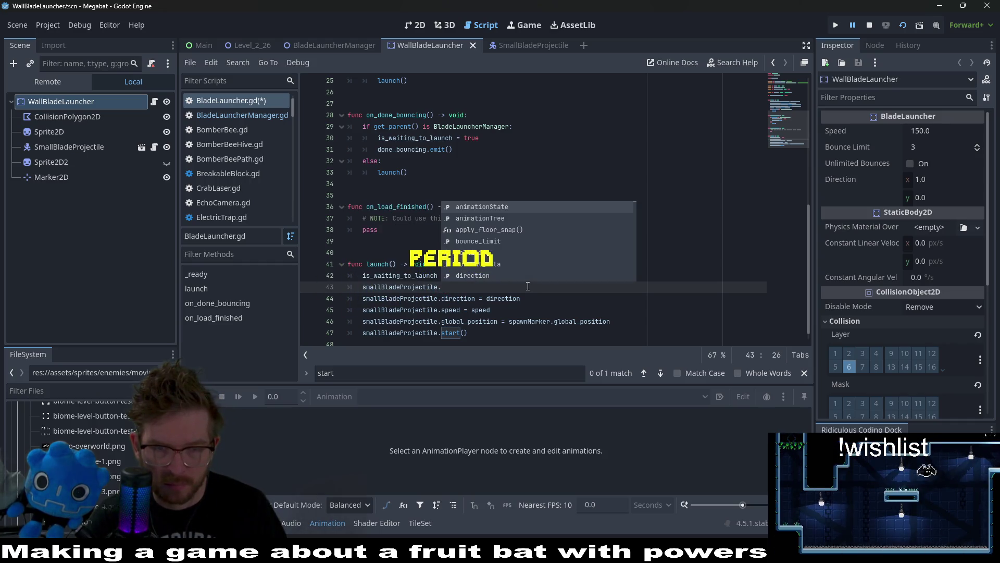
pyautogui.write('has')
pyautogui.press('Return')
pyautogui.write('=')
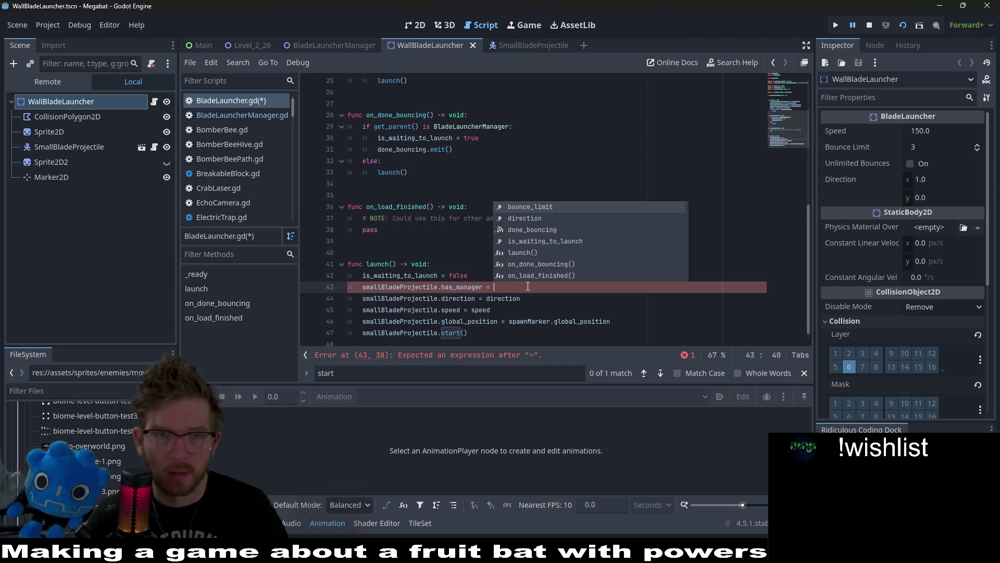
# Close the search results and look at the BladeLauncherManager check on line 24 in _ready().
pyautogui.click(804, 373)
pyautogui.click(454, 248)
pyautogui.scroll(6, 454, 248)
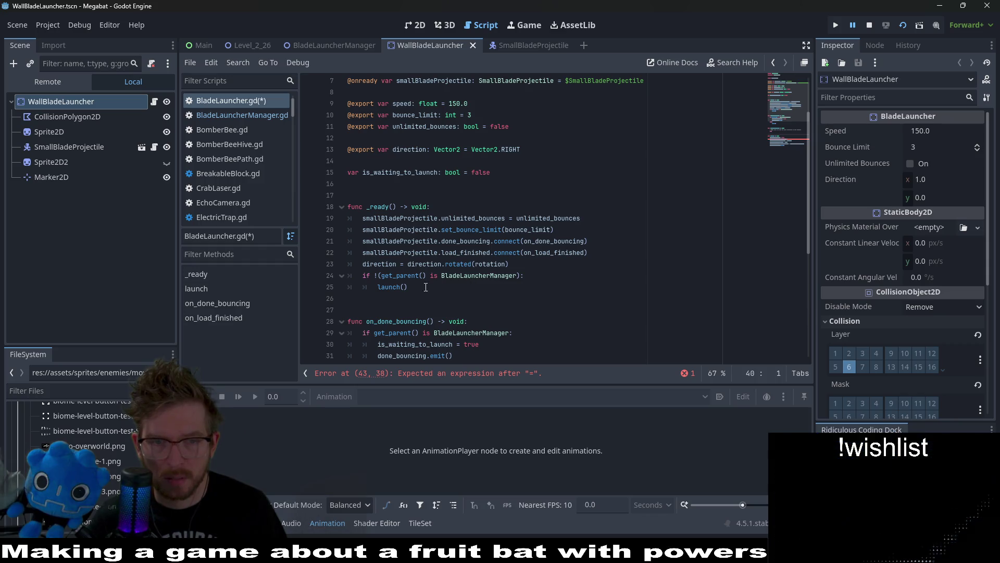
pyautogui.doubleClick(486, 276)
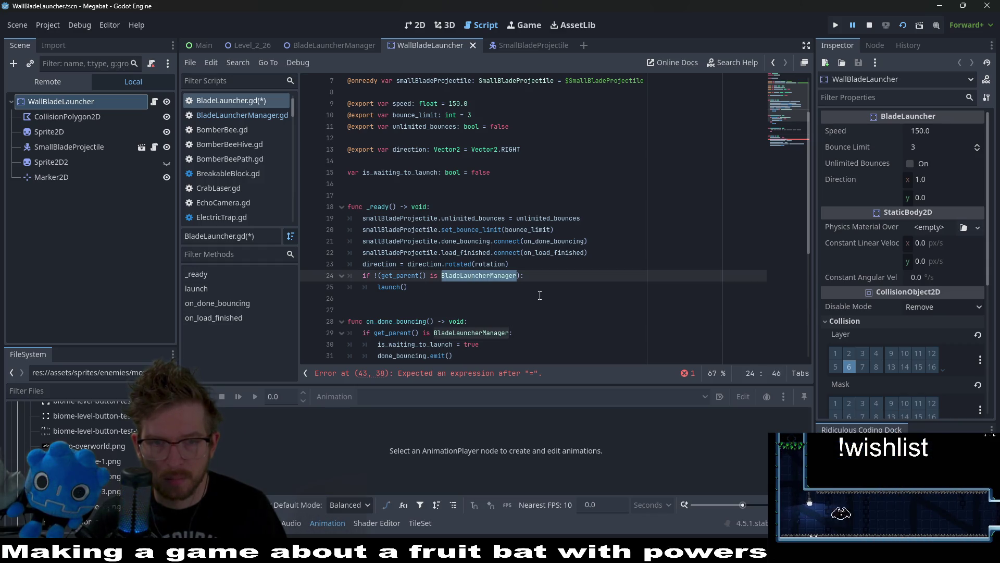
pyautogui.scroll(-1, 486, 219)
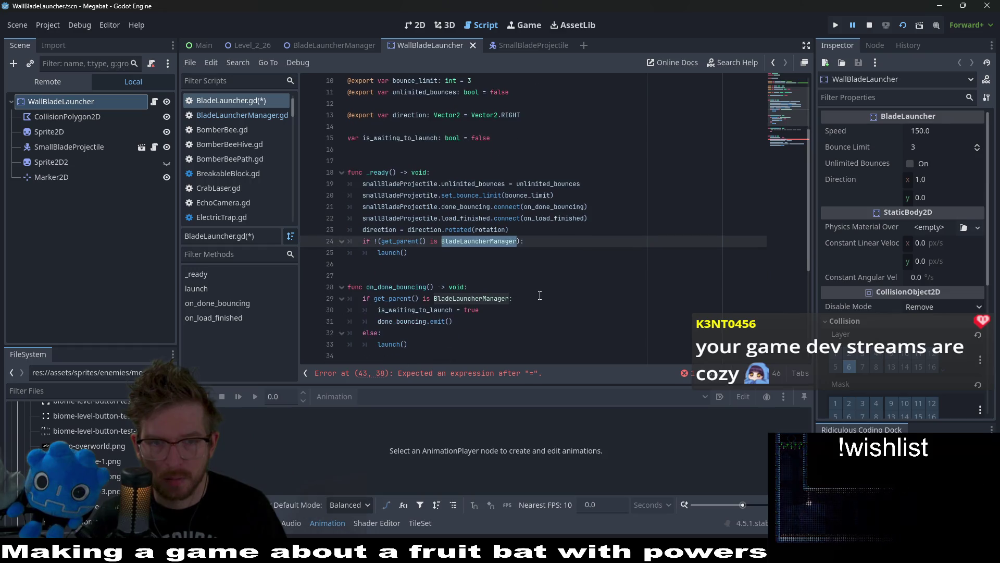
# Declare 'var has_manager: bool = false' after is_waiting_to_launch in BladeLauncher.gd.
pyautogui.scroll(1, 486, 218)
pyautogui.click(504, 172)
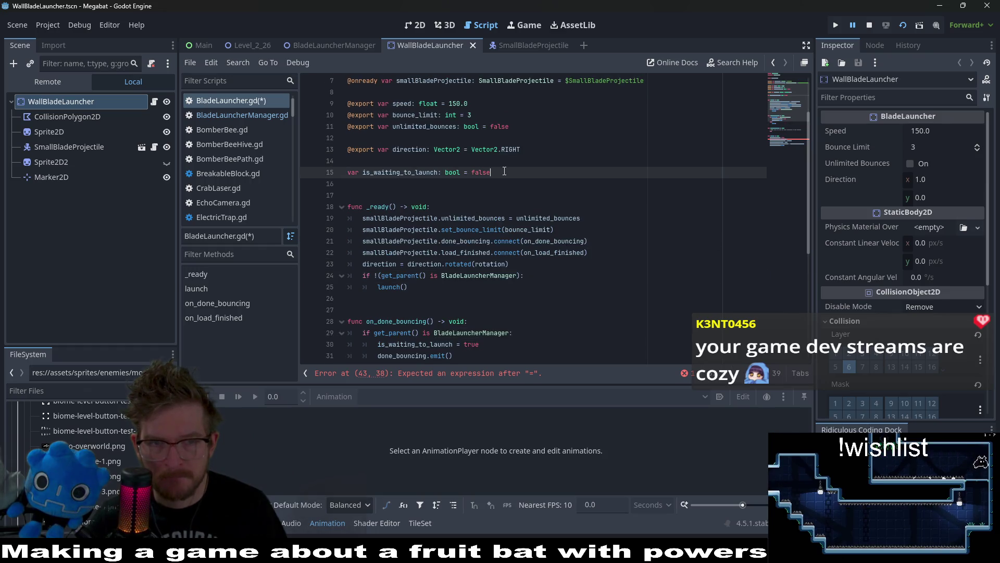
pyautogui.press('Return')
pyautogui.write('var has_manager')
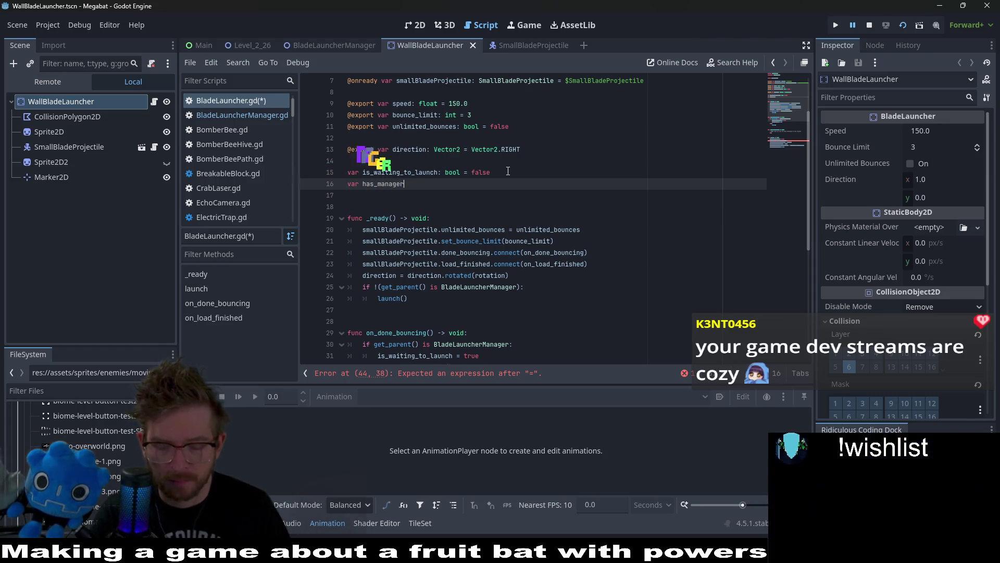
pyautogui.write(': bool = false')
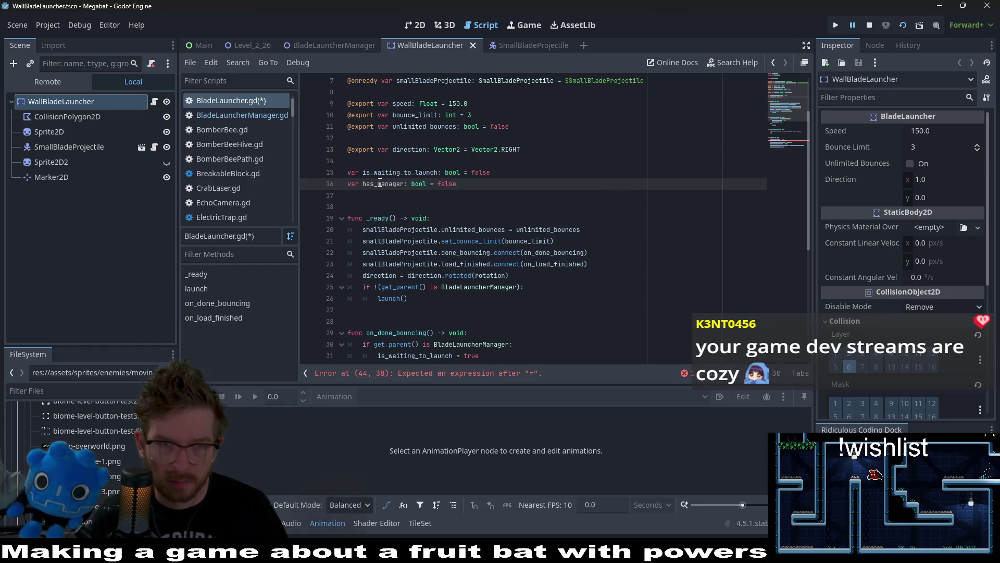
pyautogui.scroll(-1, 502, 310)
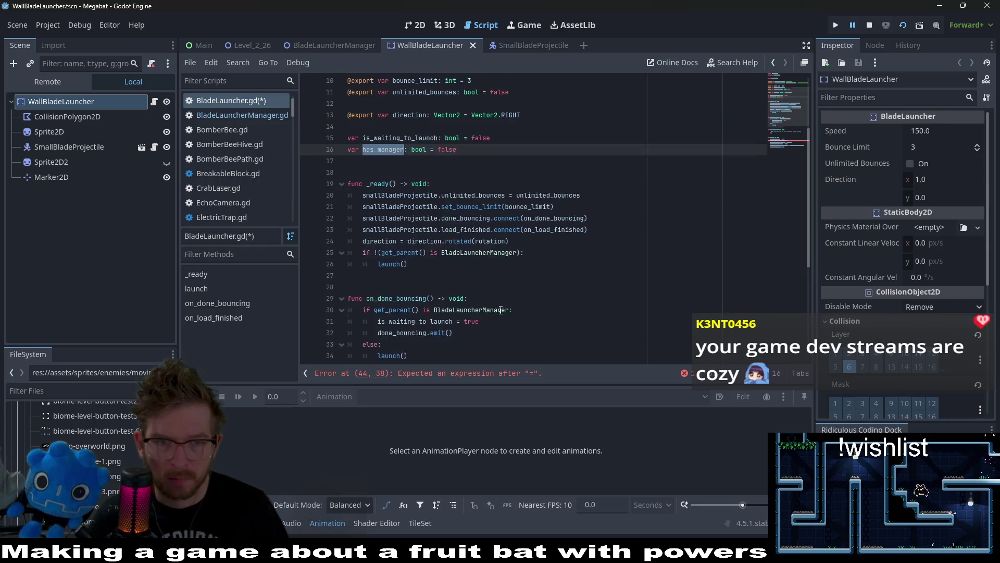
pyautogui.scroll(-1, 501, 310)
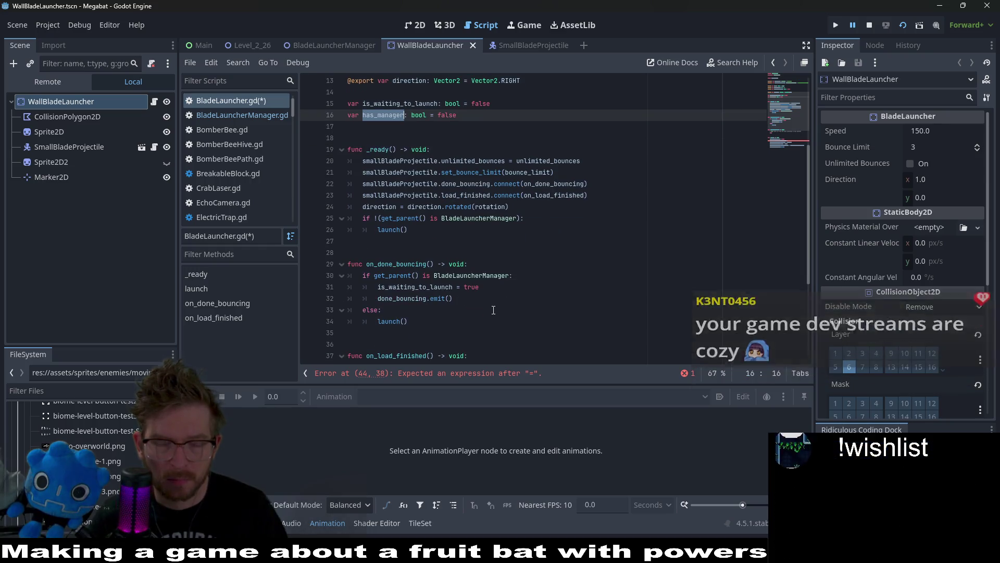
# In _ready, set has_manager = (get_parent() is BladeLauncherManager).
pyautogui.click(521, 204)
pyautogui.press('Return')
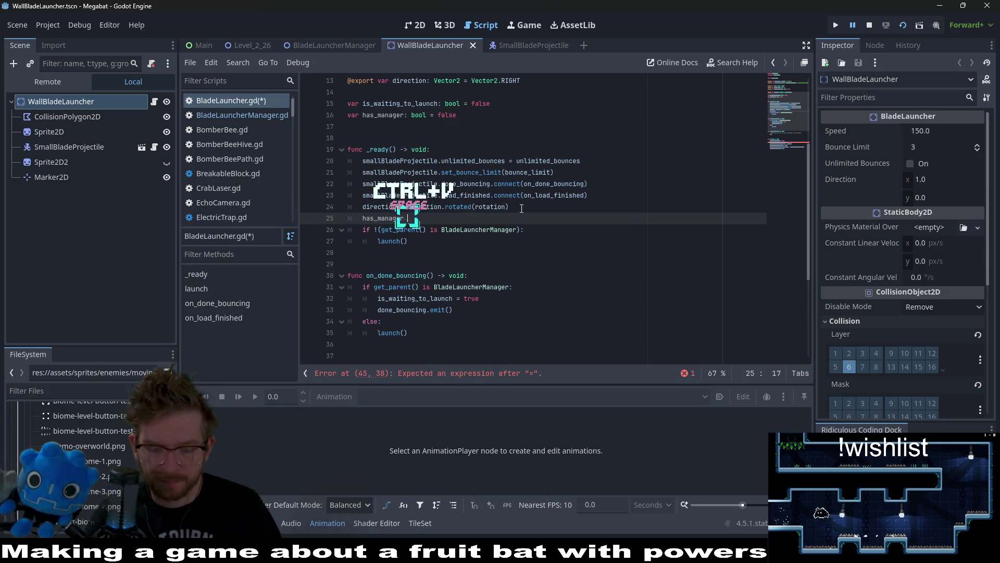
pyautogui.write('(')
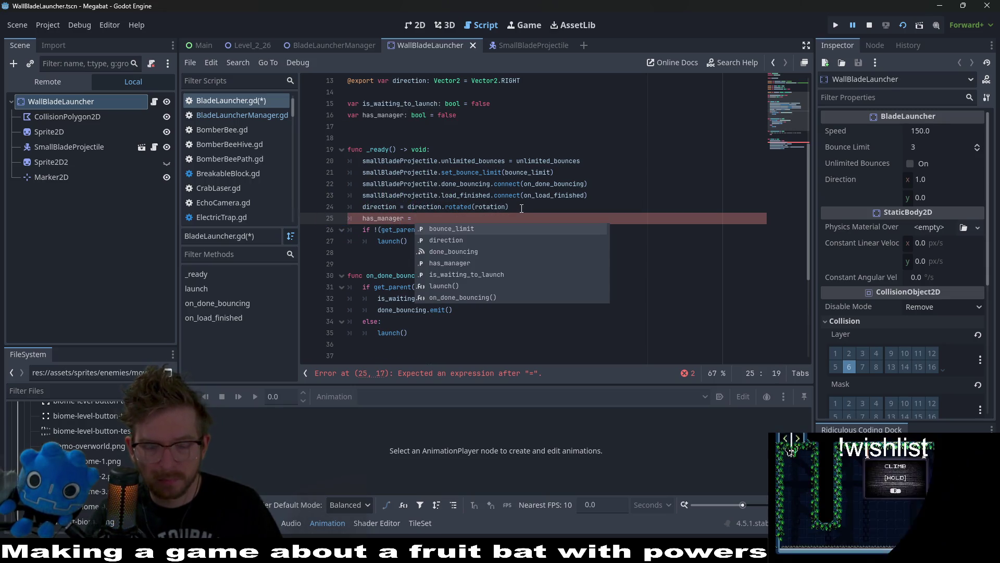
pyautogui.write(')')
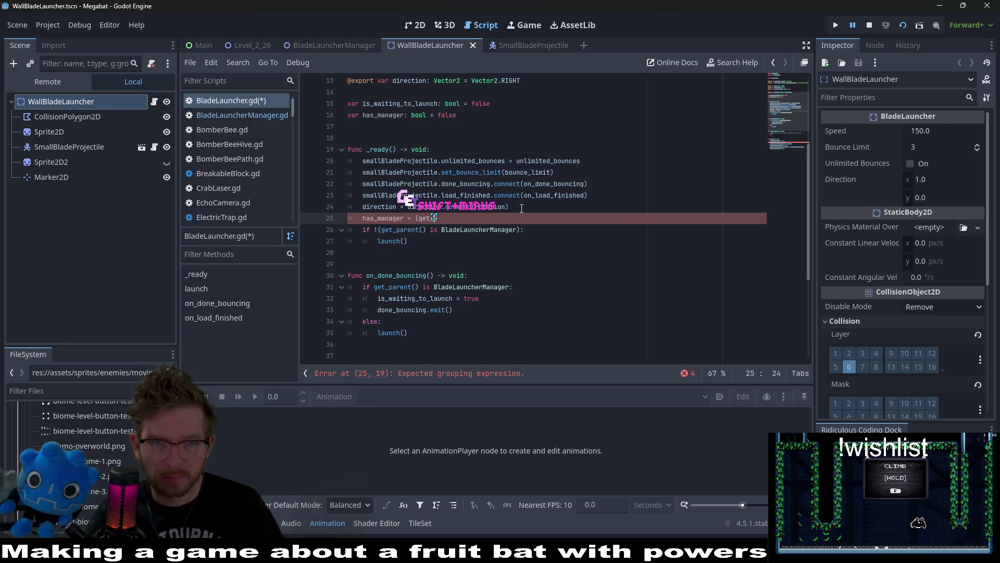
pyautogui.write('_')
pyautogui.press('Return')
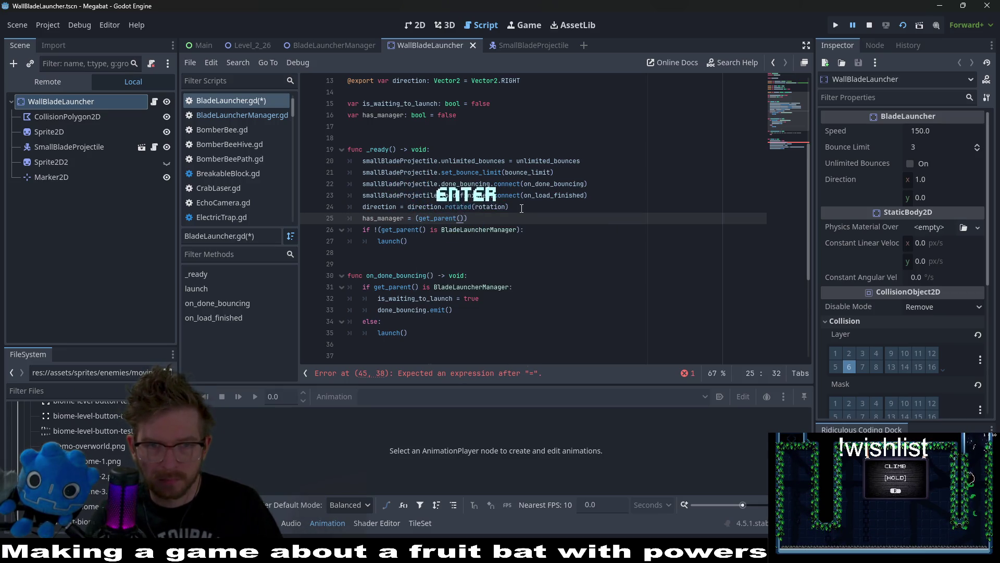
pyautogui.write('Blade')
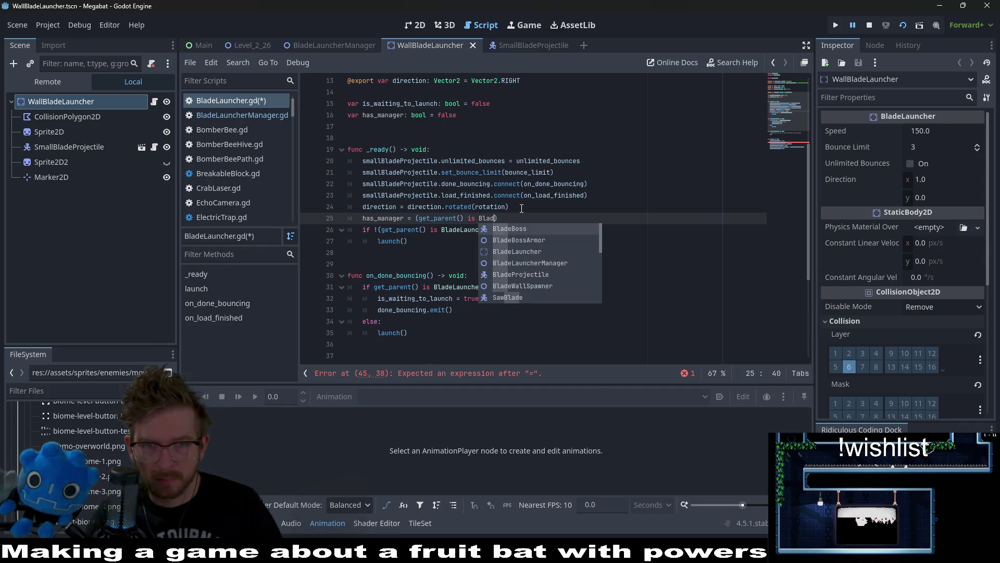
pyautogui.write('La')
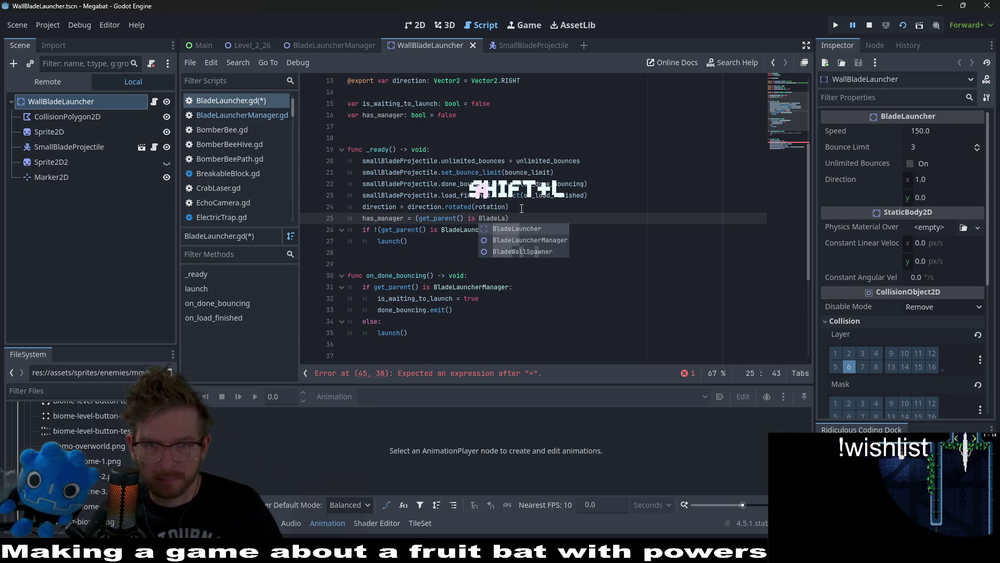
pyautogui.write('uncherManager')
pyautogui.press('Return')
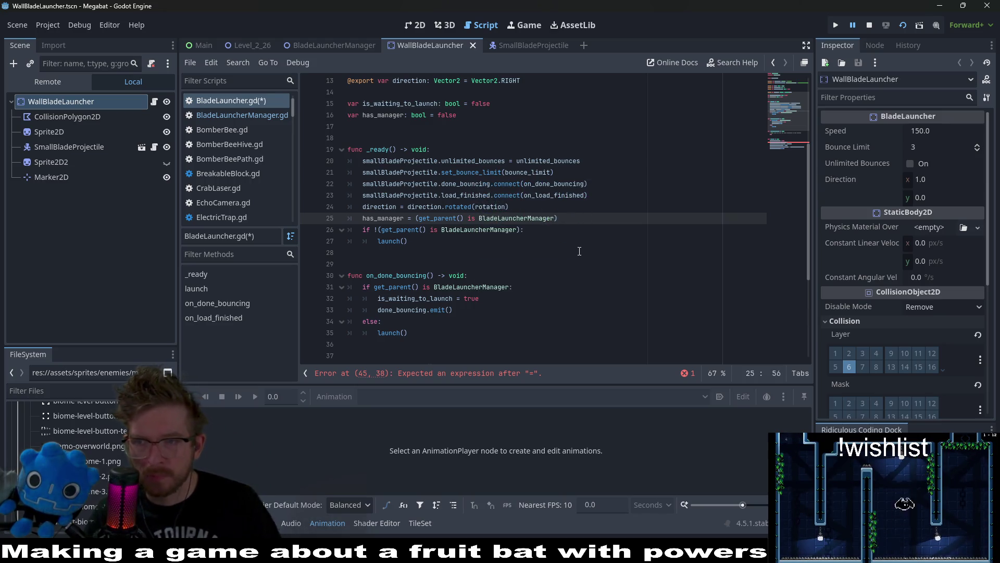
pyautogui.click(564, 225)
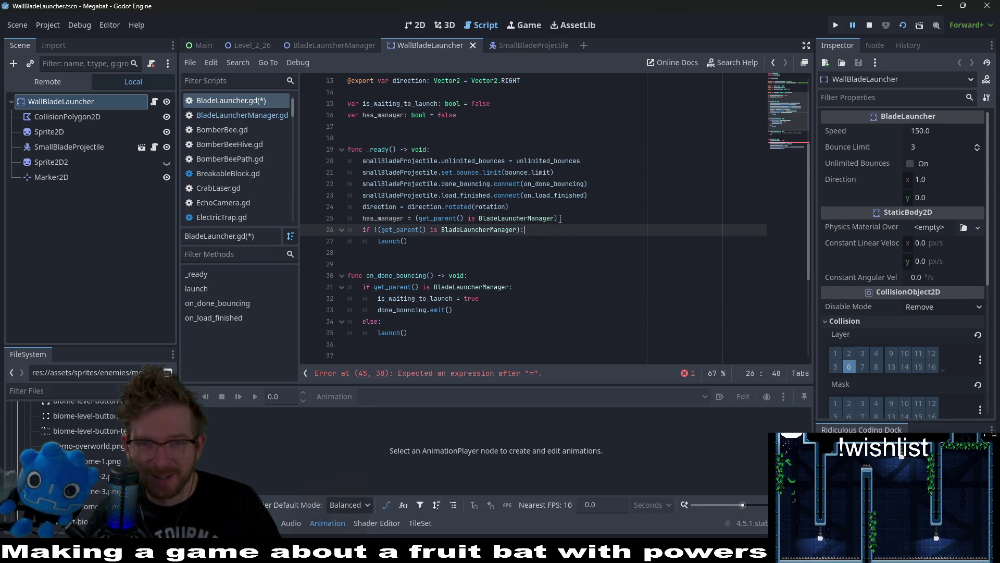
pyautogui.click(557, 220)
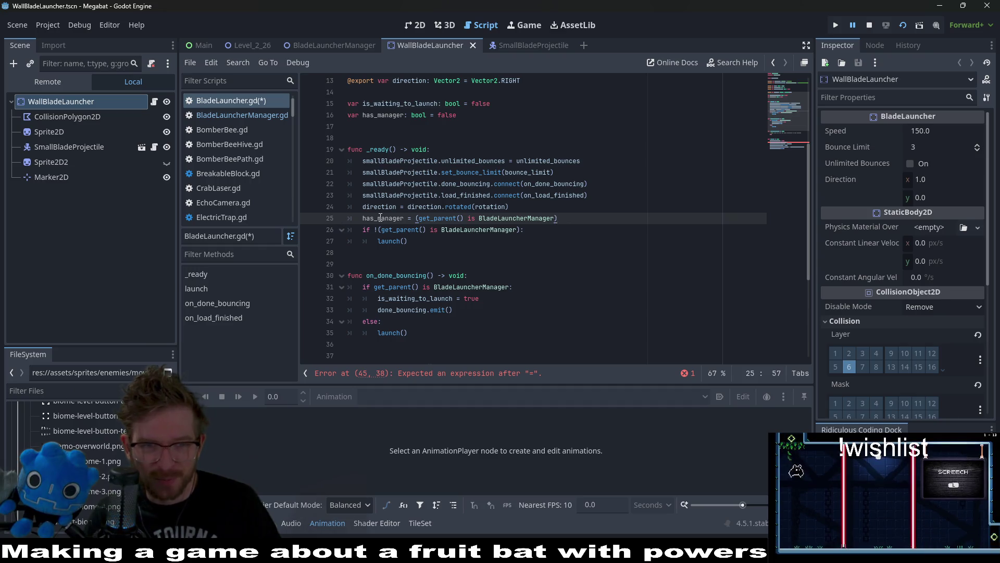
# Use has_manager in the line 26 and 31 checks, fix line 45, save, and view Level_2_26 in 2D.
pyautogui.moveTo(519, 230); pyautogui.dragTo(380, 229)
pyautogui.write('has_manager')
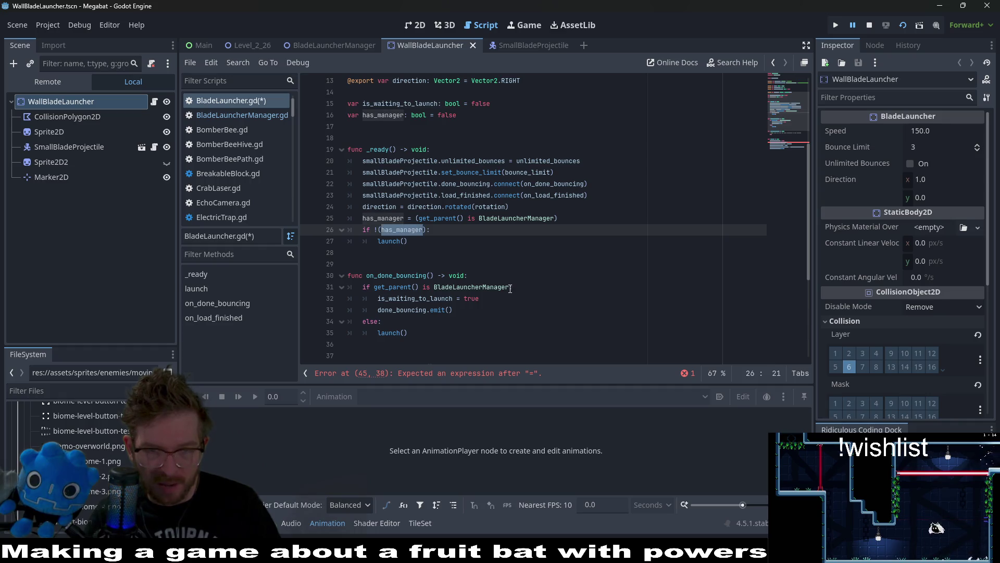
pyautogui.moveTo(510, 288); pyautogui.dragTo(374, 288)
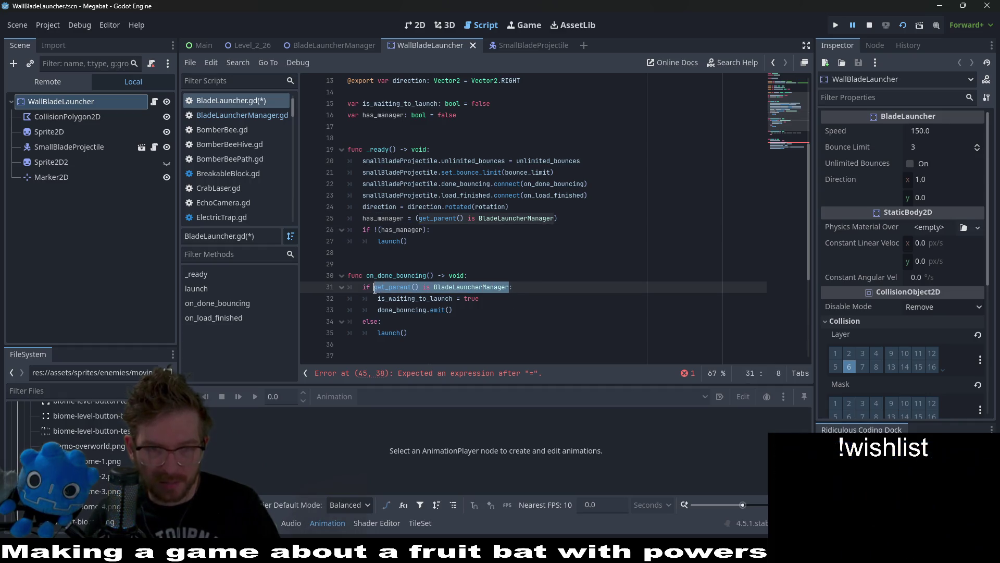
pyautogui.write('has_manager')
pyautogui.click(498, 374)
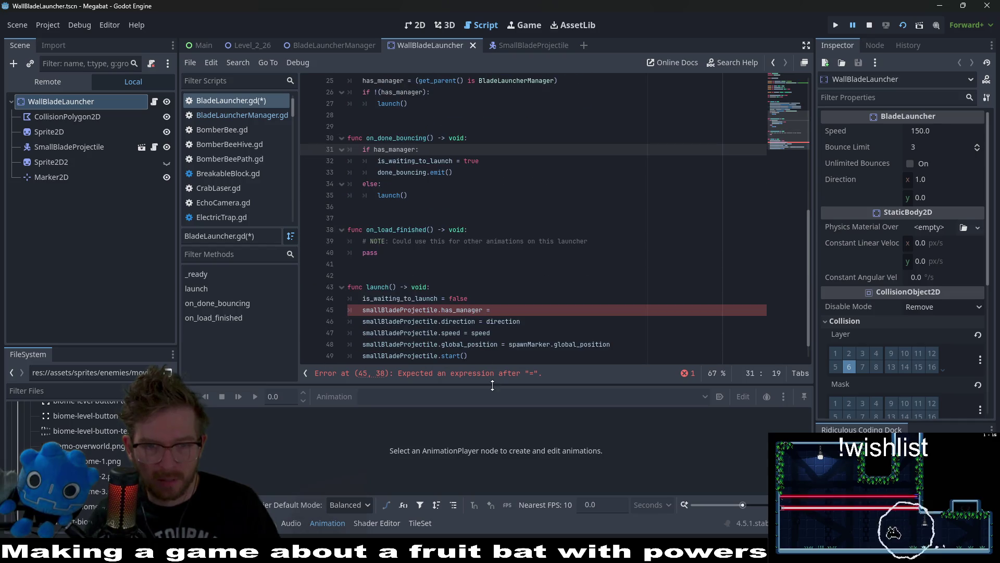
pyautogui.write('has_manager')
pyautogui.hotkey('ctrl', 's')
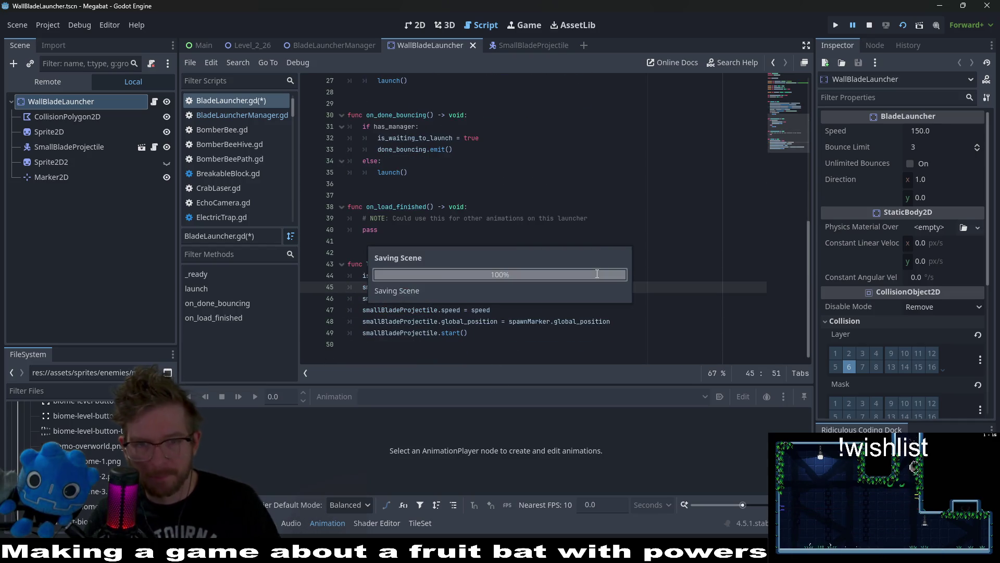
pyautogui.click(255, 46)
pyautogui.click(415, 30)
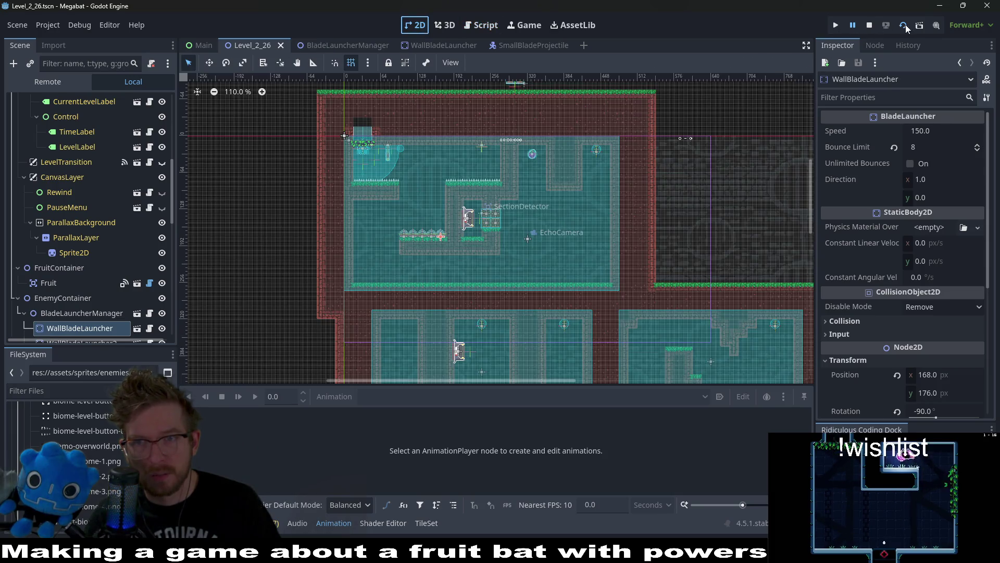
# Run Level_2_26 and continue past the line-94 breakpoint.
pyautogui.click(905, 25)
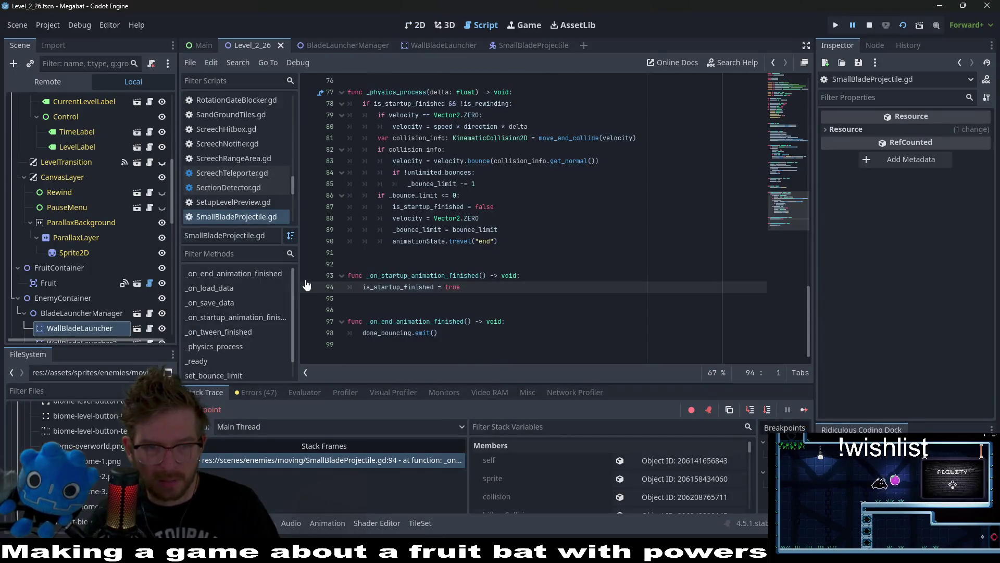
pyautogui.click(804, 409)
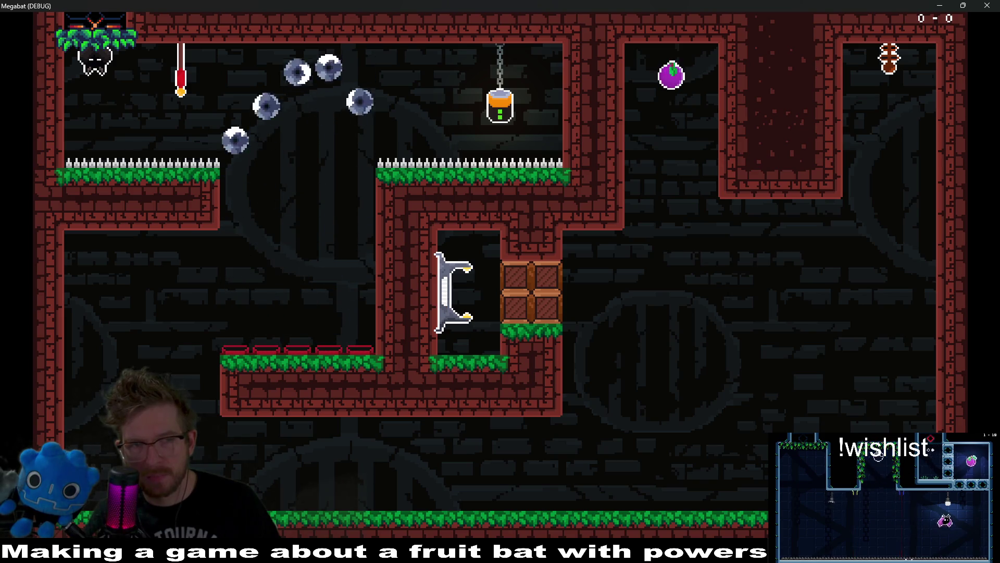
# Drop the bat onto the spikes to trigger a blade rewind, then stop the game.
pyautogui.press('space')
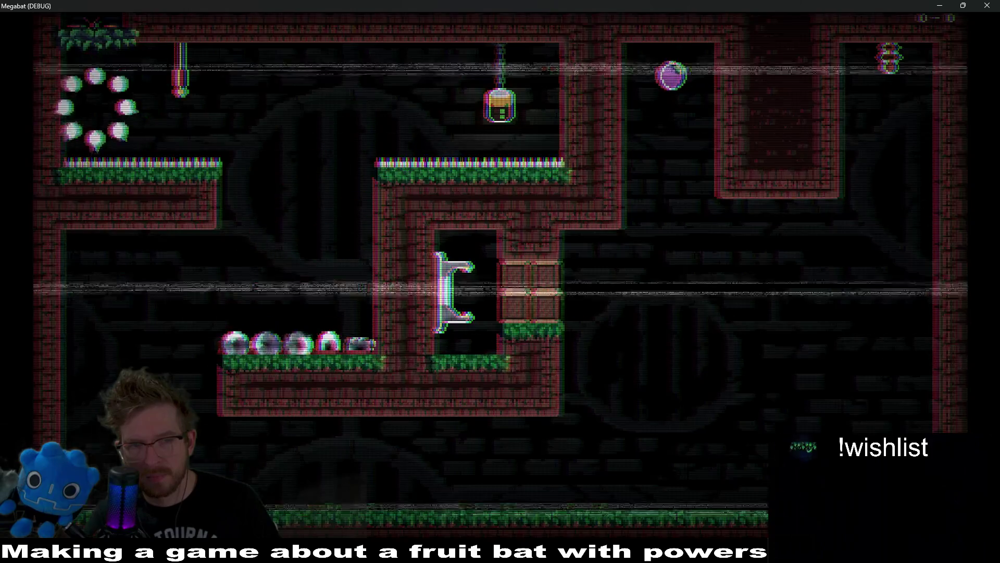
pyautogui.press('space')
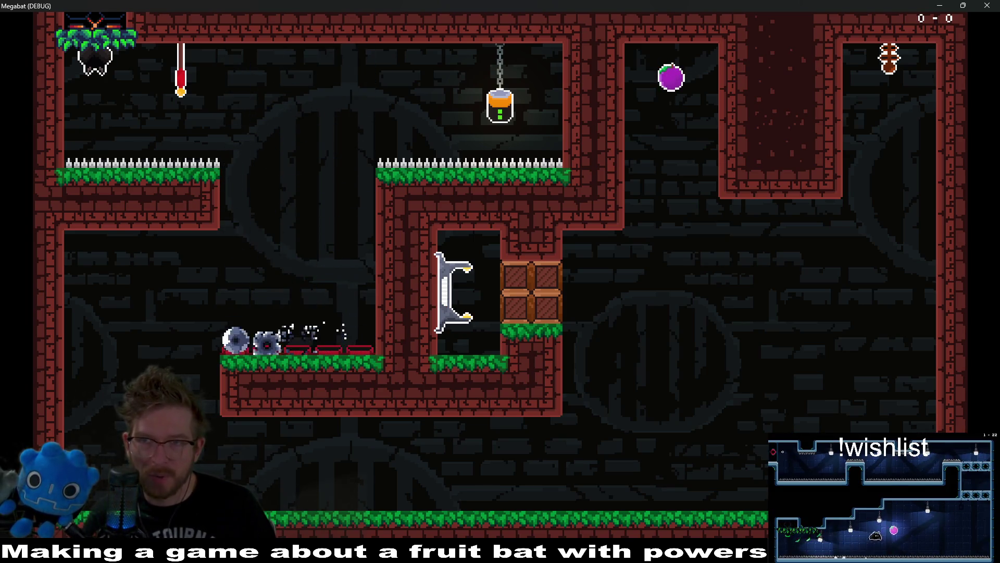
pyautogui.press('Escape')
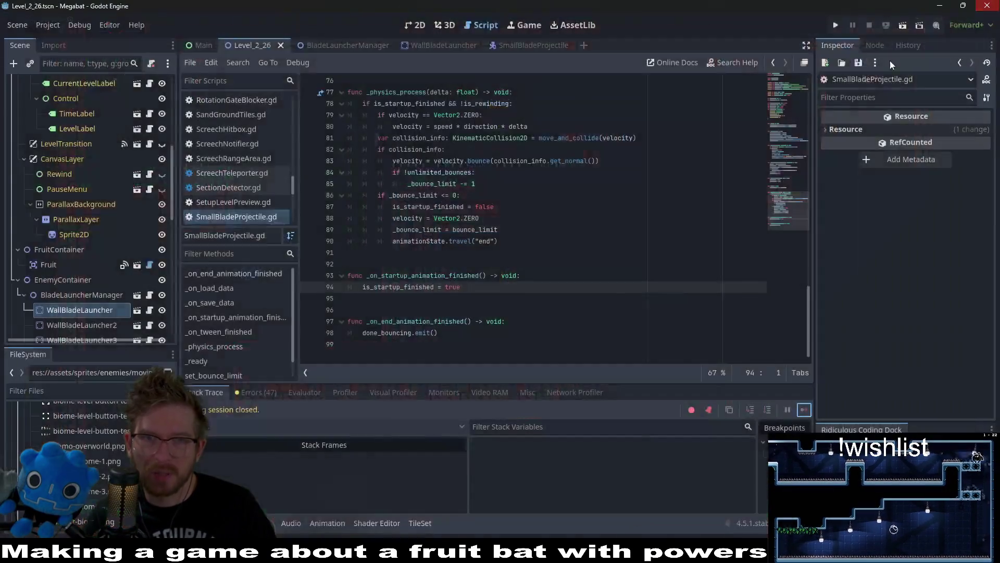
# Rerun Level_2_26, pause and resume, then fly the bat into hazards to watch blades rewind.
pyautogui.click(905, 26)
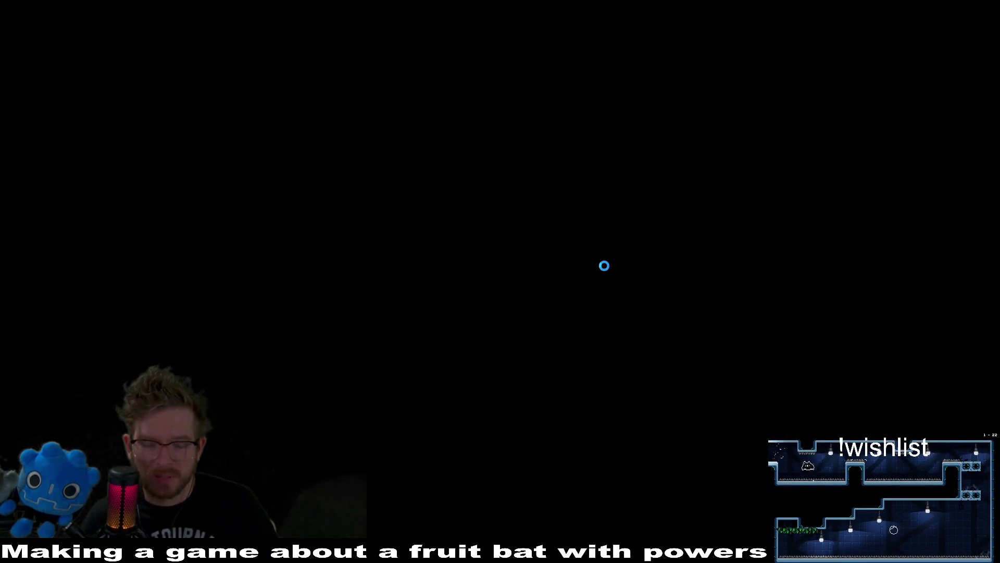
pyautogui.press('Escape')
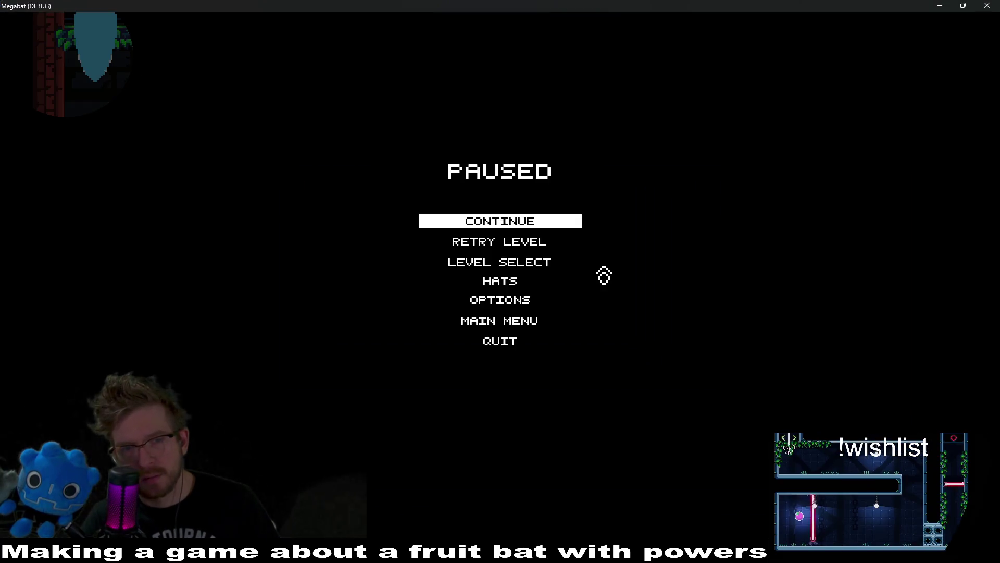
pyautogui.press('Escape')
pyautogui.press('Escape')
pyautogui.press('Escape')
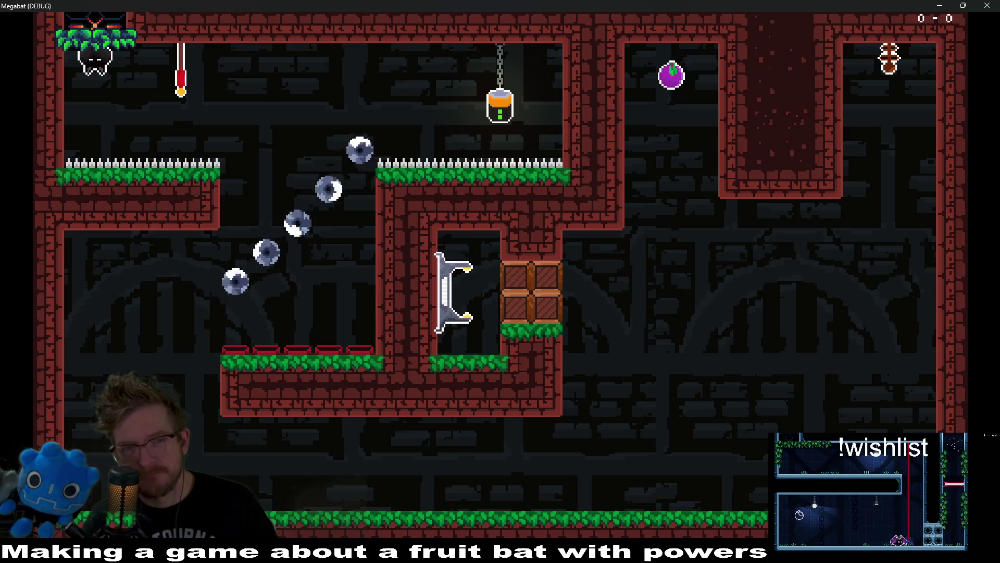
pyautogui.press('Right')
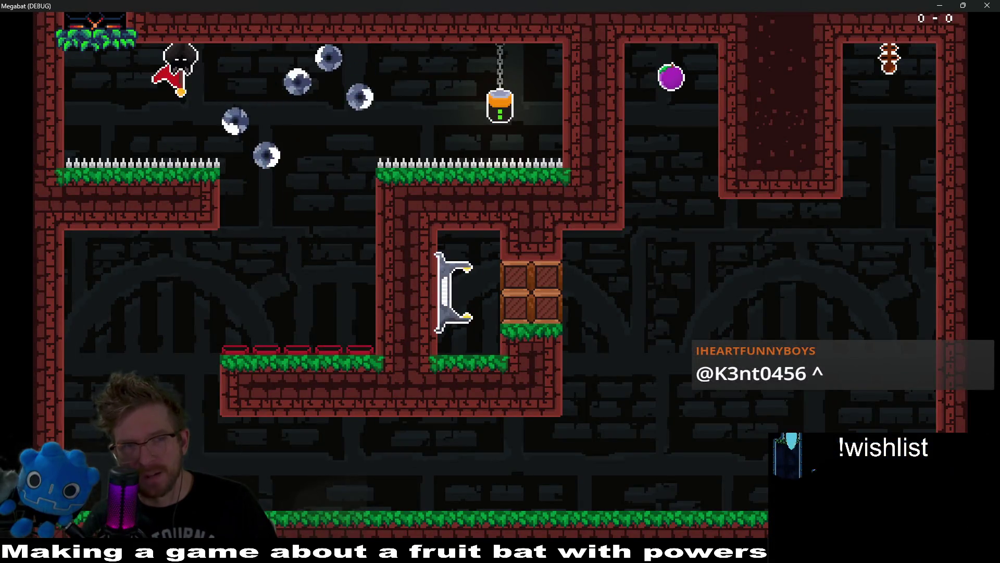
pyautogui.press('Down')
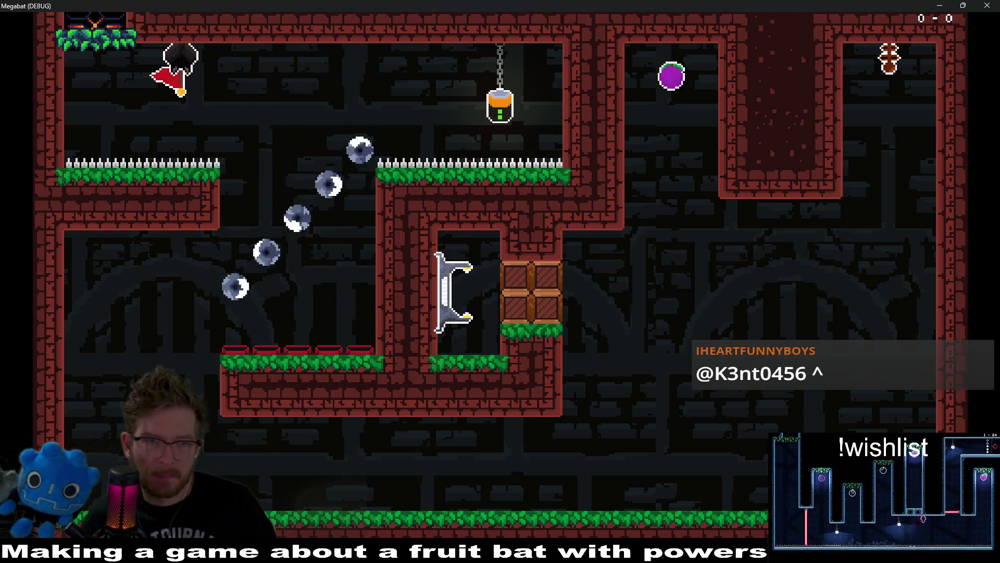
pyautogui.press('space')
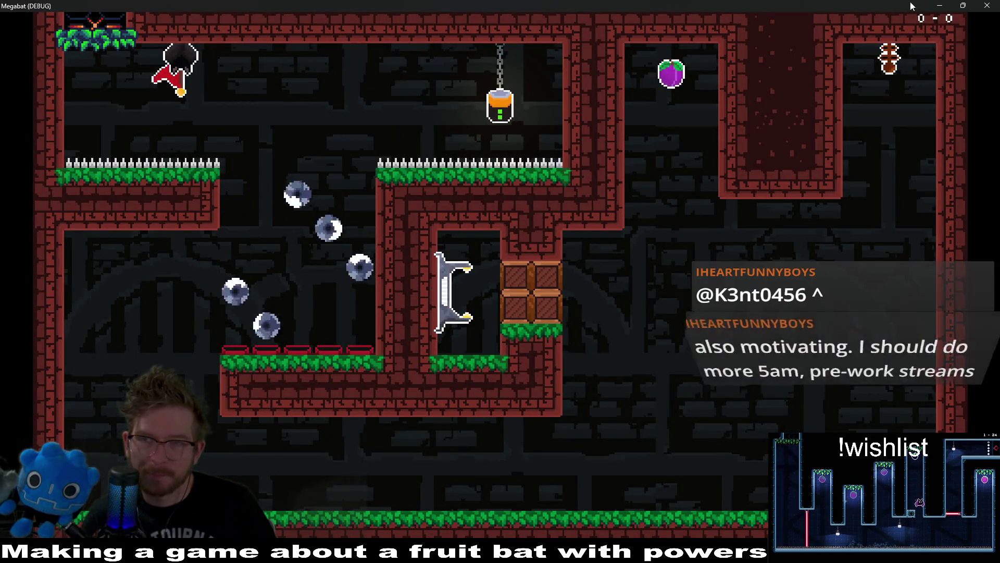
pyautogui.click(995, 5)
# Review where velocity is used and its reset on lines 51-53 of _on_load_data.
pyautogui.scroll(3, 570, 228)
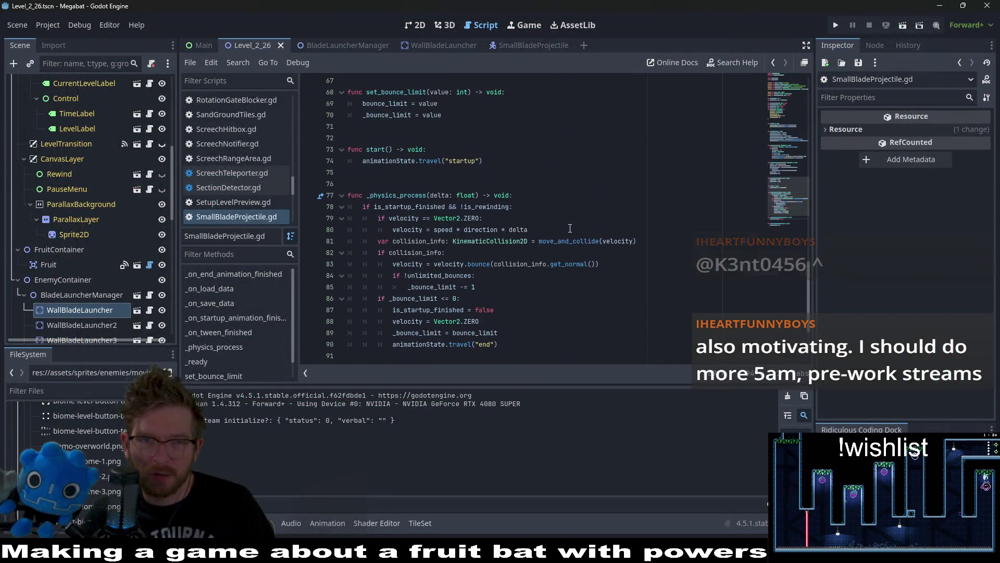
pyautogui.scroll(5, 570, 228)
pyautogui.scroll(9, 570, 228)
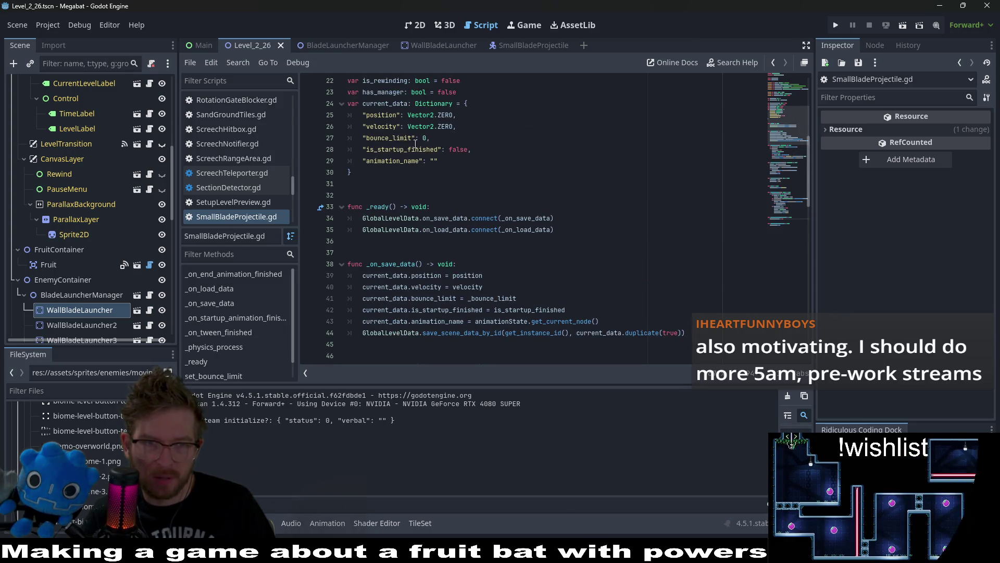
pyautogui.doubleClick(388, 127)
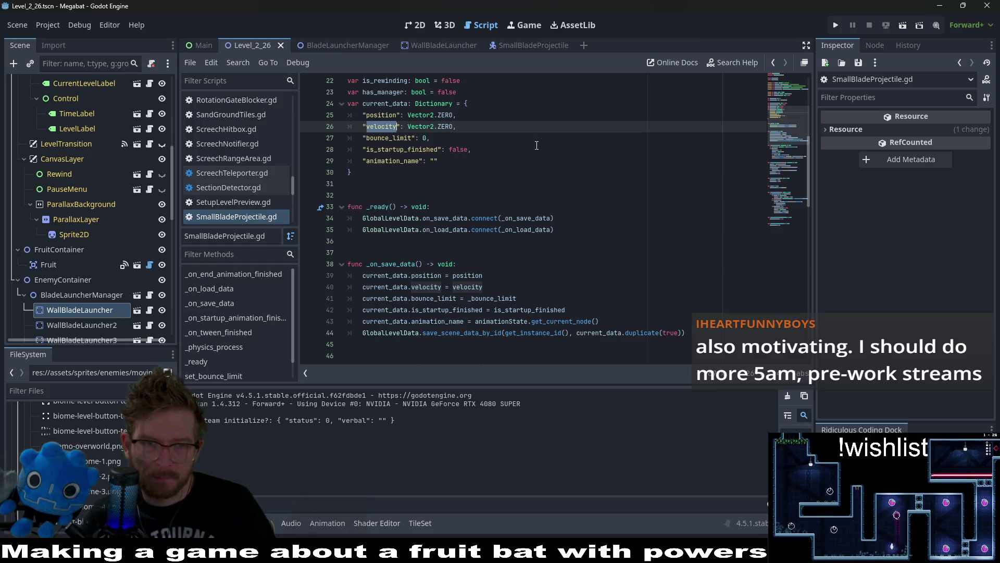
pyautogui.scroll(-1, 537, 145)
pyautogui.scroll(-4, 537, 146)
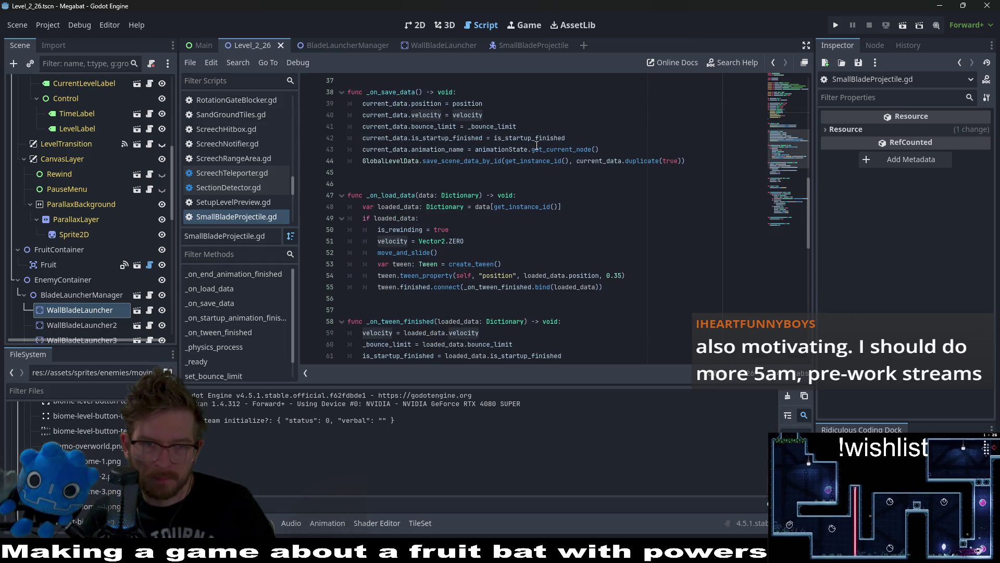
pyautogui.click(515, 207)
pyautogui.scroll(-2, 515, 207)
pyautogui.click(537, 184)
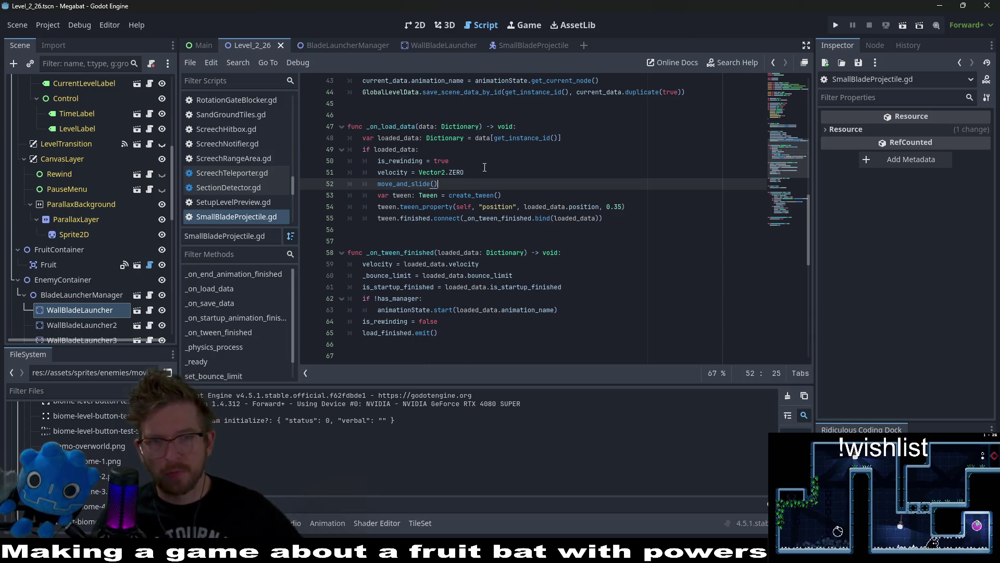
pyautogui.moveTo(463, 195)
pyautogui.mouseDown()
pyautogui.moveTo(354, 190)
pyautogui.moveTo(442, 174)
pyautogui.mouseUp()
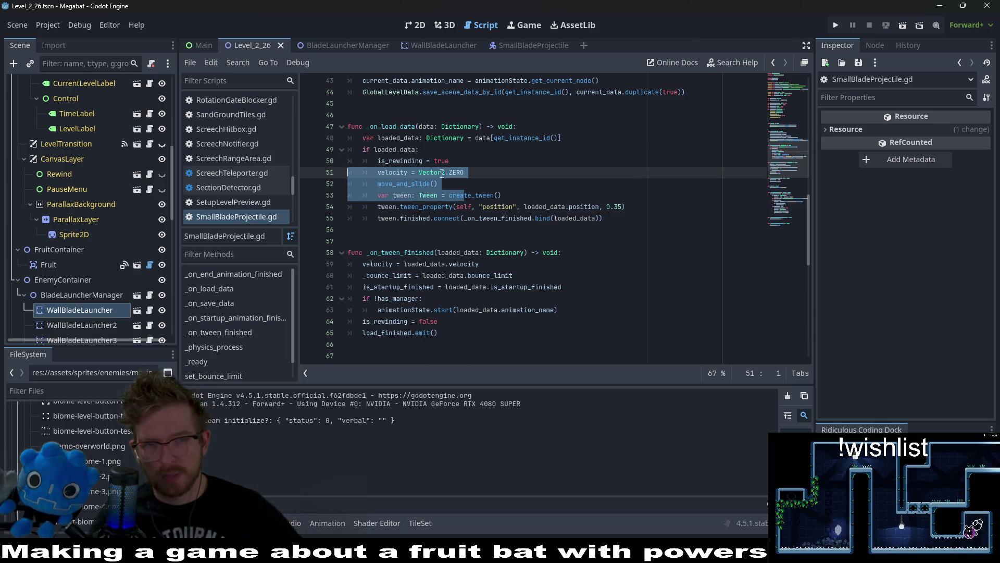
pyautogui.click(466, 172)
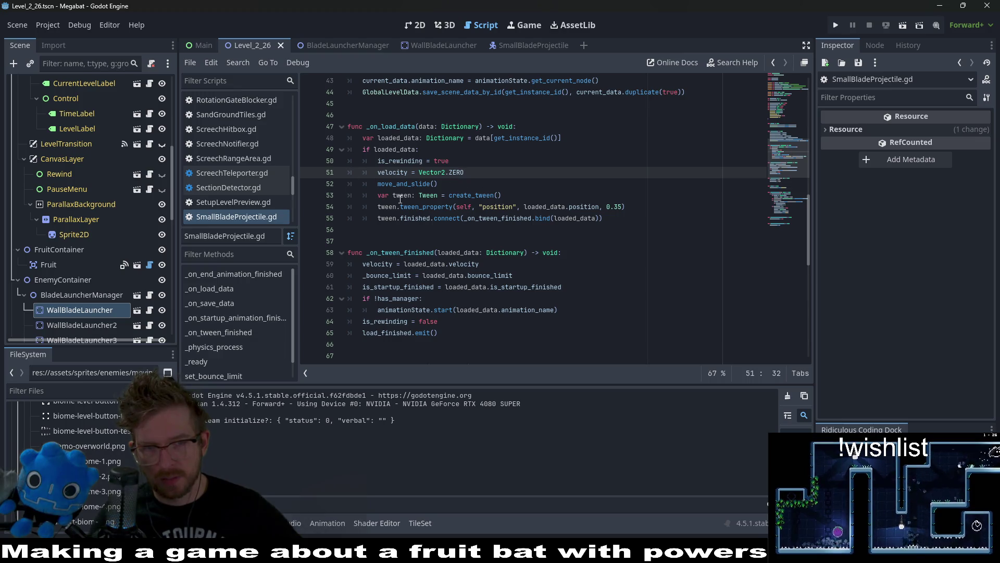
# Examine the tween_property call toward the saved position and its loaded_data callback.
pyautogui.click(524, 206)
pyautogui.doubleClick(428, 204)
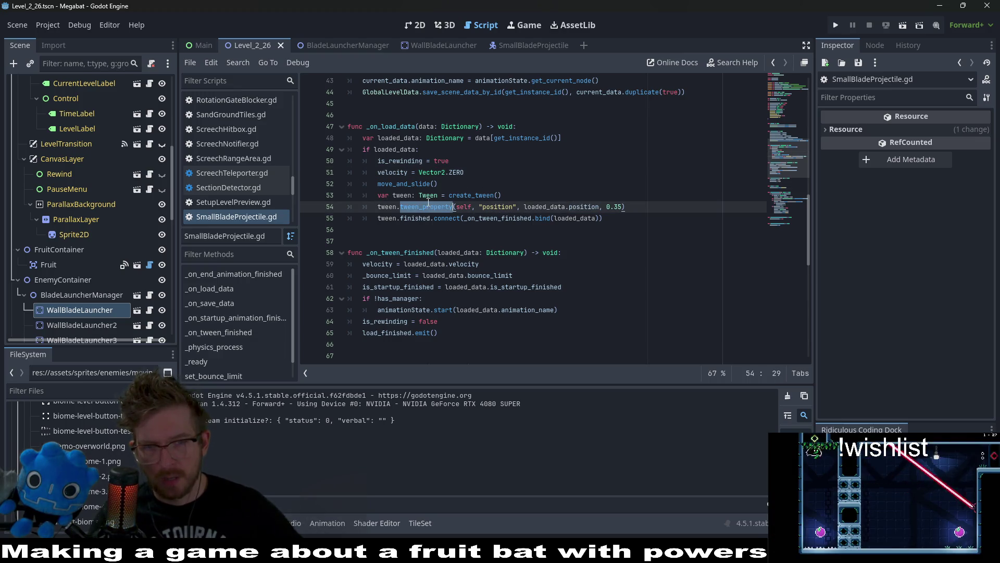
pyautogui.click(568, 217)
pyautogui.moveTo(567, 214)
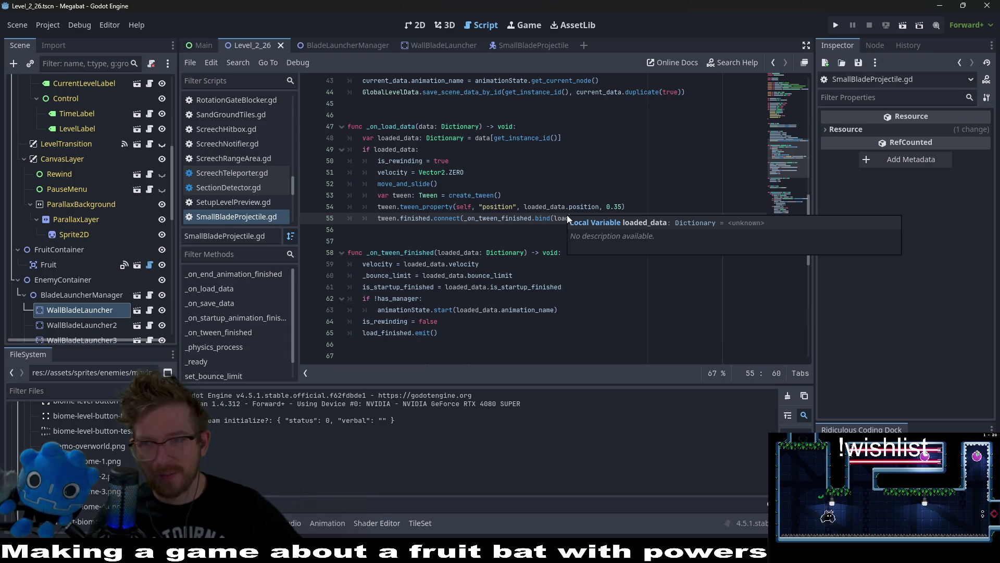
pyautogui.click(548, 189)
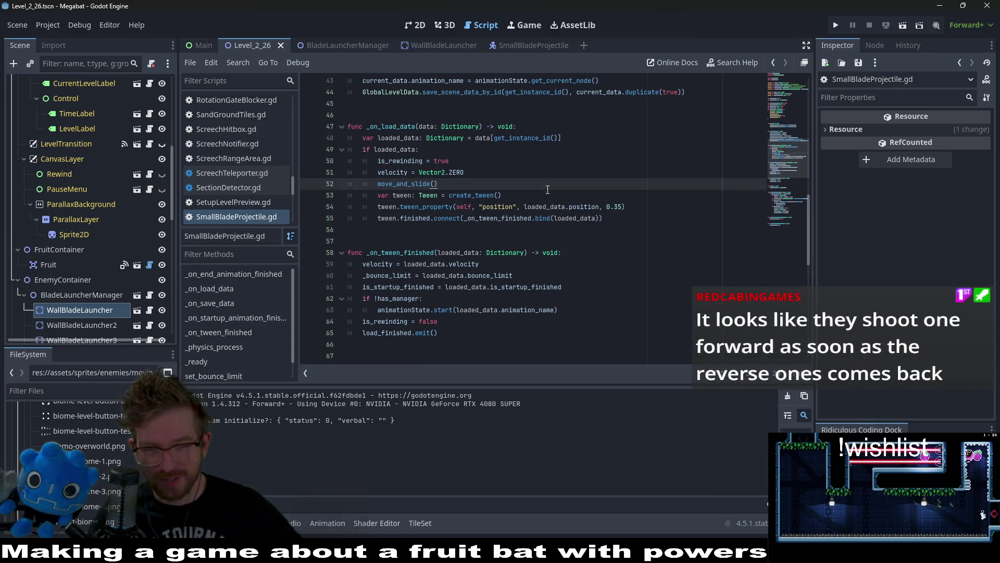
pyautogui.click(597, 230)
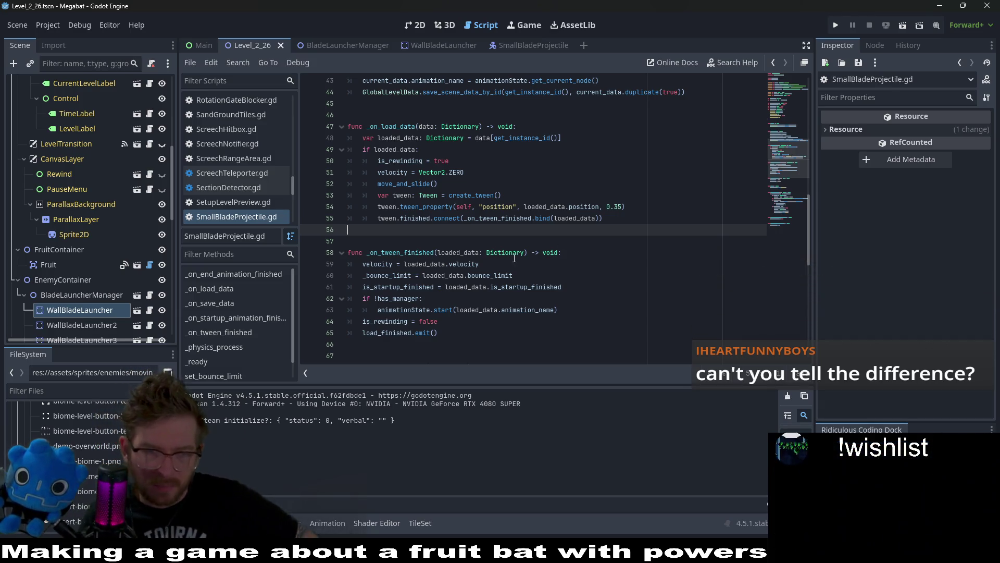
pyautogui.doubleClick(398, 286)
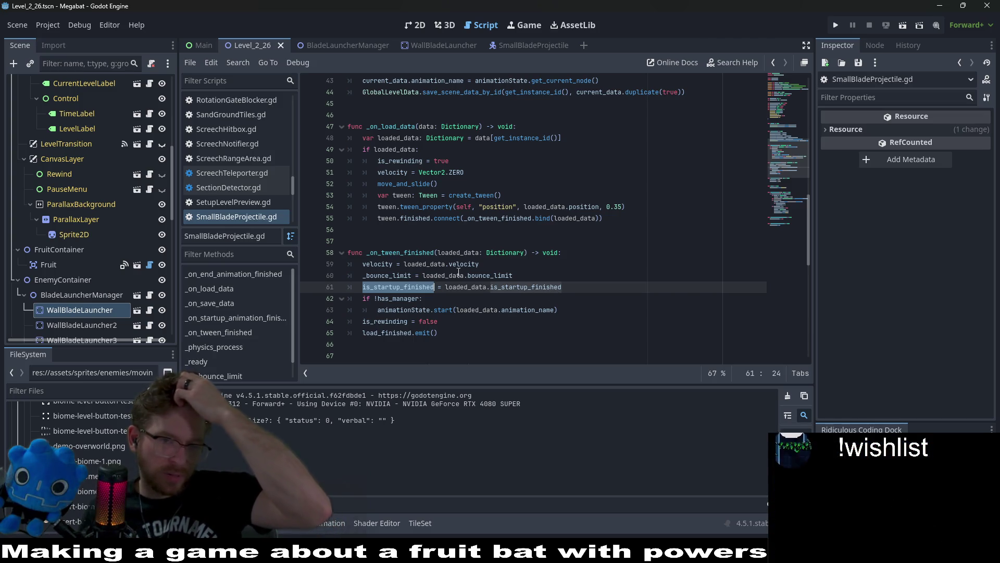
pyautogui.doubleClick(389, 264)
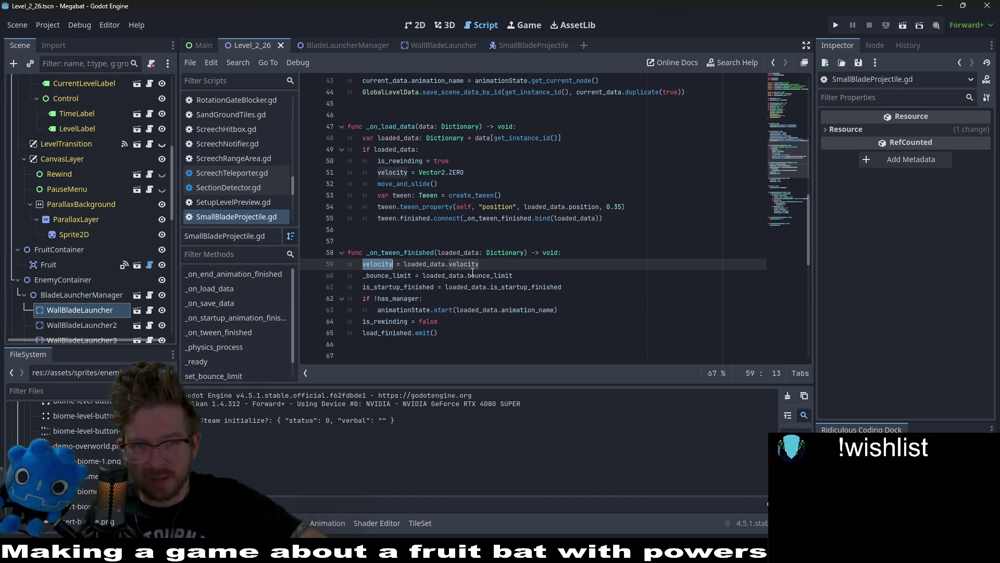
pyautogui.scroll(3, 472, 271)
pyautogui.scroll(-8, 473, 271)
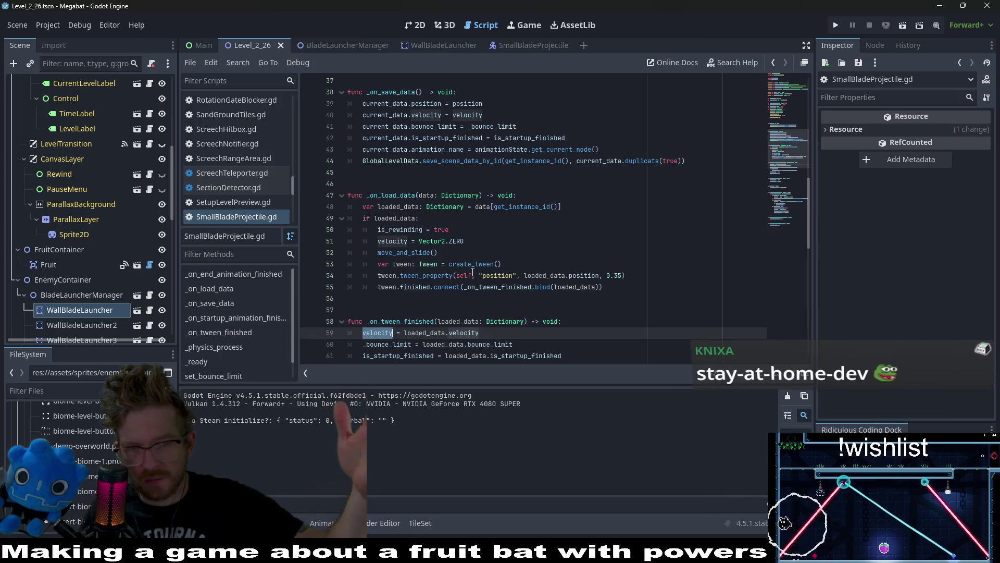
pyautogui.scroll(-6, 473, 271)
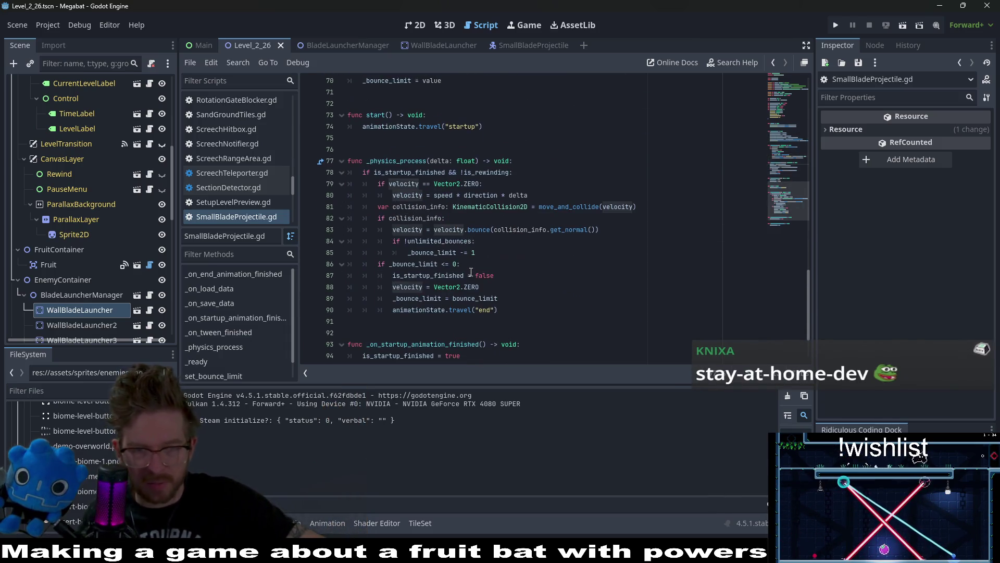
pyautogui.click(446, 184)
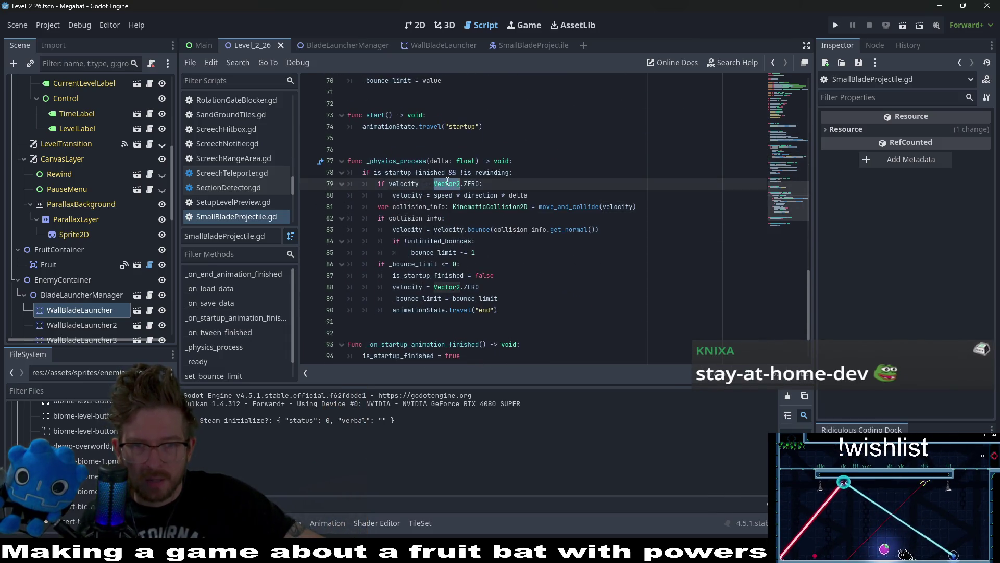
pyautogui.press('Down')
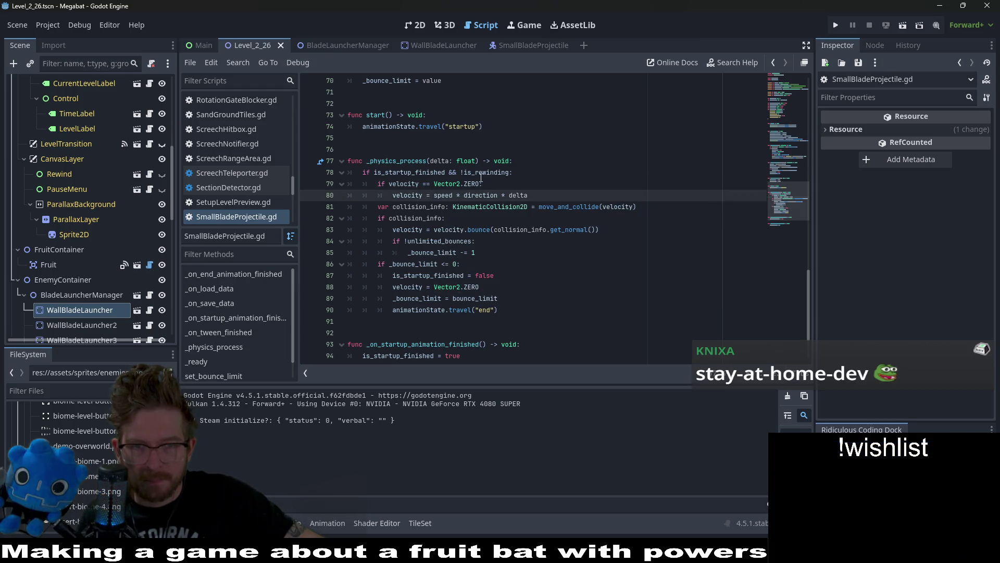
pyautogui.moveTo(509, 173); pyautogui.dragTo(375, 175)
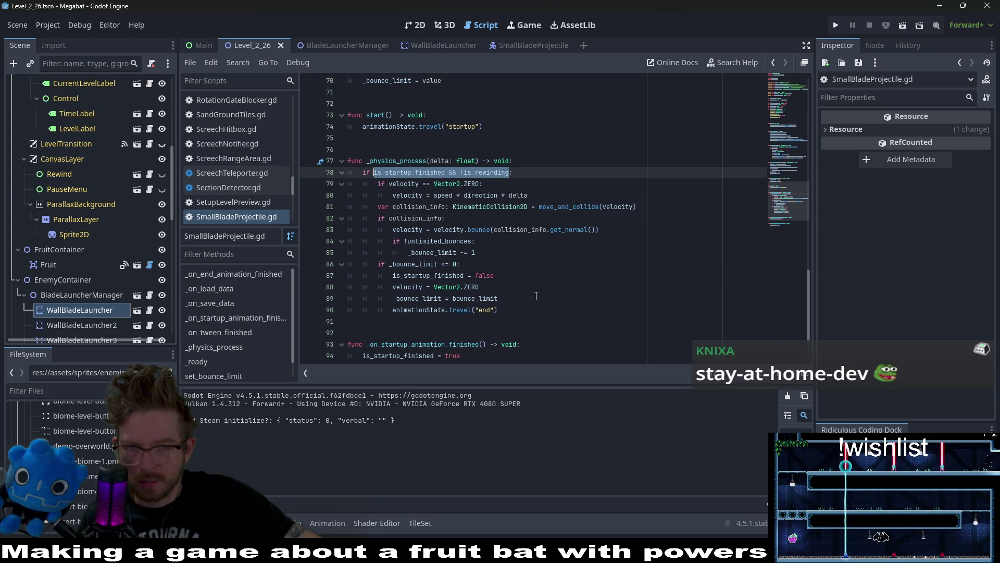
pyautogui.click(488, 180)
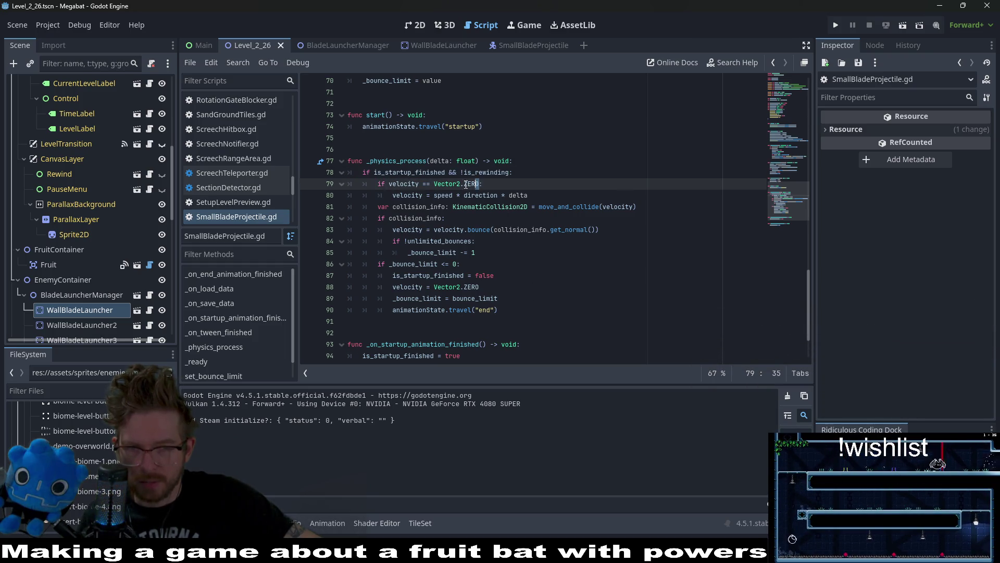
pyautogui.moveTo(479, 183); pyautogui.dragTo(389, 184)
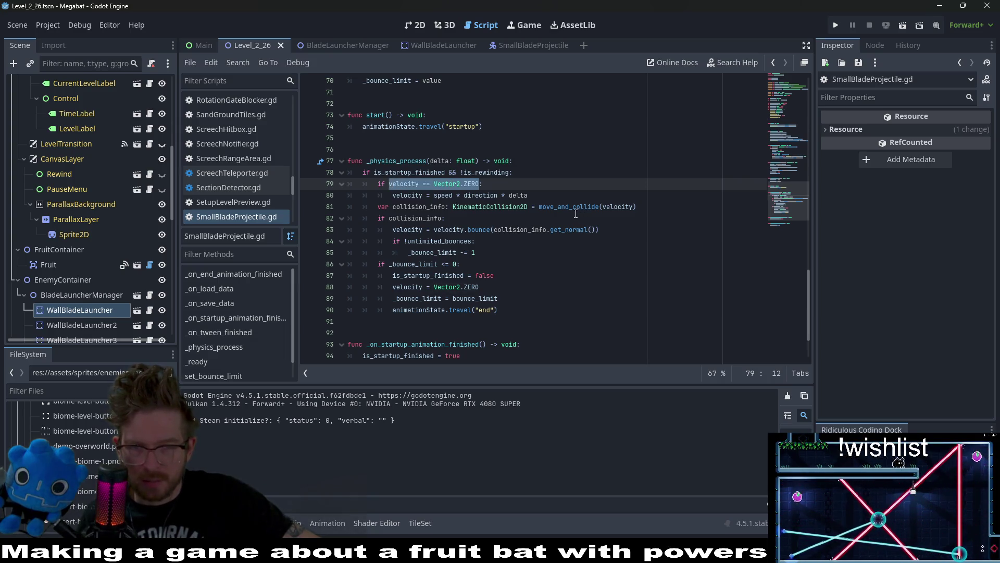
pyautogui.doubleClick(436, 195)
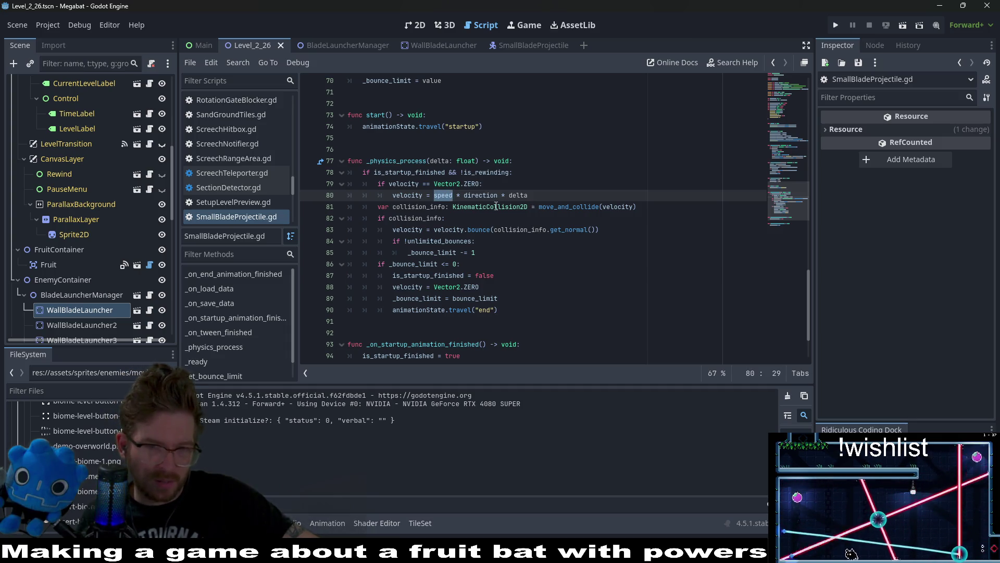
pyautogui.moveTo(441, 200)
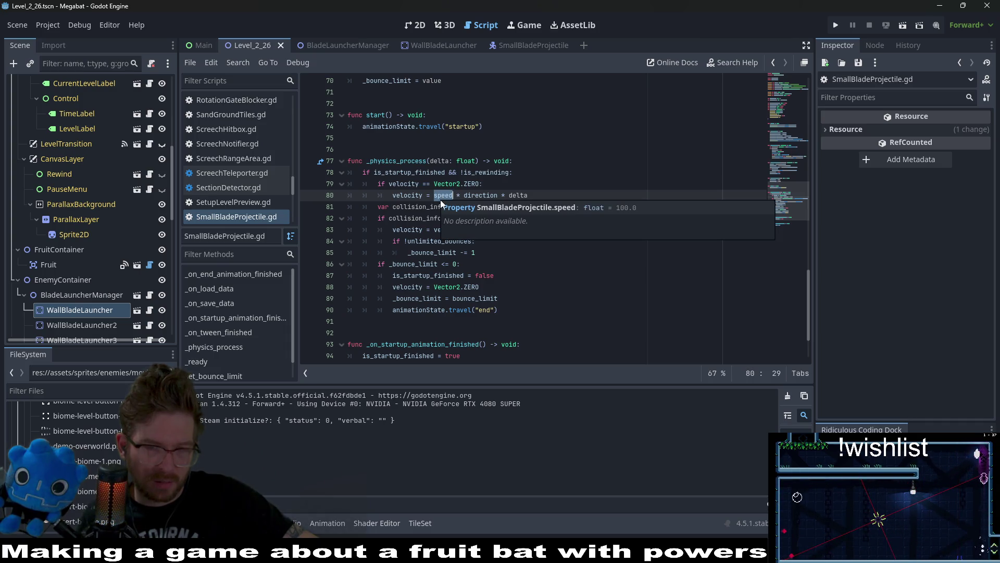
pyautogui.doubleClick(479, 195)
pyautogui.scroll(3, 535, 150)
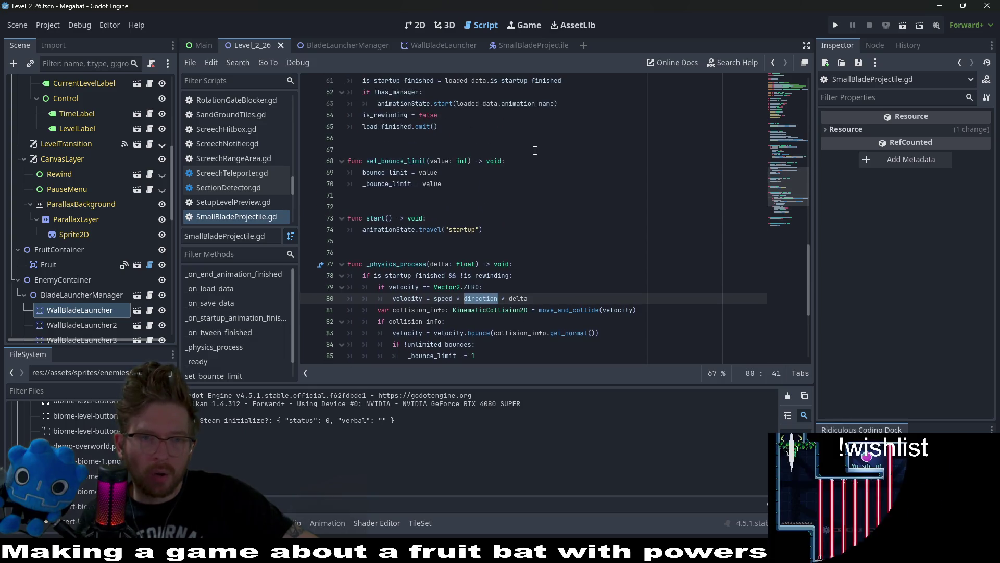
pyautogui.scroll(5, 535, 151)
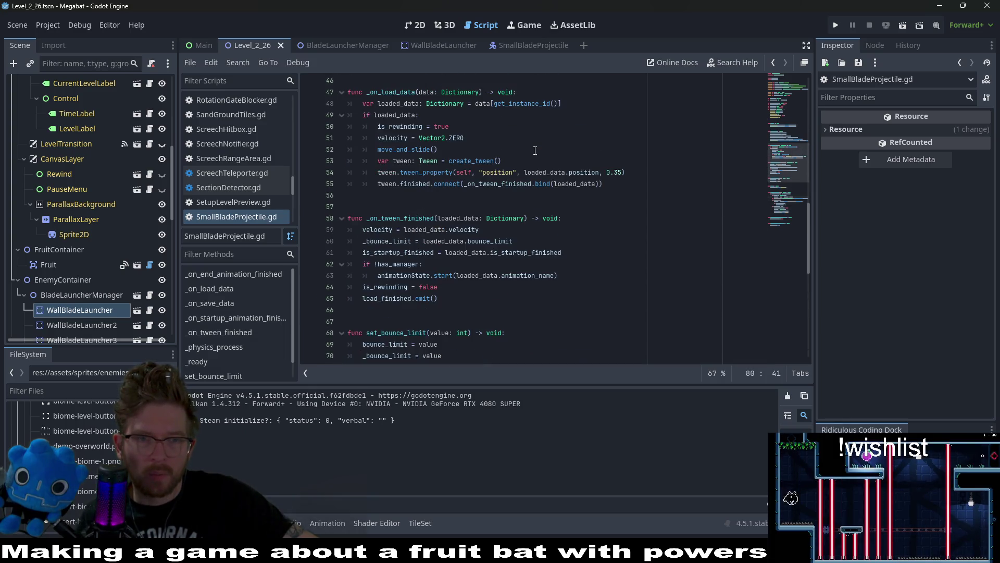
pyautogui.scroll(4, 535, 150)
pyautogui.scroll(-9, 535, 150)
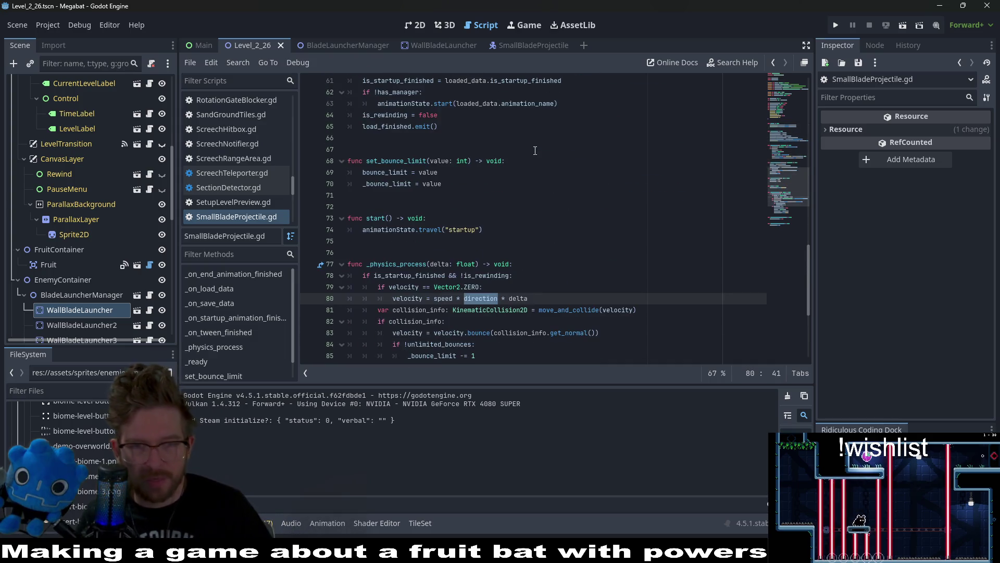
pyautogui.hotkey('ctrl', 'f')
# Step through both direction matches, from its line-14 export declaration to its movement use at line 80.
pyautogui.press('Return')
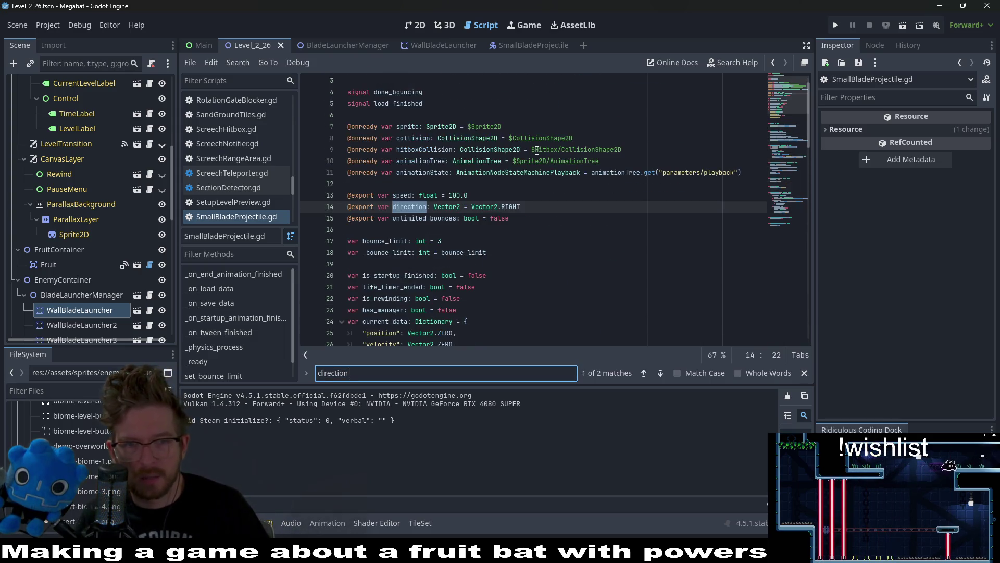
pyautogui.press('Return')
pyautogui.press('Return')
pyautogui.press('Return')
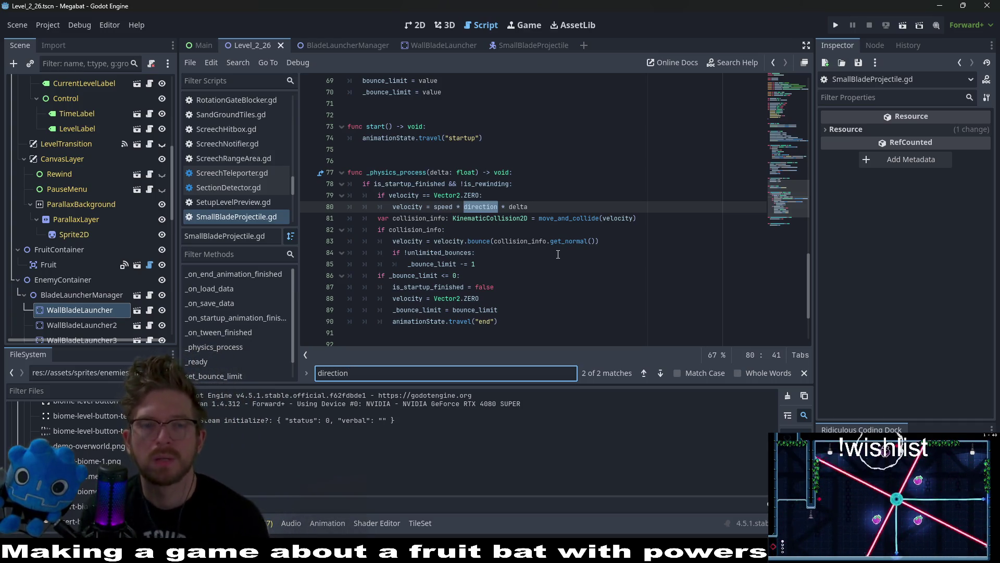
pyautogui.click(479, 208)
pyautogui.moveTo(479, 208)
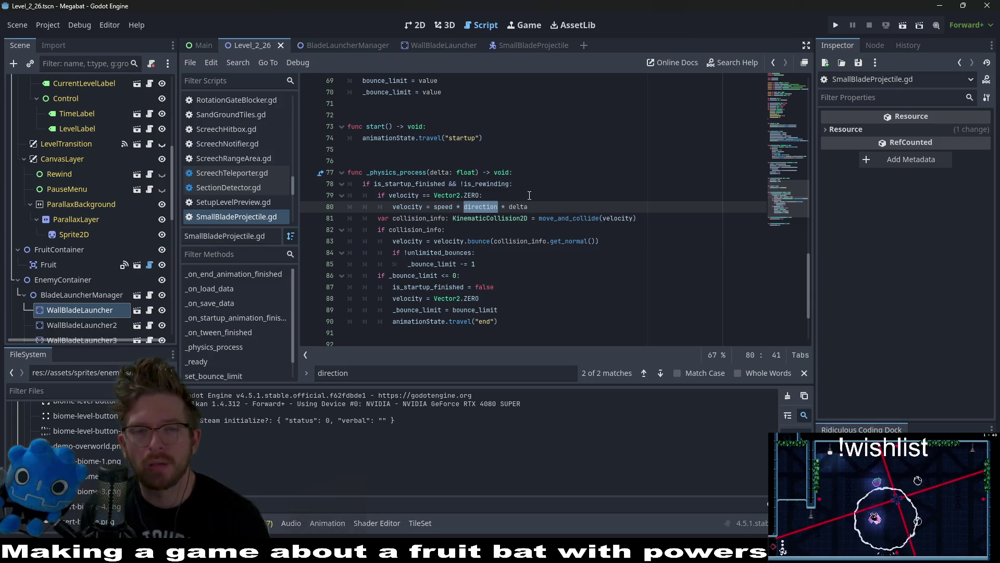